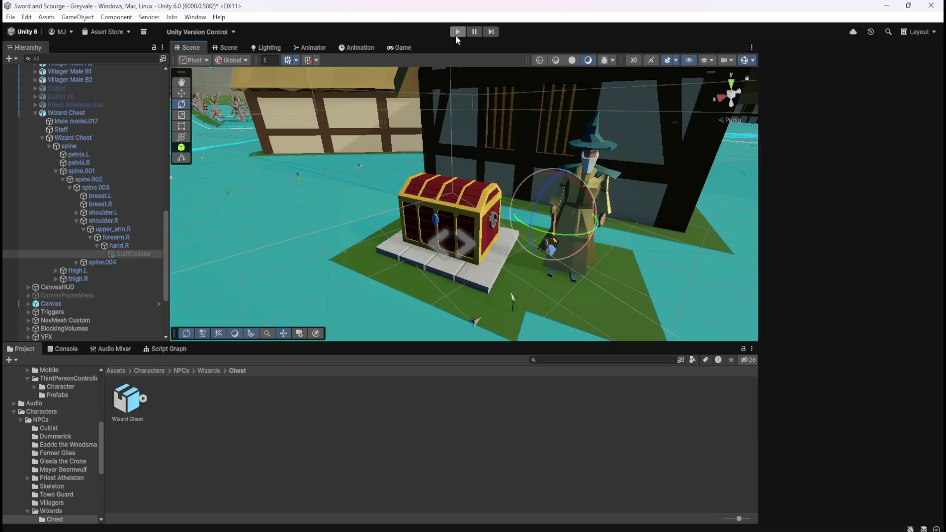
Step: Stop Play mode and delete the StaffCollider under the wizard's hand.R
{"action": "left_click_drag", "start_coordinate": [133, 259], "coordinate": [125, 246]}
{"action": "left_click", "coordinate": [126, 253]}
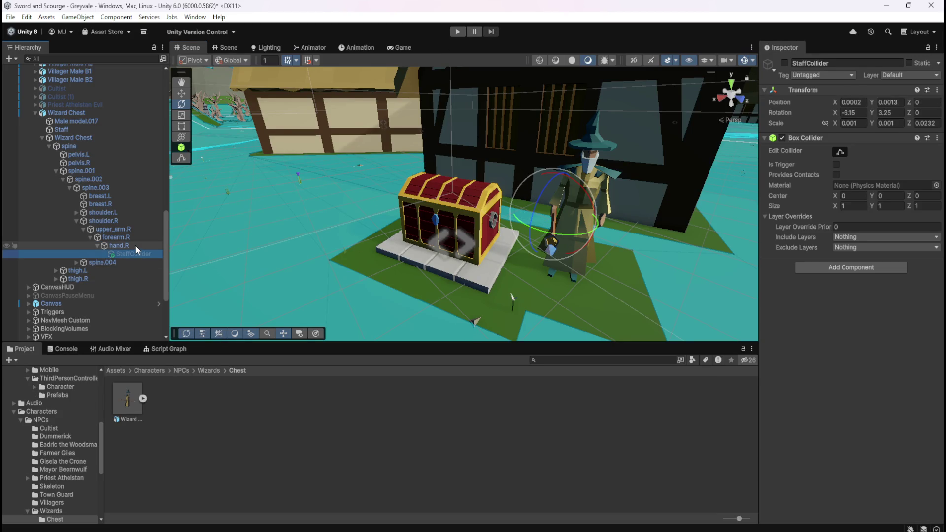
{"action": "key", "text": "Delete"}
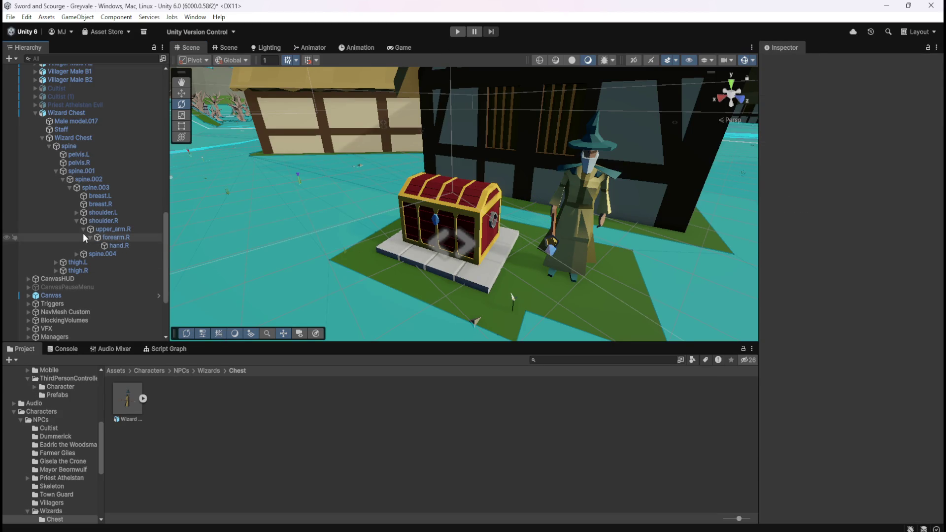
Step: Collapse the arm and spine branches back to Wizard Chest, save the scene, and select Wizard Chest
{"action": "left_click", "coordinate": [93, 237]}
{"action": "left_click", "coordinate": [87, 234]}
{"action": "left_click", "coordinate": [79, 227]}
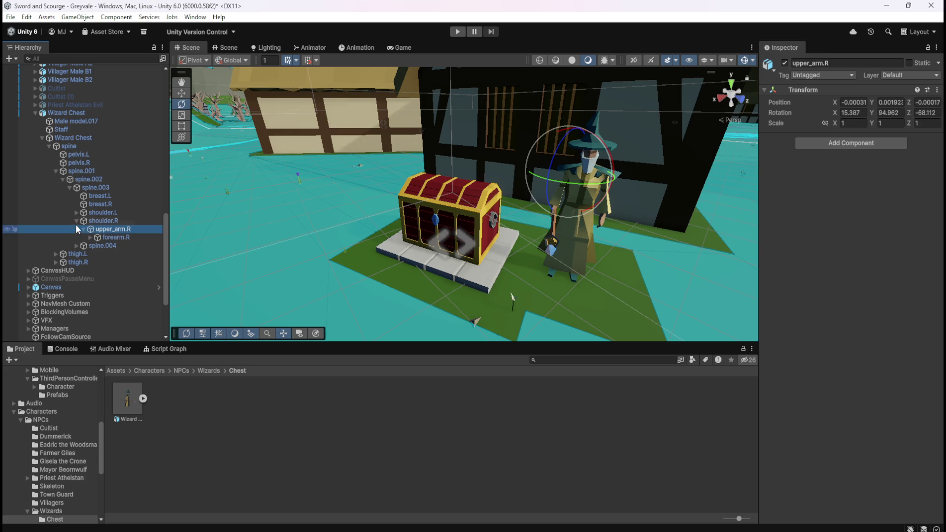
{"action": "left_click", "coordinate": [83, 229]}
{"action": "left_click", "coordinate": [62, 180]}
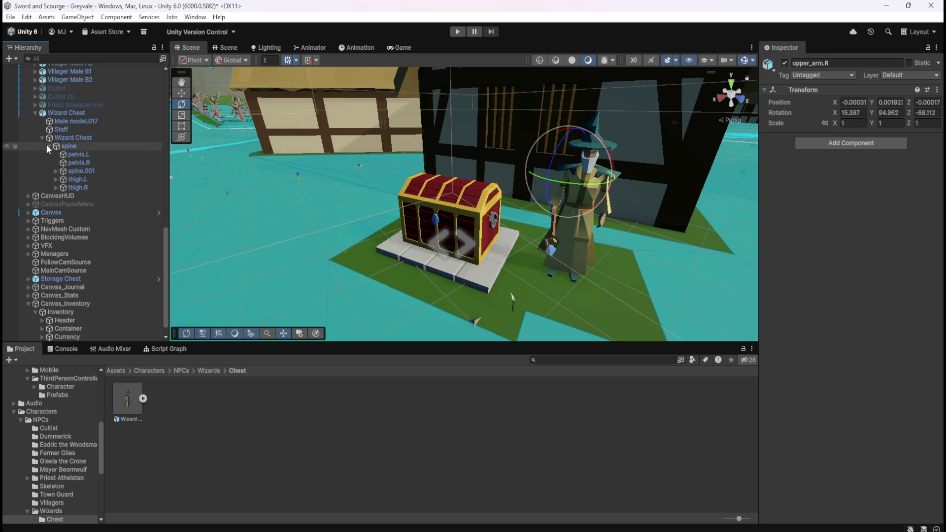
{"action": "left_click", "coordinate": [48, 145]}
{"action": "left_click", "coordinate": [42, 162]}
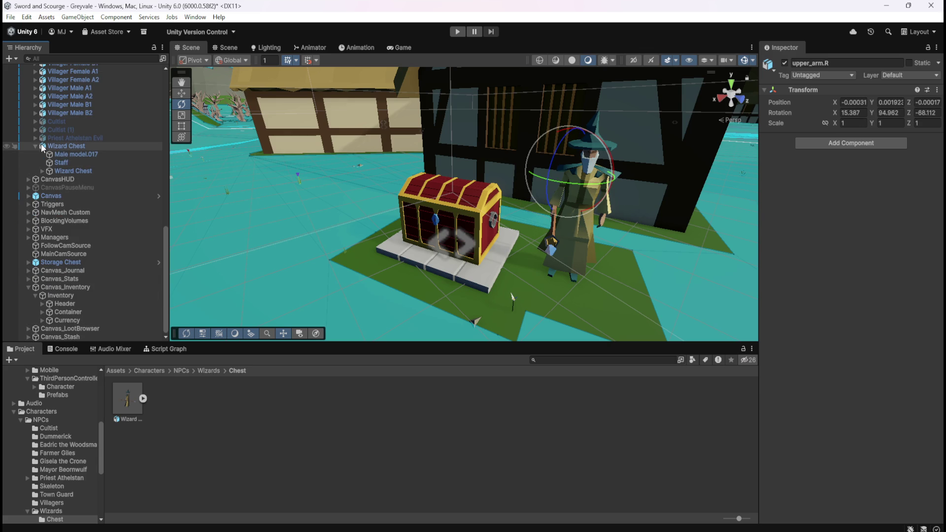
{"action": "left_click", "coordinate": [35, 146]}
{"action": "key", "text": "ctrl+s"}
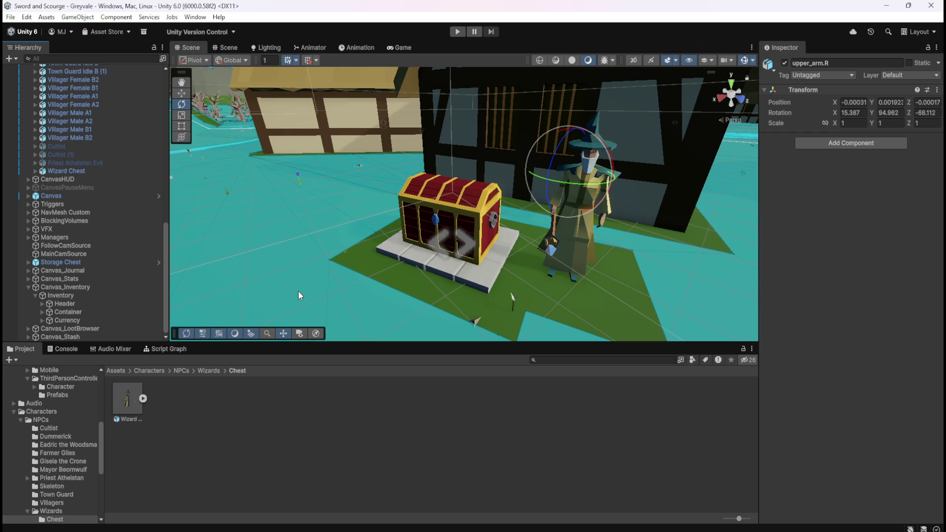
{"action": "left_click", "coordinate": [79, 170]}
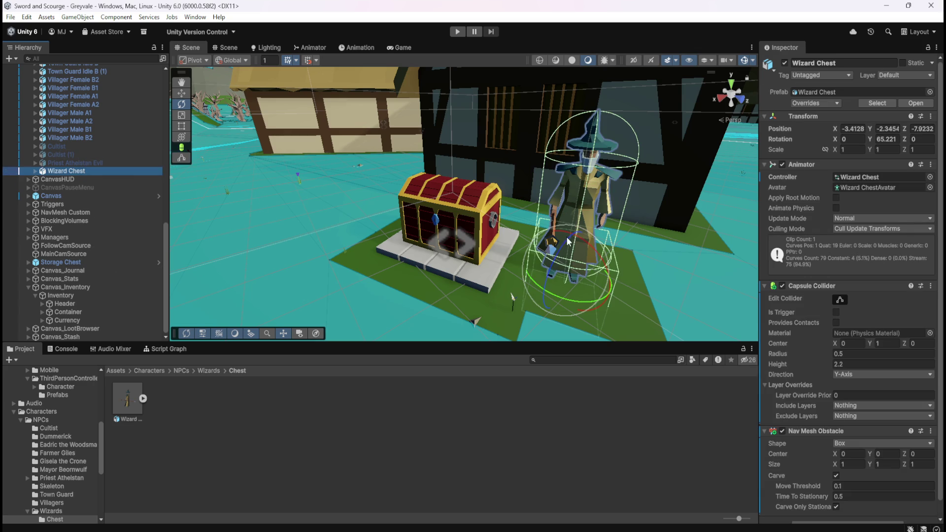
Step: Orbit and pan the Scene view around the wizard and chest, then select Storage Chest
{"action": "scroll", "coordinate": [809, 306], "scroll_direction": "down", "scroll_amount": 2}
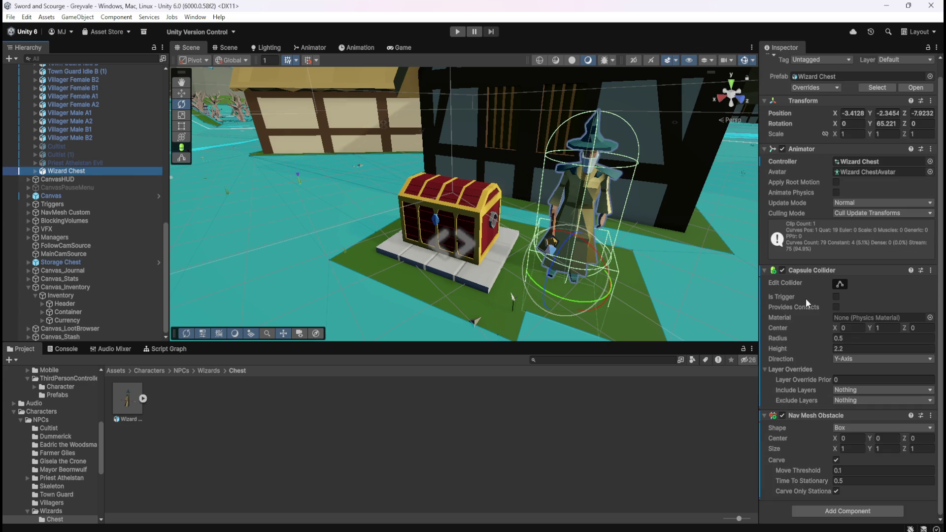
{"action": "left_click_drag", "start_coordinate": [631, 268], "coordinate": [503, 249]}
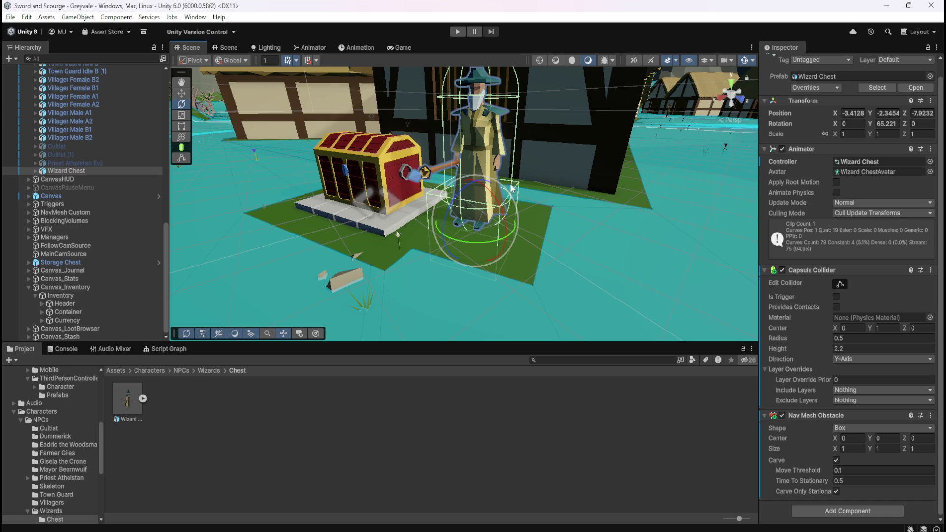
{"action": "left_click_drag", "start_coordinate": [543, 185], "coordinate": [595, 230]}
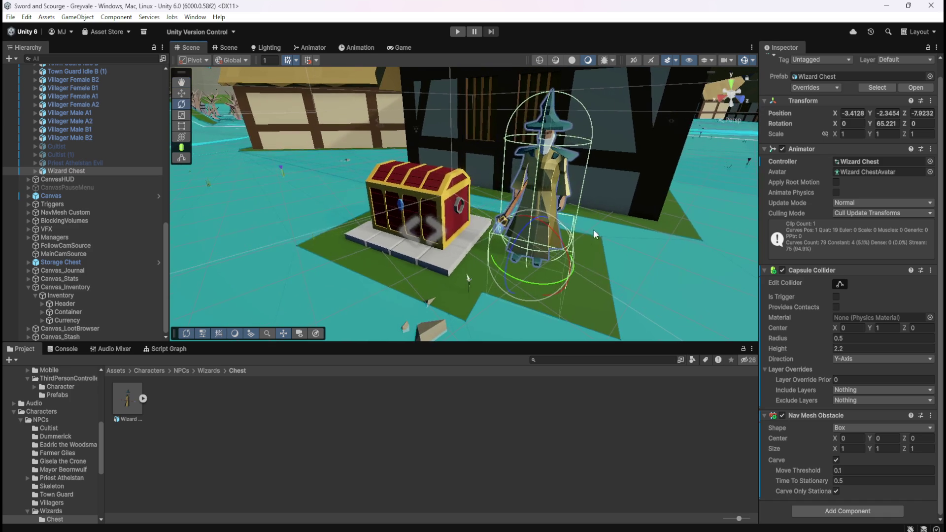
{"action": "left_click", "coordinate": [101, 262]}
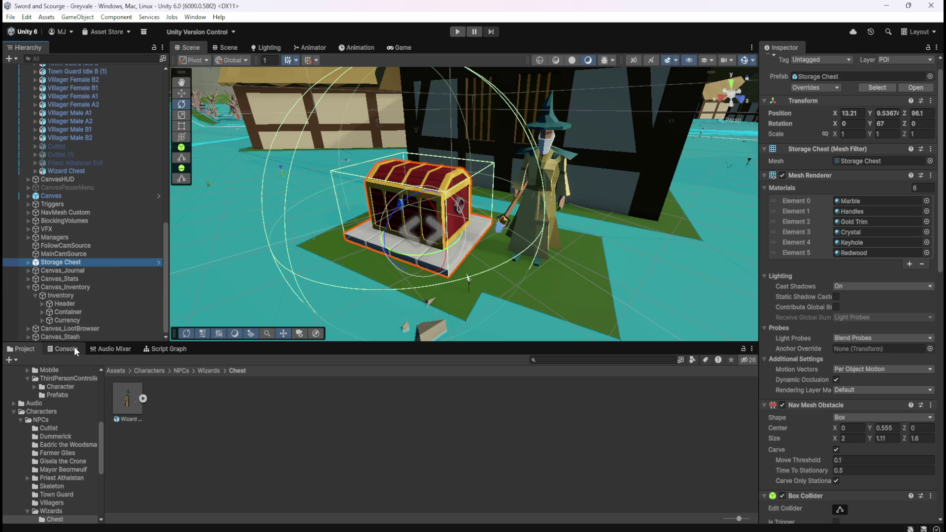
Step: Select the Inventory object and show its Script Graph maximized with Shift+Space
{"action": "left_click", "coordinate": [80, 295]}
{"action": "left_click", "coordinate": [164, 347]}
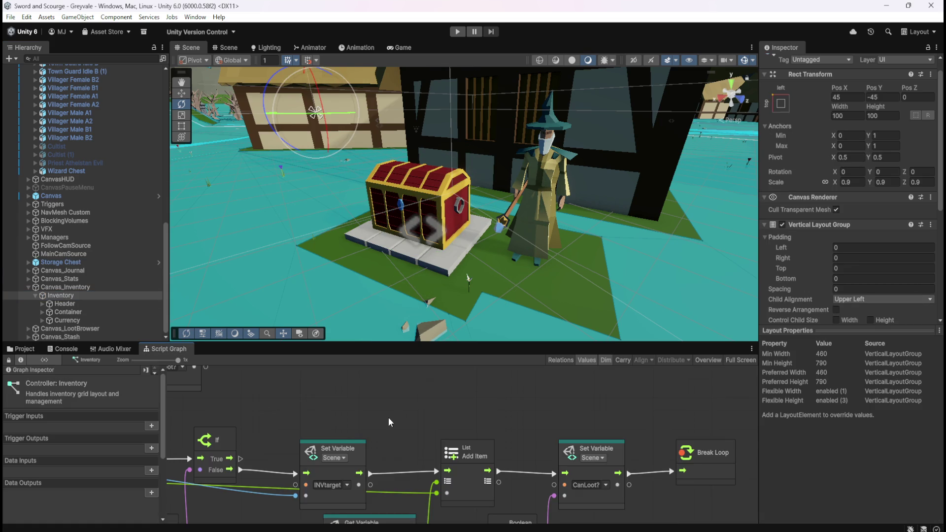
{"action": "key", "text": "shift+space"}
{"action": "scroll", "coordinate": [652, 297], "scroll_direction": "down", "scroll_amount": 5}
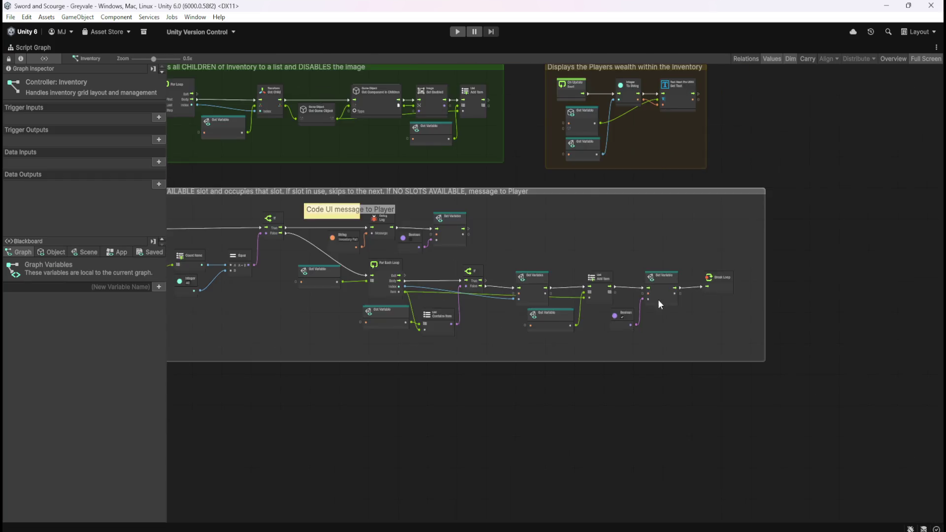
{"action": "scroll", "coordinate": [653, 297], "scroll_direction": "down", "scroll_amount": 3}
{"action": "scroll", "coordinate": [435, 240], "scroll_direction": "up", "scroll_amount": 3}
Step: Frame the slot-finding node group and list the Blackboard's Scene variables, such as PlayerGold
{"action": "left_click_drag", "start_coordinate": [682, 273], "coordinate": [671, 299]}
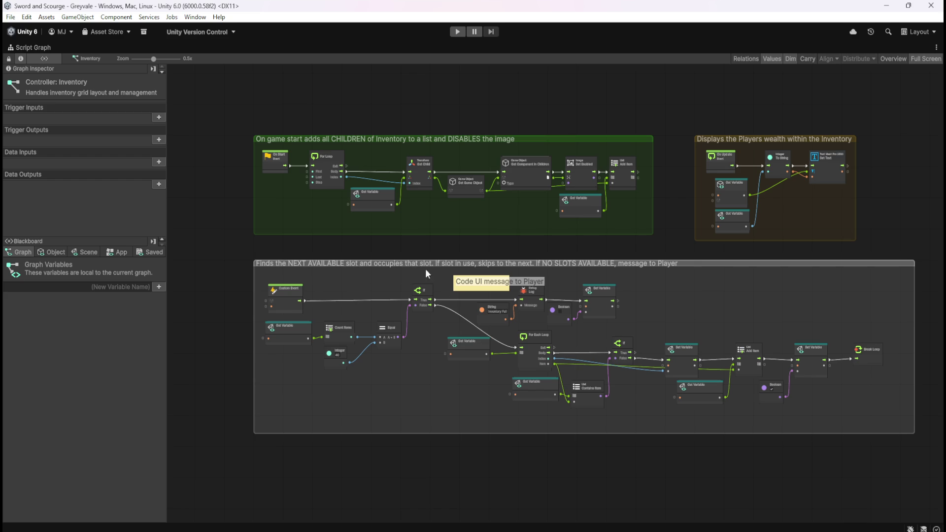
{"action": "scroll", "coordinate": [512, 350], "scroll_direction": "up", "scroll_amount": 1}
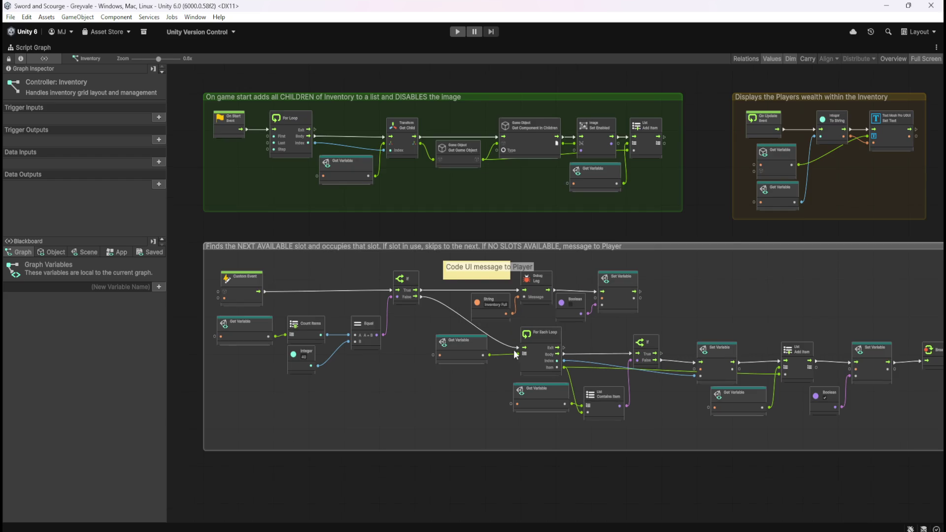
{"action": "mouse_move", "coordinate": [744, 296]}
{"action": "left_mouse_down"}
{"action": "mouse_move", "coordinate": [729, 289]}
{"action": "mouse_move", "coordinate": [735, 263]}
{"action": "left_mouse_up"}
{"action": "scroll", "coordinate": [214, 270], "scroll_direction": "up", "scroll_amount": 3}
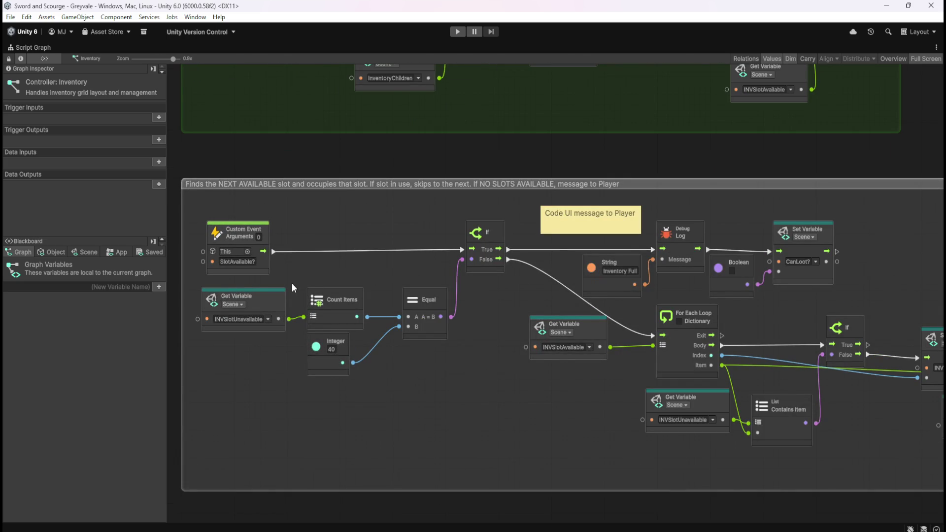
{"action": "scroll", "coordinate": [303, 268], "scroll_direction": "down", "scroll_amount": 2}
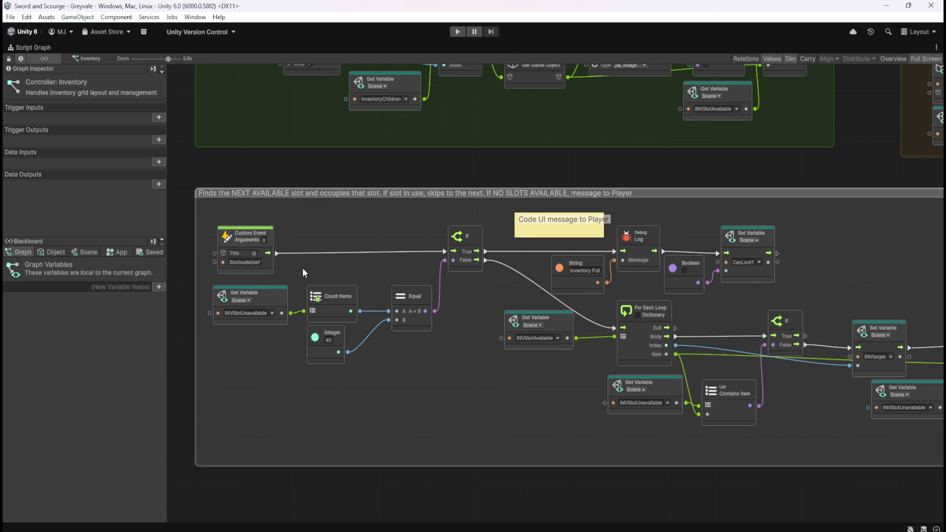
{"action": "scroll", "coordinate": [626, 301], "scroll_direction": "up", "scroll_amount": 1}
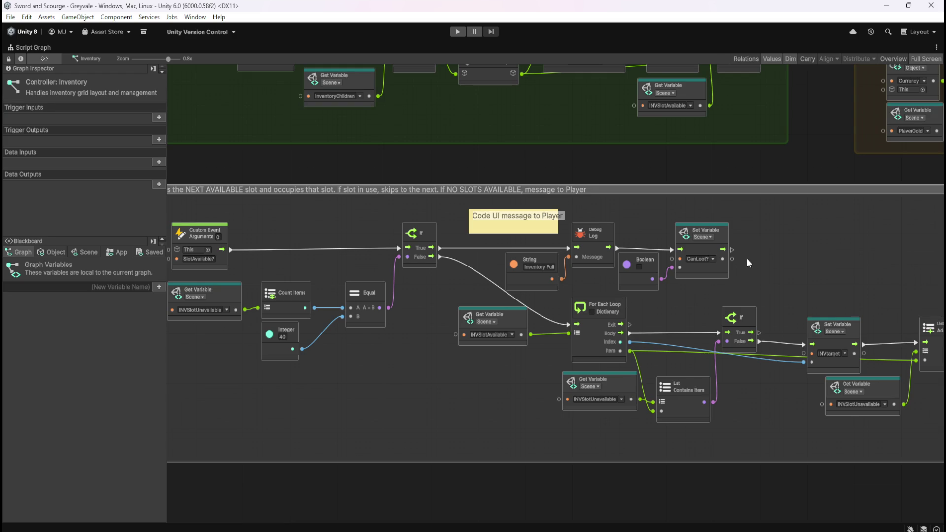
{"action": "left_click", "coordinate": [95, 250]}
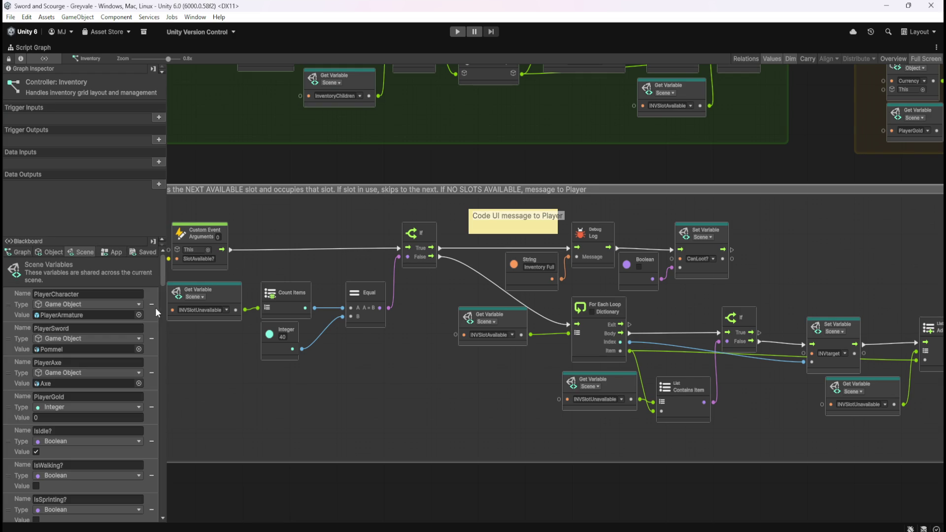
{"action": "left_click_drag", "start_coordinate": [164, 276], "coordinate": [164, 499]}
{"action": "scroll", "coordinate": [143, 466], "scroll_direction": "up", "scroll_amount": 4}
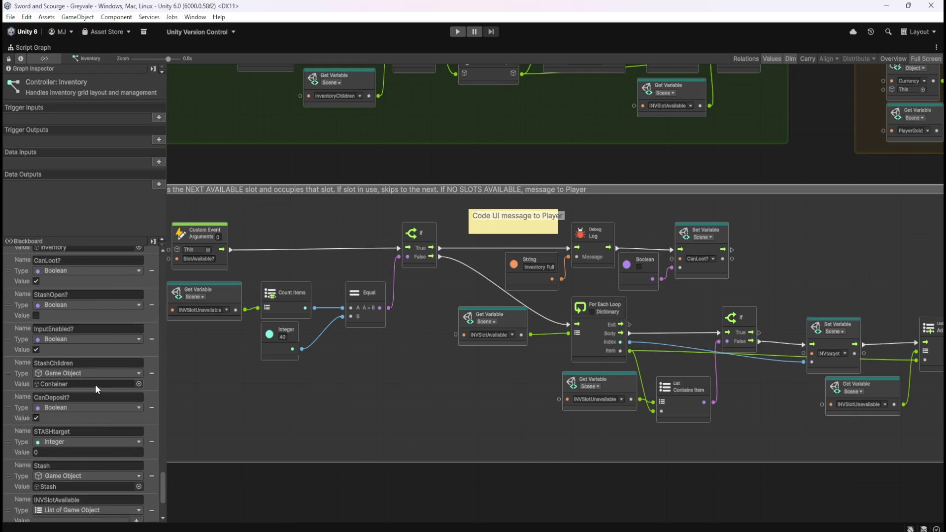
{"action": "scroll", "coordinate": [98, 385], "scroll_direction": "up", "scroll_amount": 1}
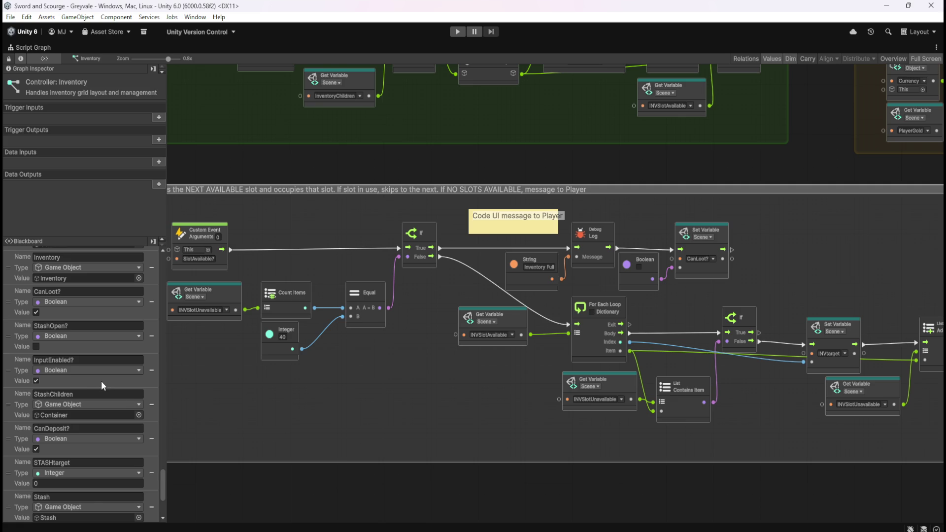
{"action": "scroll", "coordinate": [101, 381], "scroll_direction": "down", "scroll_amount": 5}
{"action": "mouse_move", "coordinate": [340, 392]}
{"action": "left_mouse_down"}
{"action": "mouse_move", "coordinate": [410, 385]}
{"action": "mouse_move", "coordinate": [360, 392]}
{"action": "left_mouse_up"}
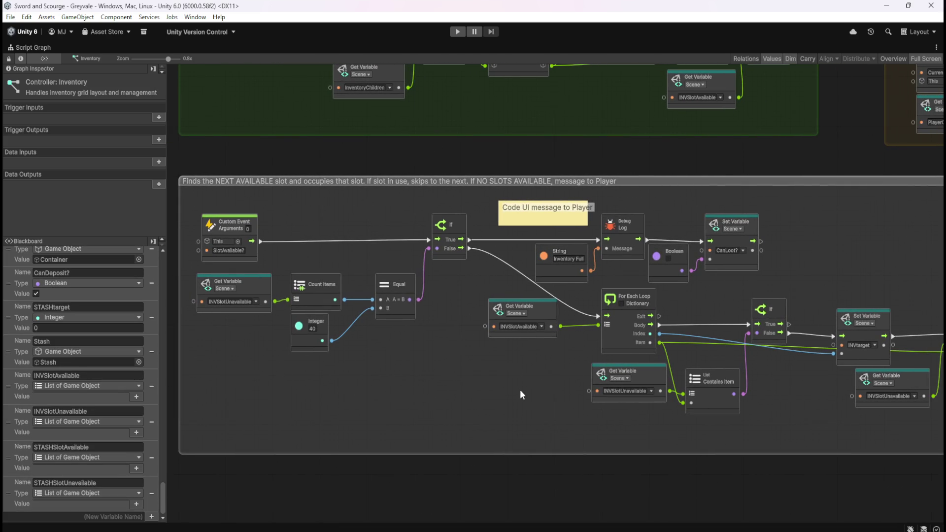
{"action": "left_click_drag", "start_coordinate": [500, 391], "coordinate": [306, 381]}
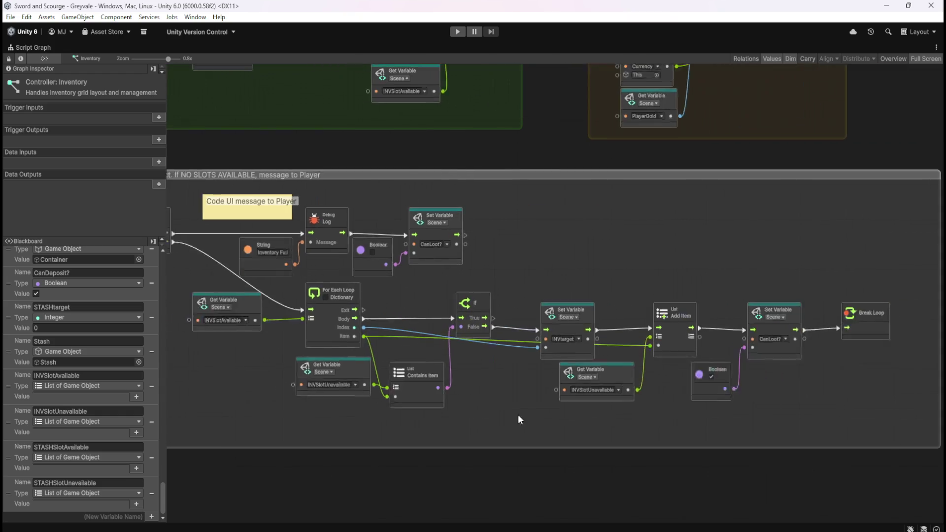
{"action": "scroll", "coordinate": [543, 420], "scroll_direction": "down", "scroll_amount": 3}
{"action": "scroll", "coordinate": [428, 408], "scroll_direction": "up", "scroll_amount": 3}
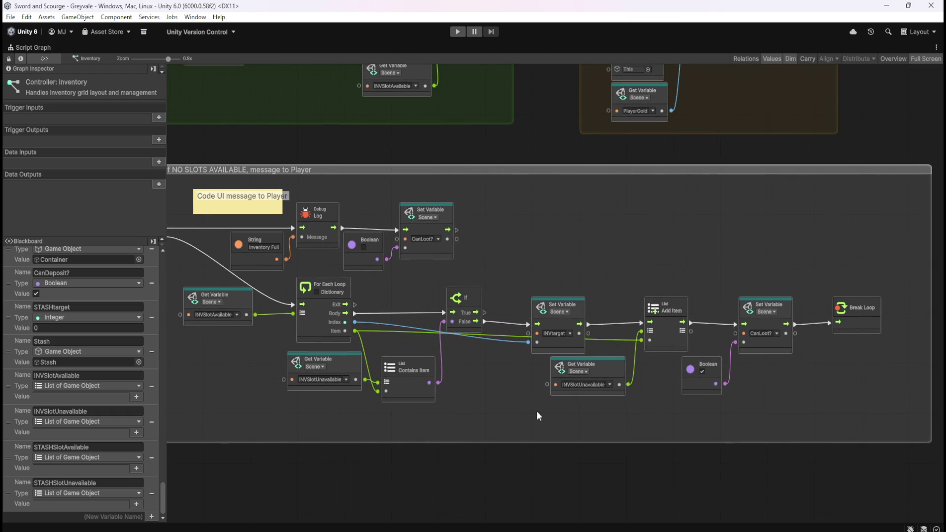
{"action": "left_click_drag", "start_coordinate": [254, 408], "coordinate": [576, 414]}
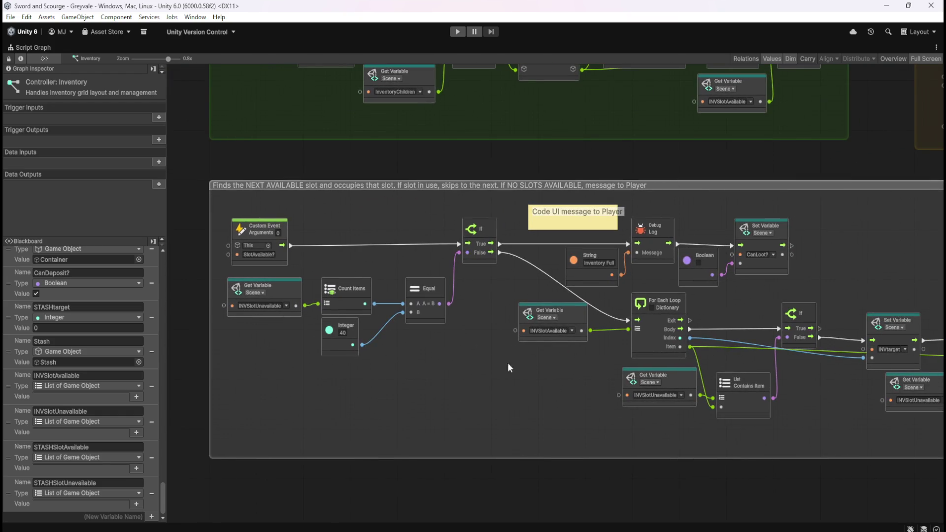
{"action": "scroll", "coordinate": [530, 368], "scroll_direction": "up", "scroll_amount": 3}
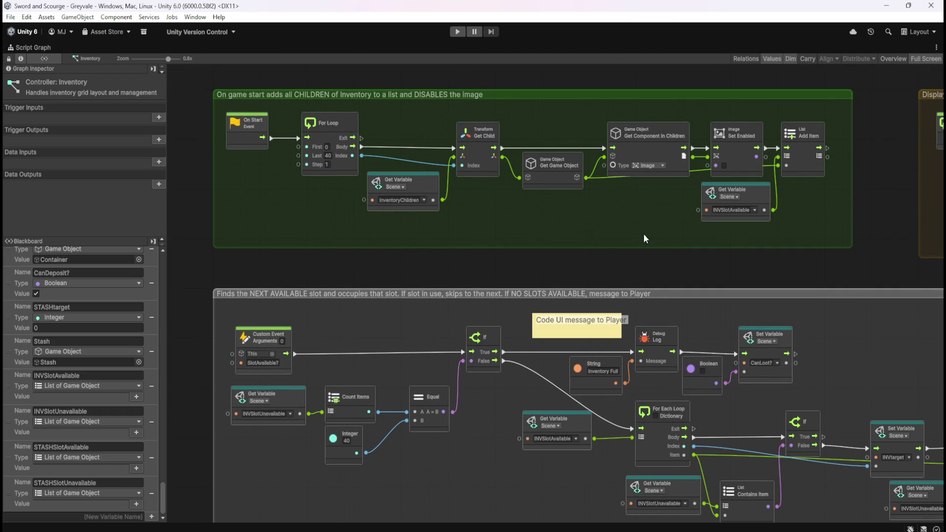
Step: Pan along the Inventory graph's slot-finding loop chain, then restore the docked layout
{"action": "mouse_move", "coordinate": [700, 270]}
{"action": "left_mouse_down"}
{"action": "mouse_move", "coordinate": [338, 252]}
{"action": "mouse_move", "coordinate": [710, 136]}
{"action": "left_mouse_up"}
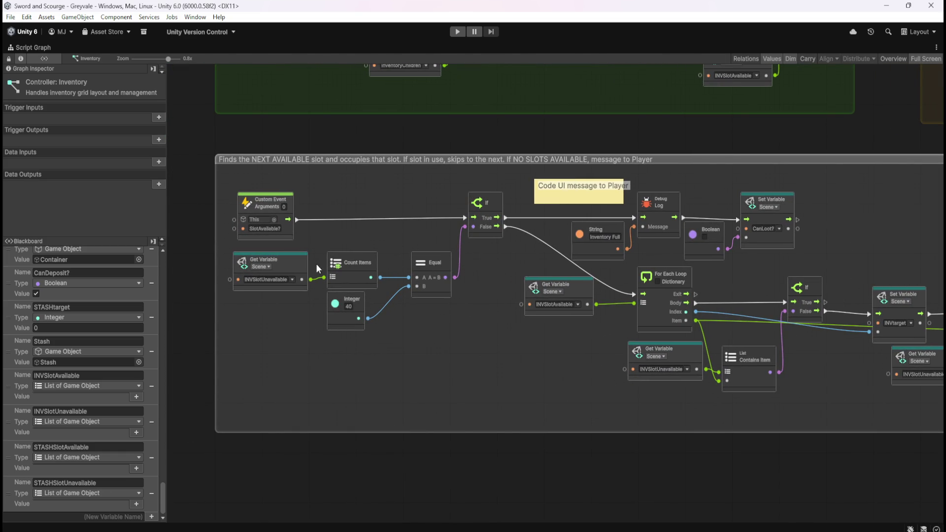
{"action": "left_click_drag", "start_coordinate": [472, 334], "coordinate": [503, 370]}
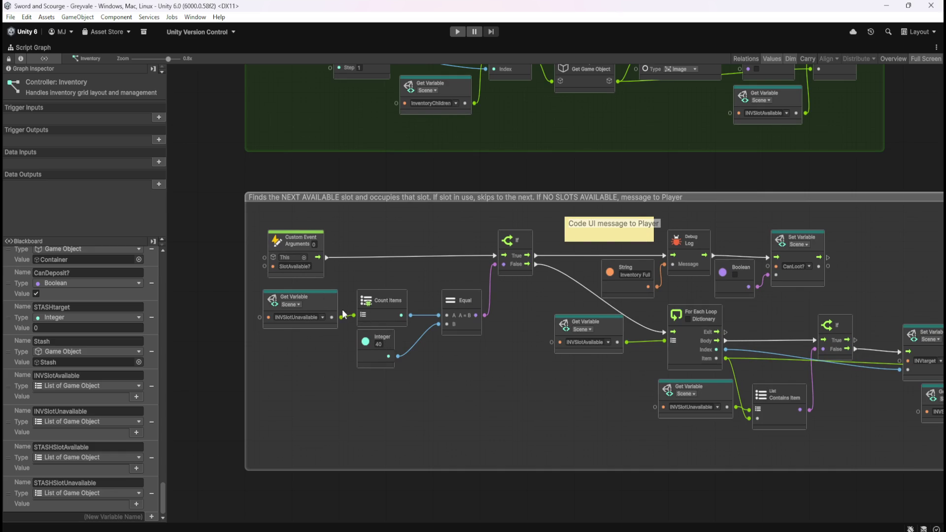
{"action": "left_click_drag", "start_coordinate": [507, 379], "coordinate": [419, 367]}
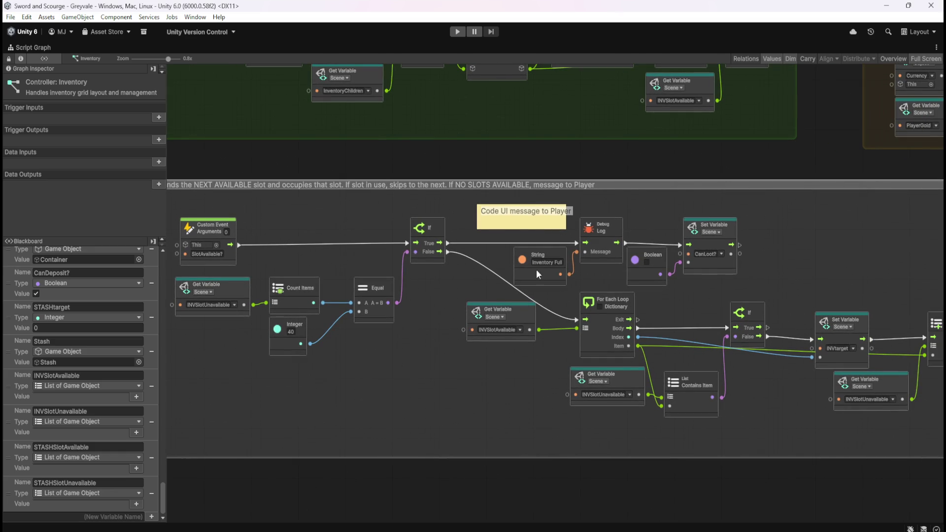
{"action": "mouse_move", "coordinate": [510, 369]}
{"action": "left_mouse_down"}
{"action": "mouse_move", "coordinate": [370, 369]}
{"action": "mouse_move", "coordinate": [330, 341]}
{"action": "mouse_move", "coordinate": [409, 353]}
{"action": "left_mouse_up"}
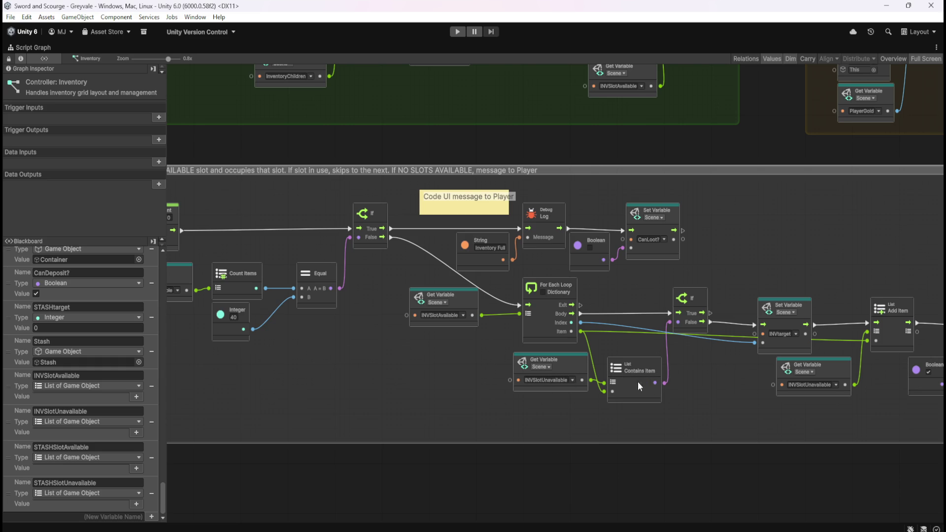
{"action": "left_click_drag", "start_coordinate": [725, 399], "coordinate": [487, 380]}
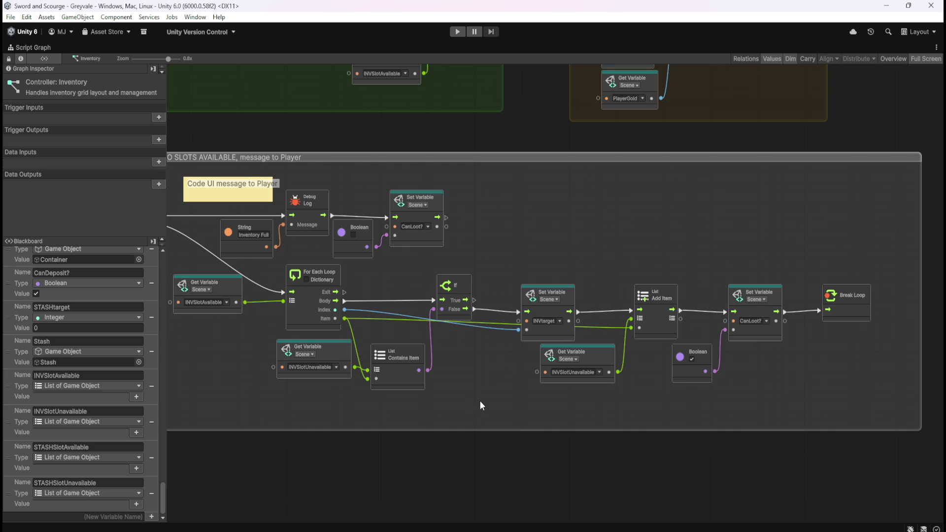
{"action": "left_click_drag", "start_coordinate": [485, 380], "coordinate": [629, 430]}
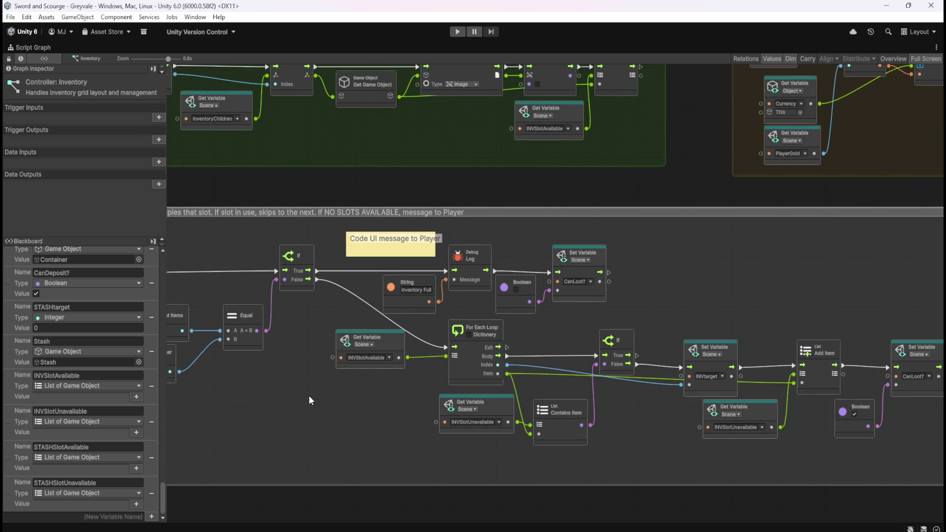
{"action": "key", "text": "shift+space"}
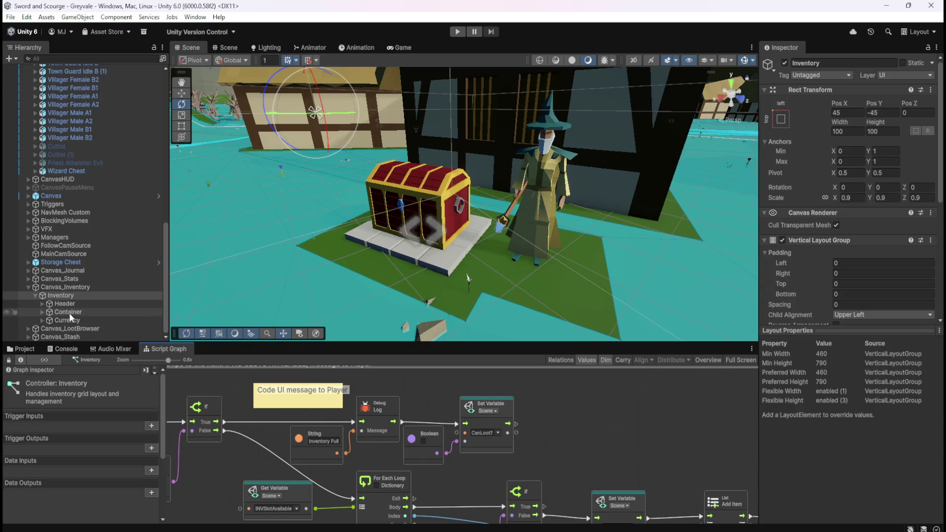
Step: Expand Container and show INV_Slot_01's SLOT Inventory graph maximized
{"action": "left_click", "coordinate": [42, 313]}
{"action": "left_click", "coordinate": [74, 320]}
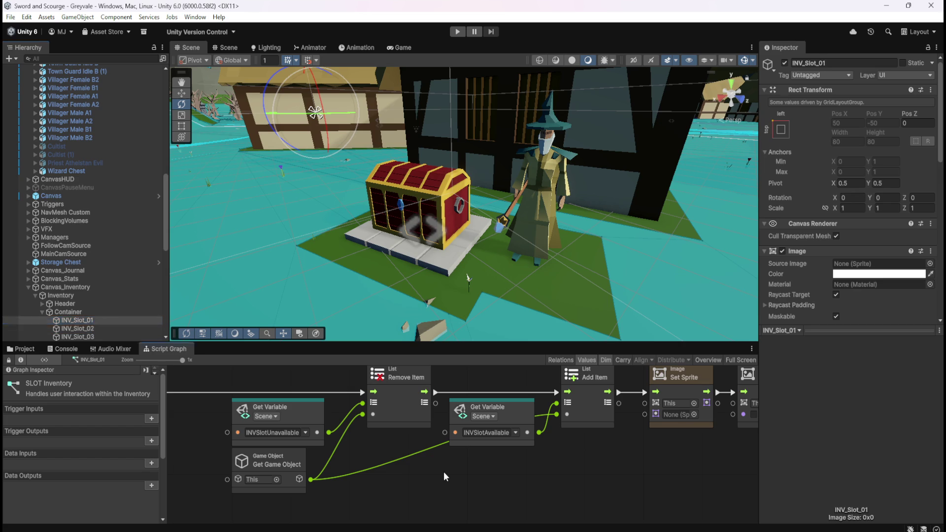
{"action": "key", "text": "shift+space"}
{"action": "scroll", "coordinate": [758, 282], "scroll_direction": "down", "scroll_amount": 6}
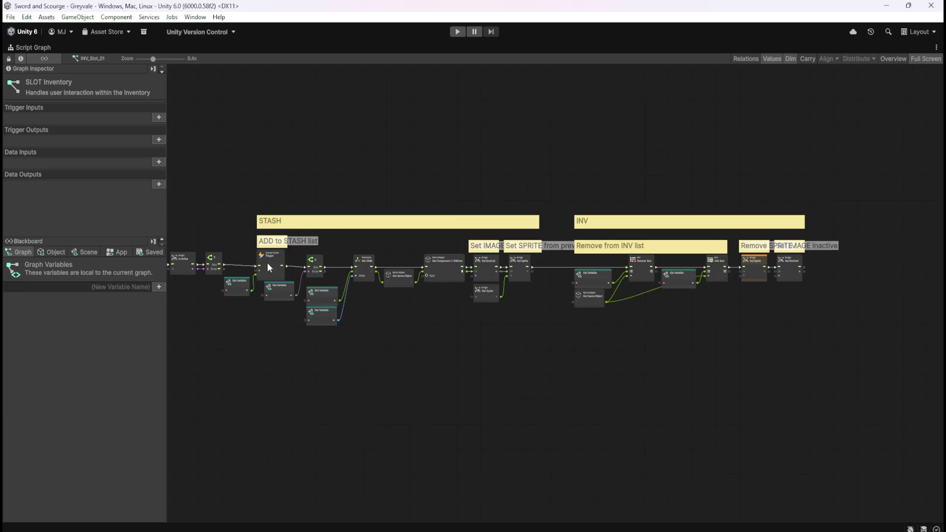
{"action": "scroll", "coordinate": [353, 277], "scroll_direction": "up", "scroll_amount": 5}
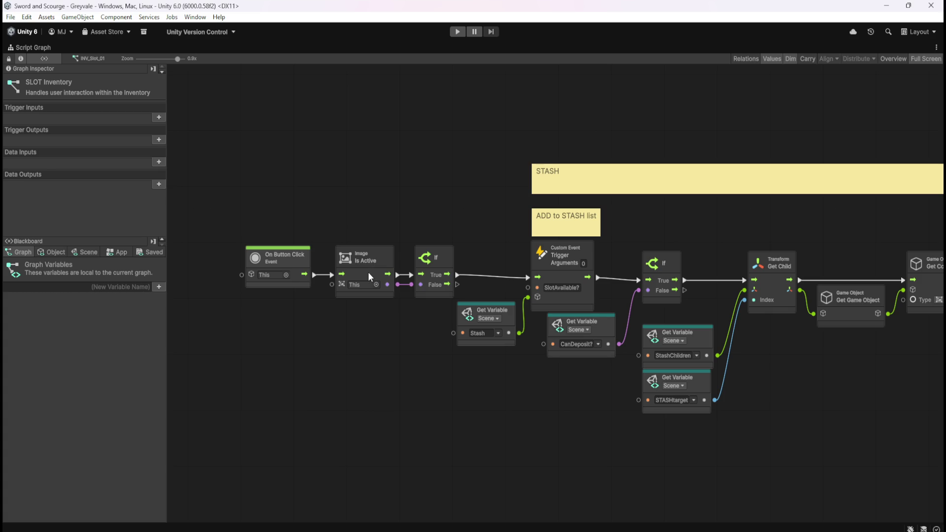
{"action": "scroll", "coordinate": [383, 306], "scroll_direction": "right", "scroll_amount": 3}
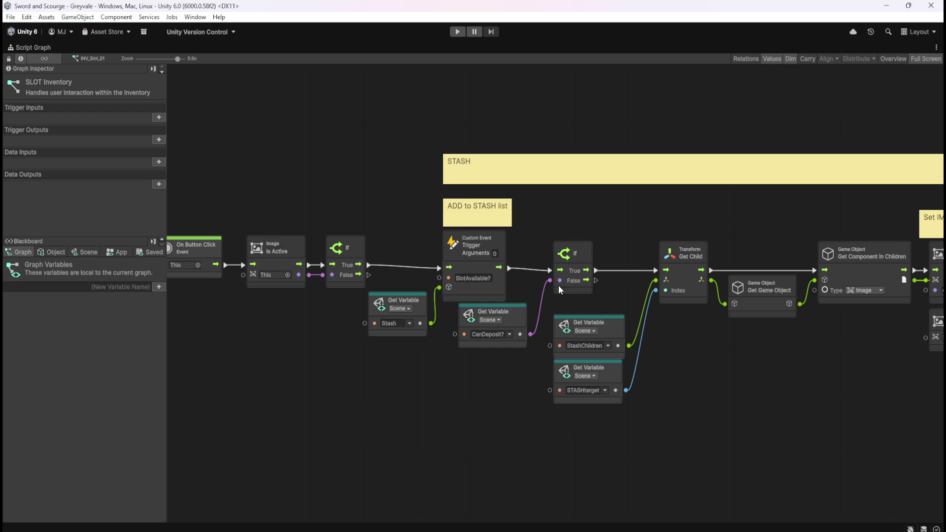
Step: List the Scene variables and pan from the button-click start through the STASH group
{"action": "left_click", "coordinate": [88, 253]}
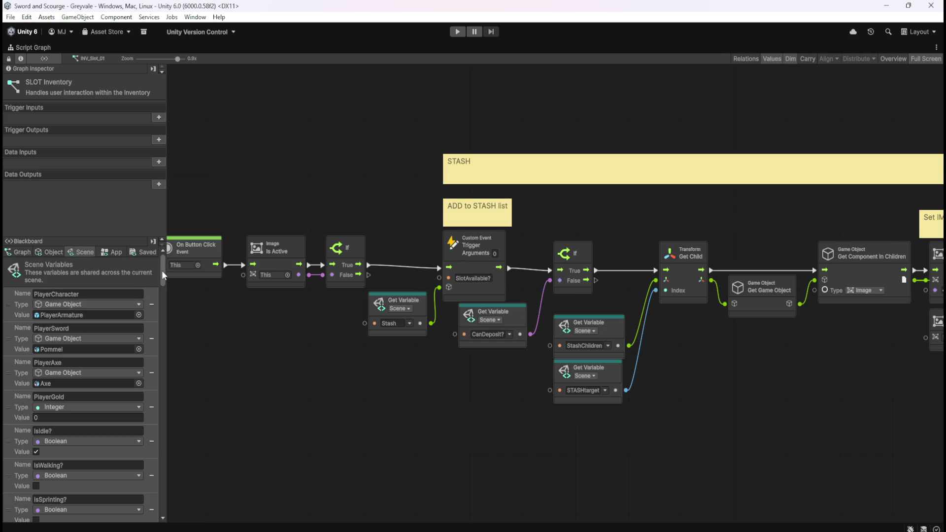
{"action": "scroll", "coordinate": [163, 275], "scroll_direction": "down", "scroll_amount": 15}
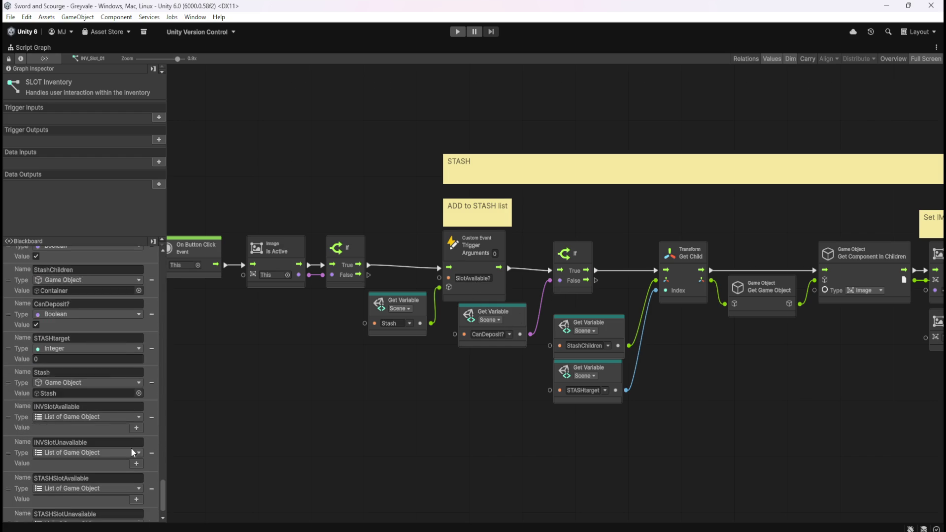
{"action": "scroll", "coordinate": [133, 439], "scroll_direction": "down", "scroll_amount": 3}
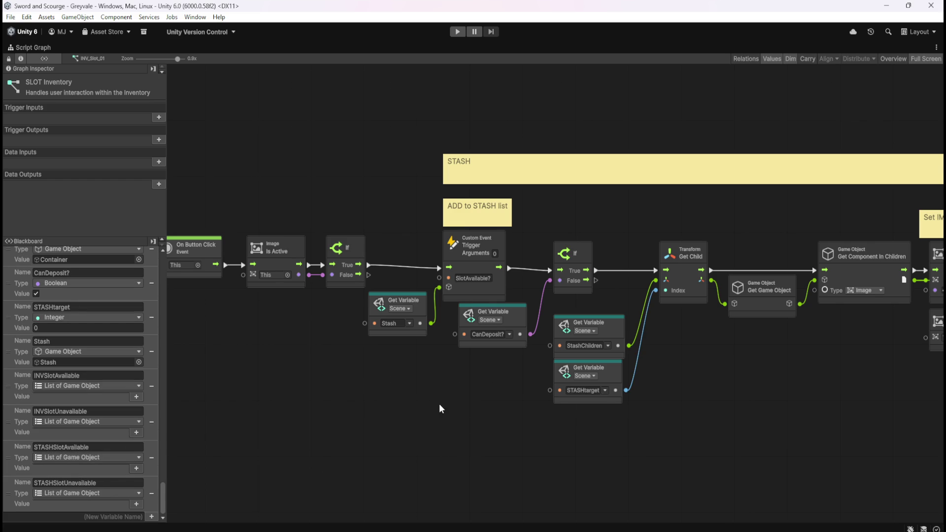
{"action": "left_click_drag", "start_coordinate": [439, 405], "coordinate": [534, 423]}
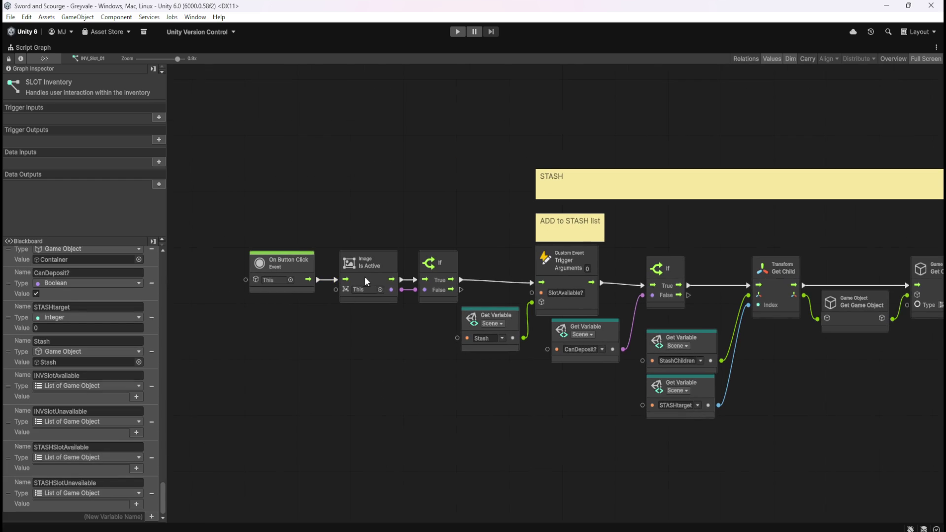
{"action": "left_click_drag", "start_coordinate": [522, 341], "coordinate": [419, 338]}
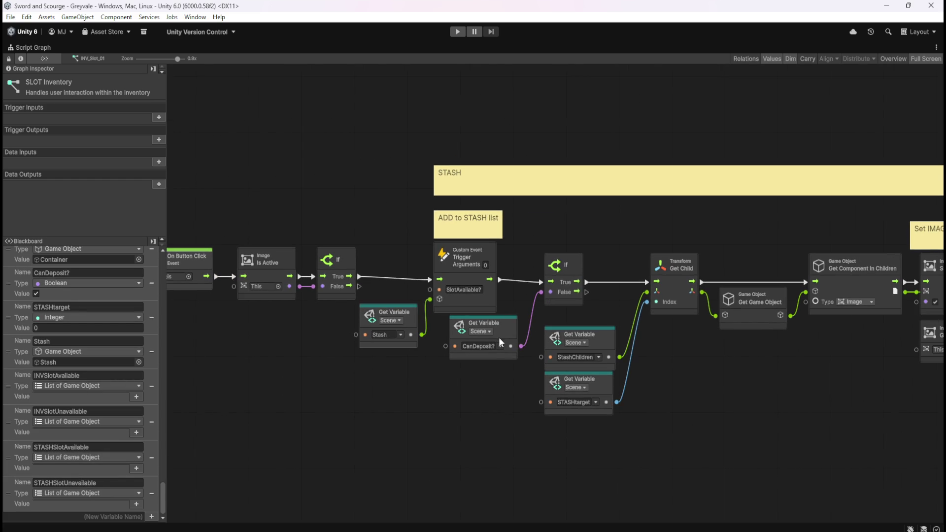
{"action": "mouse_move", "coordinate": [608, 331]}
{"action": "left_mouse_down"}
{"action": "mouse_move", "coordinate": [591, 382]}
{"action": "mouse_move", "coordinate": [407, 362]}
{"action": "mouse_move", "coordinate": [664, 344]}
{"action": "left_mouse_up"}
{"action": "mouse_move", "coordinate": [291, 394]}
{"action": "left_mouse_down"}
{"action": "mouse_move", "coordinate": [395, 397]}
{"action": "mouse_move", "coordinate": [478, 386]}
{"action": "left_mouse_up"}
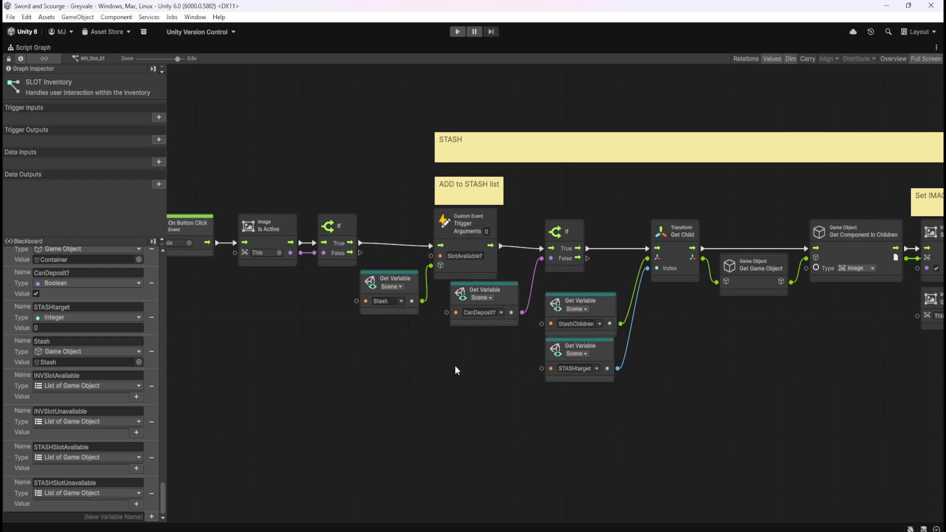
Step: Restore the layout, select the Stash object, and maximize its controller graph
{"action": "key", "text": "shift+space"}
{"action": "scroll", "coordinate": [120, 309], "scroll_direction": "down", "scroll_amount": 5}
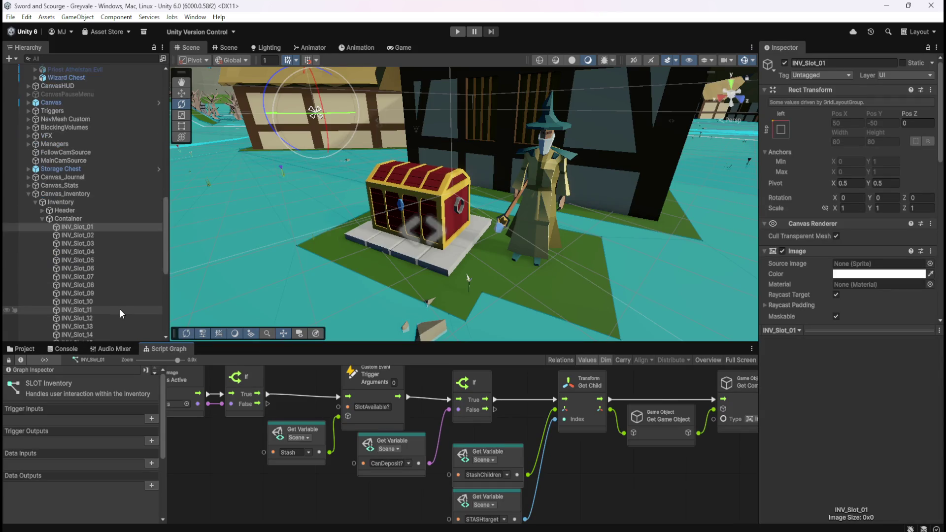
{"action": "scroll", "coordinate": [120, 309], "scroll_direction": "down", "scroll_amount": 4}
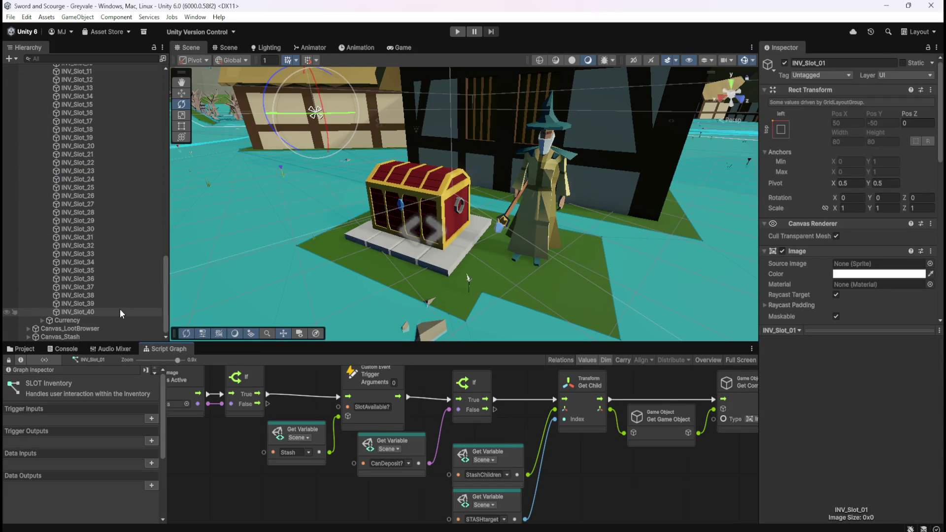
{"action": "left_click", "coordinate": [55, 336]}
{"action": "key", "text": "shift+space"}
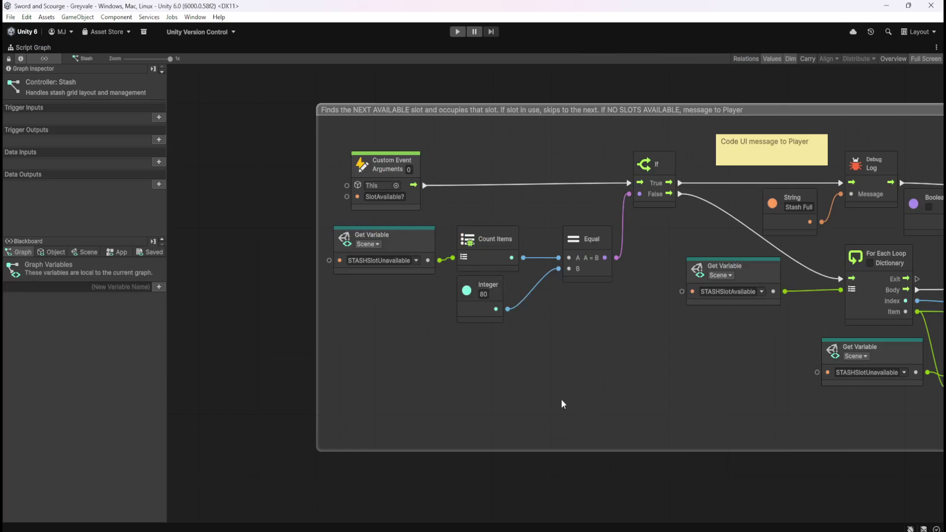
Step: Pan through the Stash graph's next-available-slot logic, restore the layout, and scroll the Hierarchy up
{"action": "scroll", "coordinate": [425, 385], "scroll_direction": "right", "scroll_amount": 2}
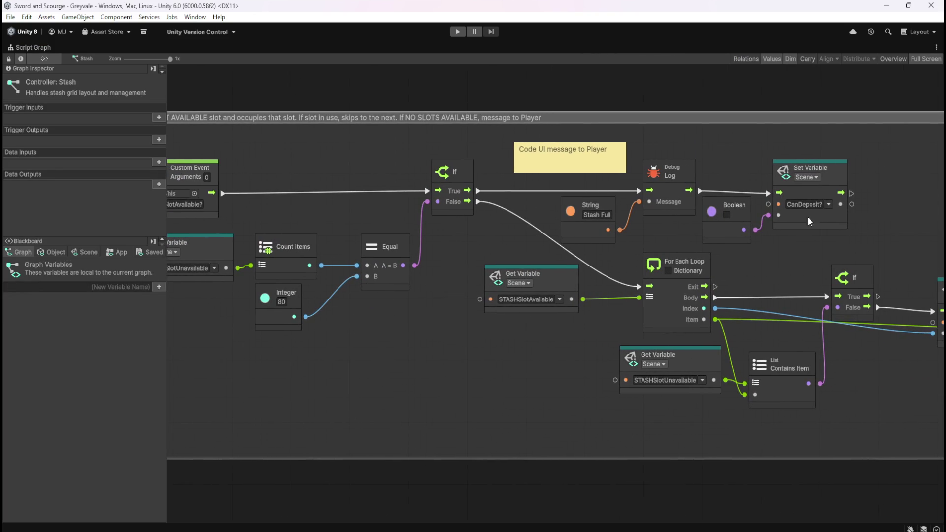
{"action": "scroll", "coordinate": [383, 345], "scroll_direction": "left", "scroll_amount": 5}
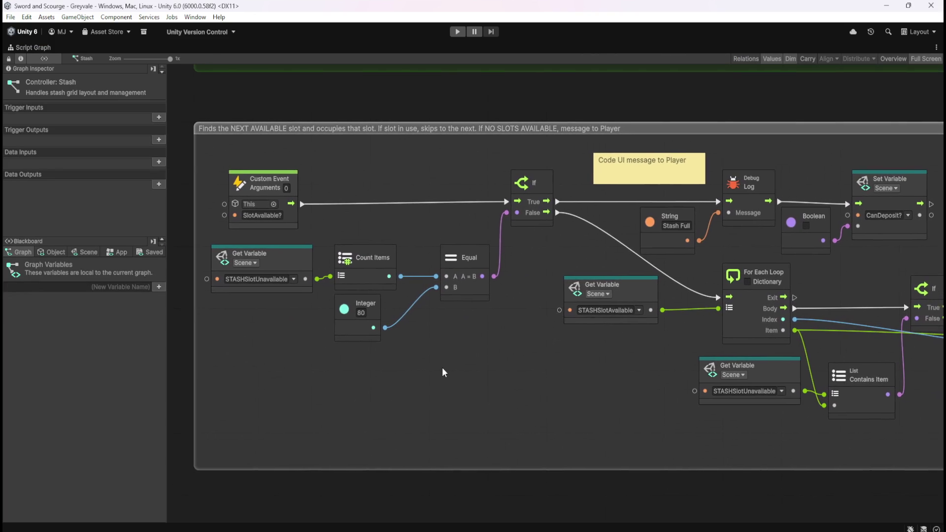
{"action": "scroll", "coordinate": [439, 373], "scroll_direction": "right", "scroll_amount": 20}
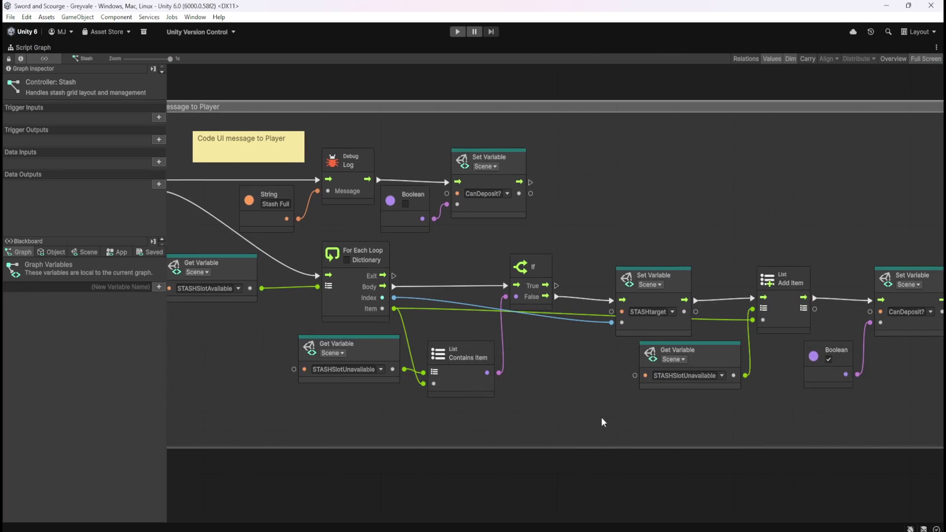
{"action": "mouse_move", "coordinate": [497, 406]}
{"action": "left_mouse_down"}
{"action": "mouse_move", "coordinate": [455, 402]}
{"action": "mouse_move", "coordinate": [610, 401]}
{"action": "mouse_move", "coordinate": [398, 408]}
{"action": "mouse_move", "coordinate": [809, 417]}
{"action": "left_mouse_up"}
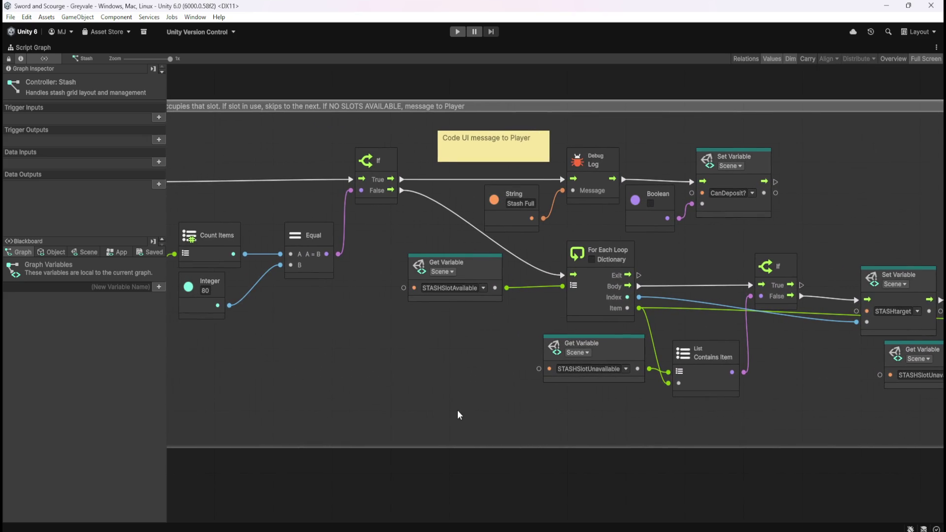
{"action": "left_click_drag", "start_coordinate": [458, 411], "coordinate": [548, 410]}
{"action": "key", "text": "shift+space"}
{"action": "scroll", "coordinate": [117, 315], "scroll_direction": "up", "scroll_amount": 10}
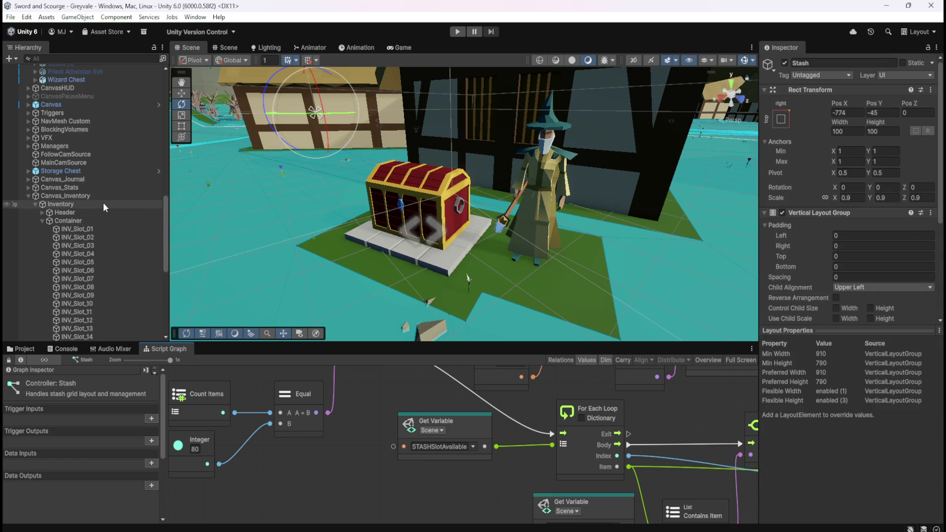
Step: Select INV_Slot_01 and check the On Button Click node in its maximized graph
{"action": "left_click", "coordinate": [88, 228]}
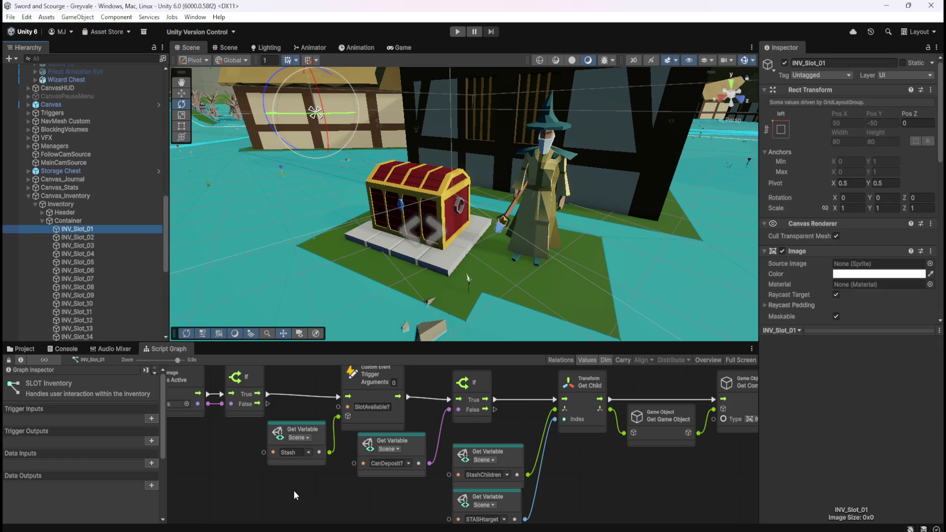
{"action": "key", "text": "shift+space"}
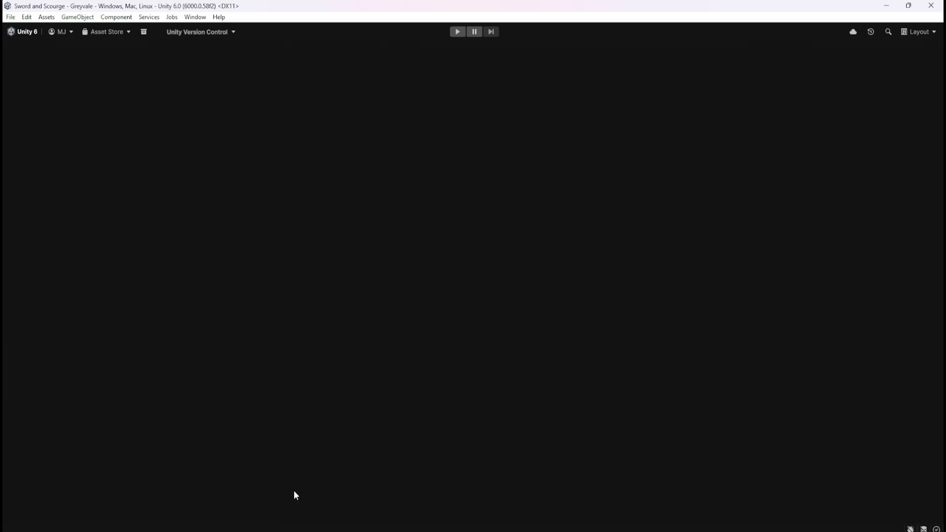
{"action": "left_click_drag", "start_coordinate": [400, 409], "coordinate": [553, 402]}
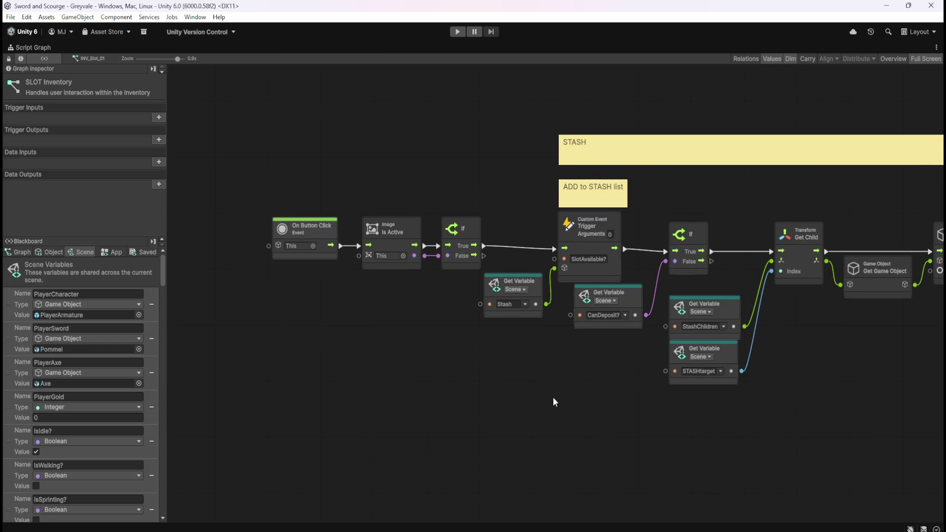
{"action": "key", "text": "shift+space"}
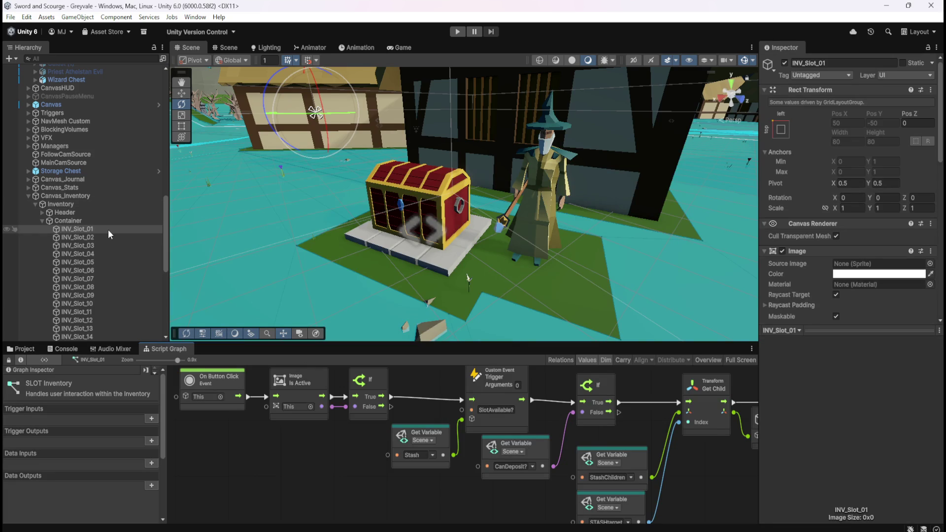
Step: Scroll the Inspector to the Button's empty On Click list and the SLOT Inventory Script Machine
{"action": "scroll", "coordinate": [791, 262], "scroll_direction": "down", "scroll_amount": 3}
{"action": "scroll", "coordinate": [794, 262], "scroll_direction": "down", "scroll_amount": 6}
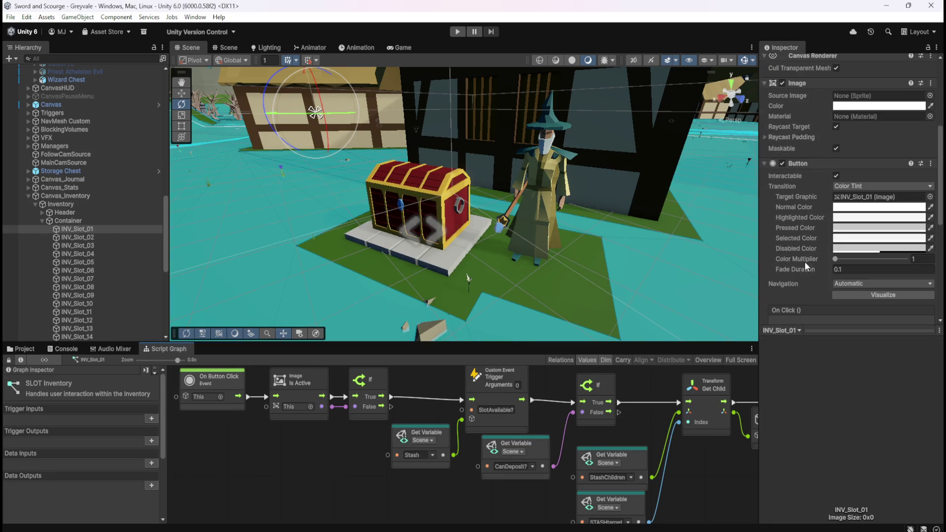
{"action": "scroll", "coordinate": [805, 262], "scroll_direction": "down", "scroll_amount": 2}
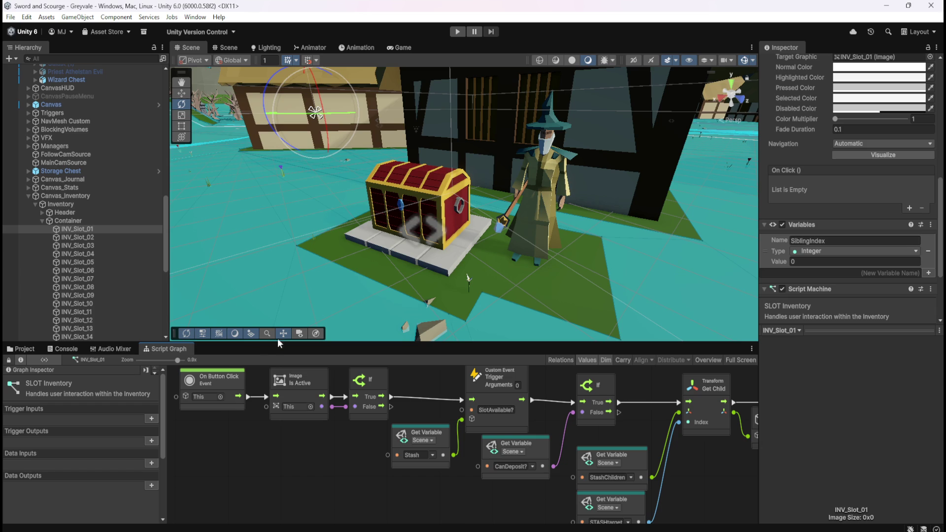
{"action": "key", "text": "shift+space"}
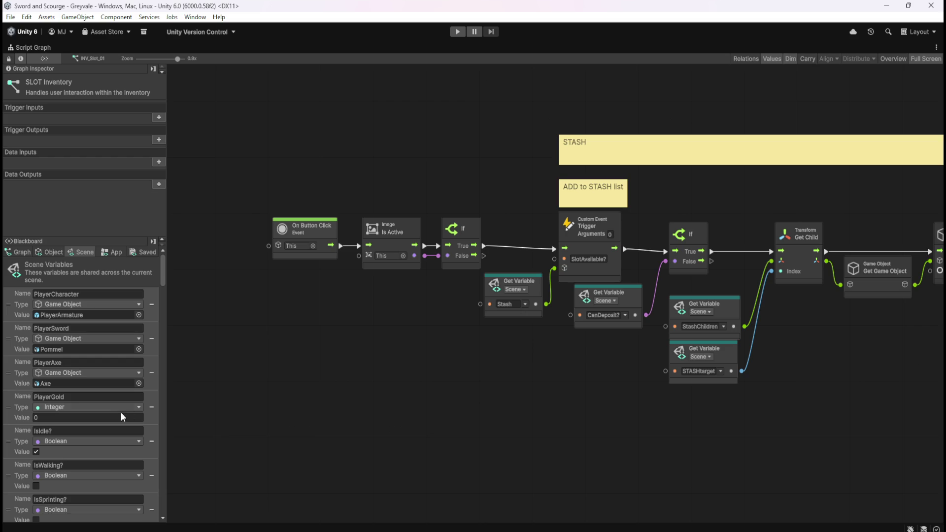
Step: Show Object variables and pan over the Set IMAGE, Get Child and On Button Click Event nodes
{"action": "left_click_drag", "start_coordinate": [567, 418], "coordinate": [348, 414]}
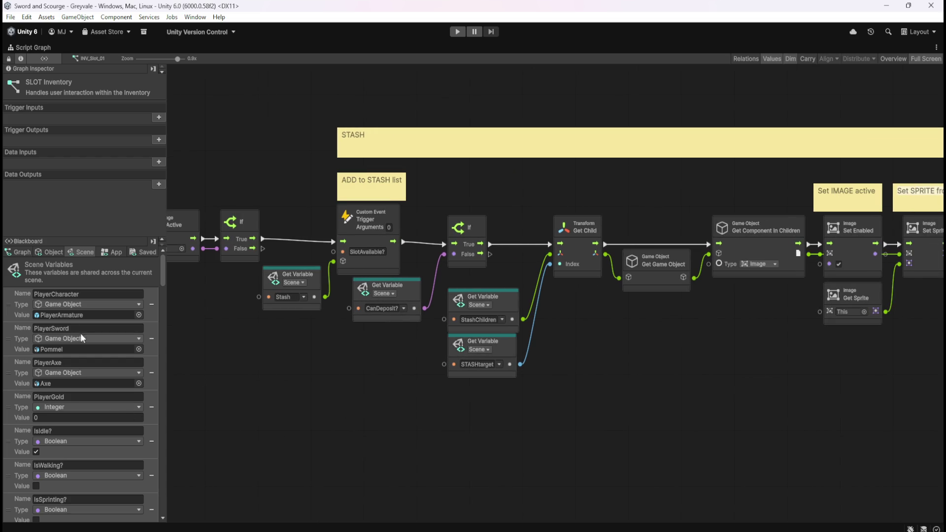
{"action": "left_click", "coordinate": [52, 253]}
{"action": "left_click_drag", "start_coordinate": [658, 436], "coordinate": [350, 435]}
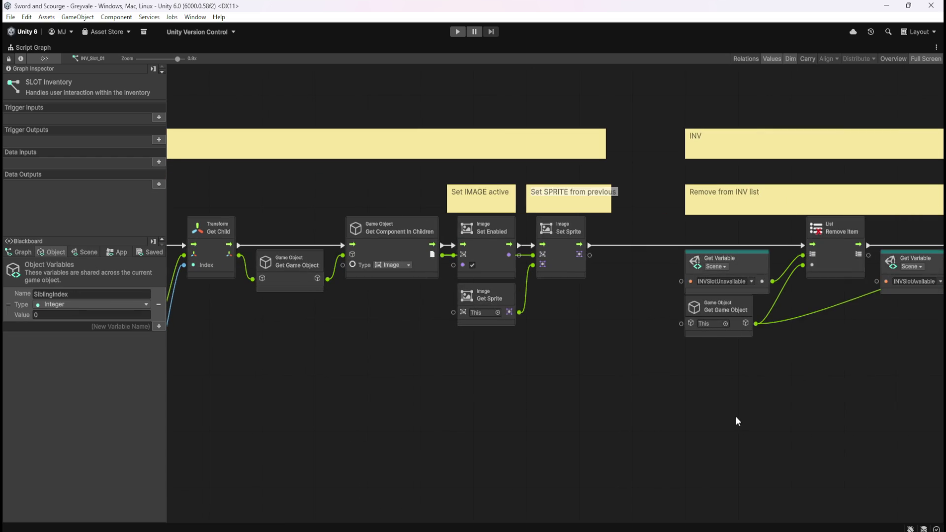
{"action": "left_click_drag", "start_coordinate": [739, 422], "coordinate": [428, 414]}
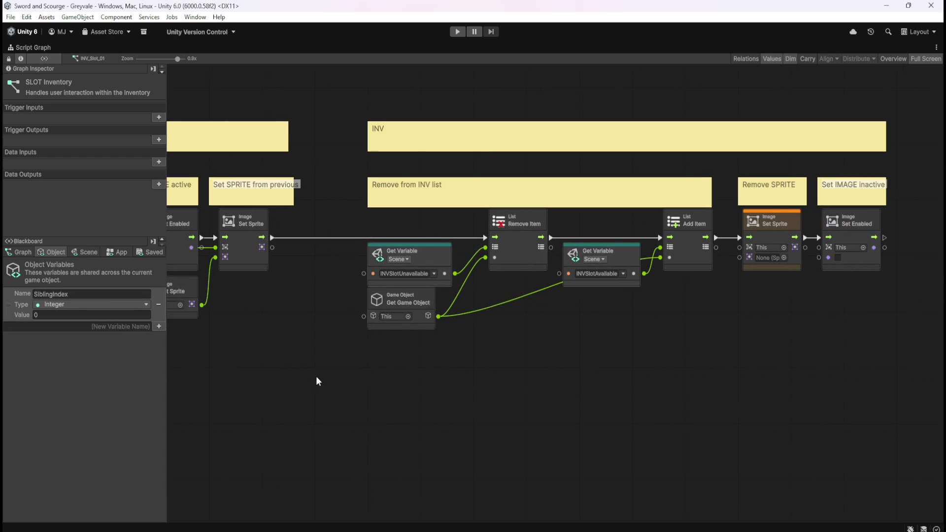
{"action": "left_click_drag", "start_coordinate": [369, 390], "coordinate": [565, 397]}
{"action": "left_click_drag", "start_coordinate": [211, 416], "coordinate": [386, 423]}
{"action": "left_click_drag", "start_coordinate": [316, 415], "coordinate": [718, 380]}
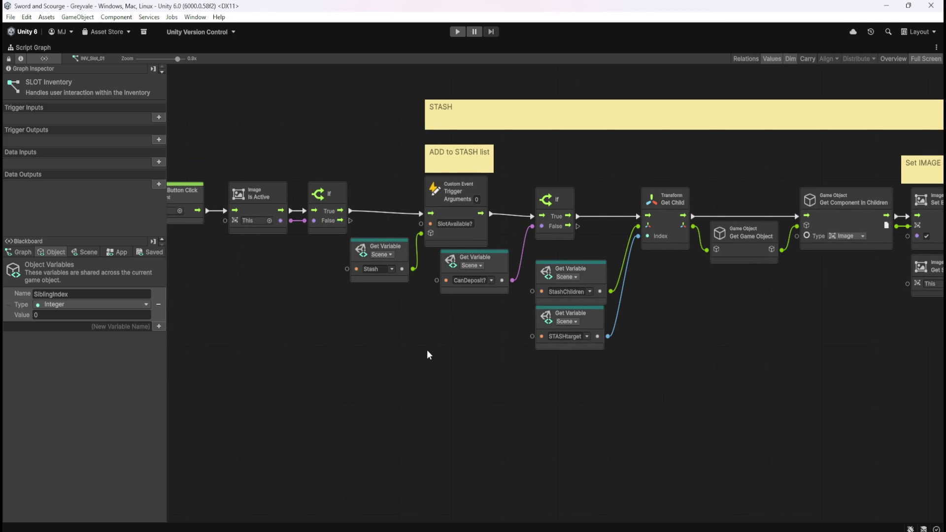
{"action": "left_click_drag", "start_coordinate": [398, 353], "coordinate": [488, 359]}
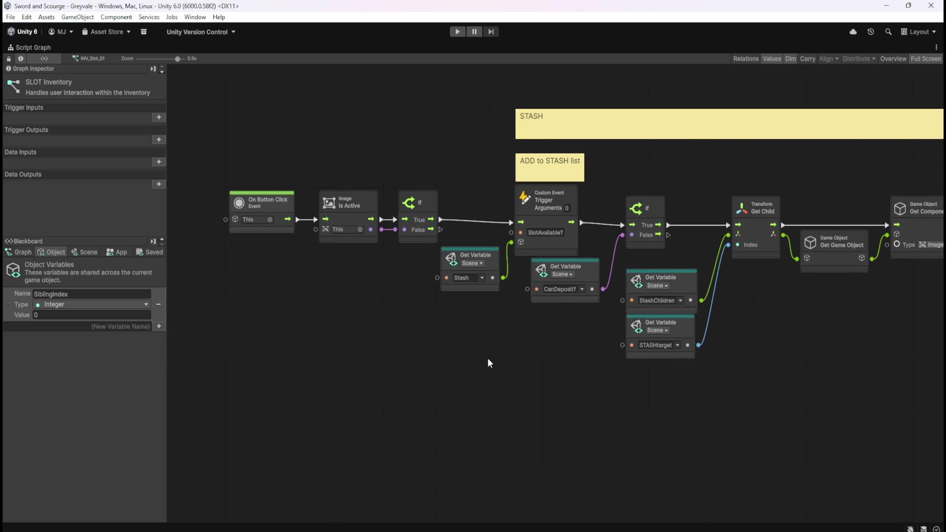
Step: Pan through the INV Remove/Add Item chain and STASH events, restore the layout, and select INV_Slot_04
{"action": "left_click_drag", "start_coordinate": [807, 374], "coordinate": [512, 383]}
{"action": "left_click_drag", "start_coordinate": [791, 386], "coordinate": [573, 370]}
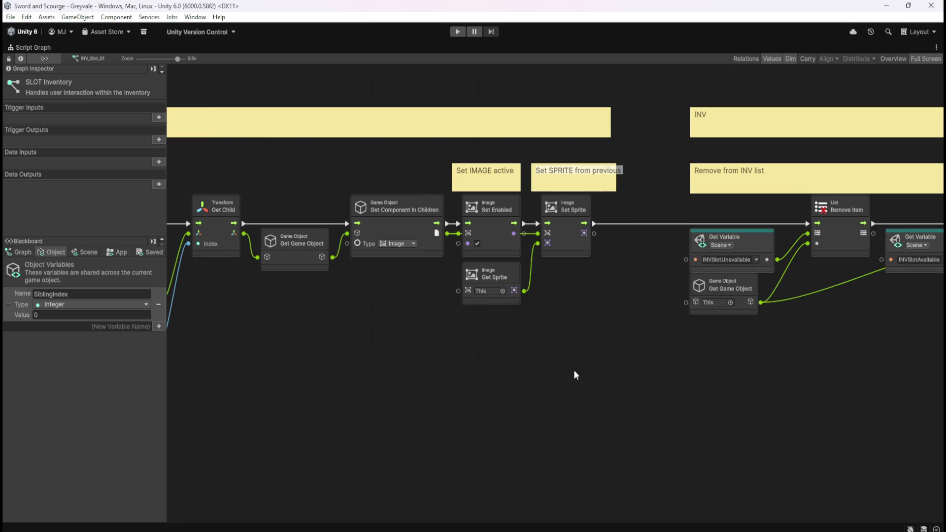
{"action": "left_click_drag", "start_coordinate": [779, 375], "coordinate": [517, 365]}
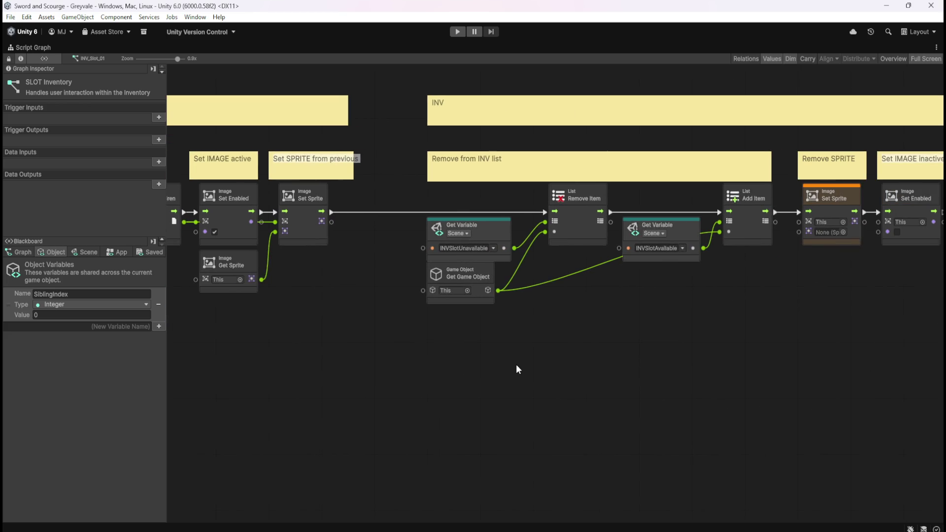
{"action": "mouse_move", "coordinate": [752, 353]}
{"action": "left_mouse_down"}
{"action": "mouse_move", "coordinate": [512, 362]}
{"action": "mouse_move", "coordinate": [540, 385]}
{"action": "mouse_move", "coordinate": [745, 406]}
{"action": "left_mouse_up"}
{"action": "left_click_drag", "start_coordinate": [319, 389], "coordinate": [454, 393]}
{"action": "left_click_drag", "start_coordinate": [211, 390], "coordinate": [473, 392]}
{"action": "left_click_drag", "start_coordinate": [330, 391], "coordinate": [595, 397]}
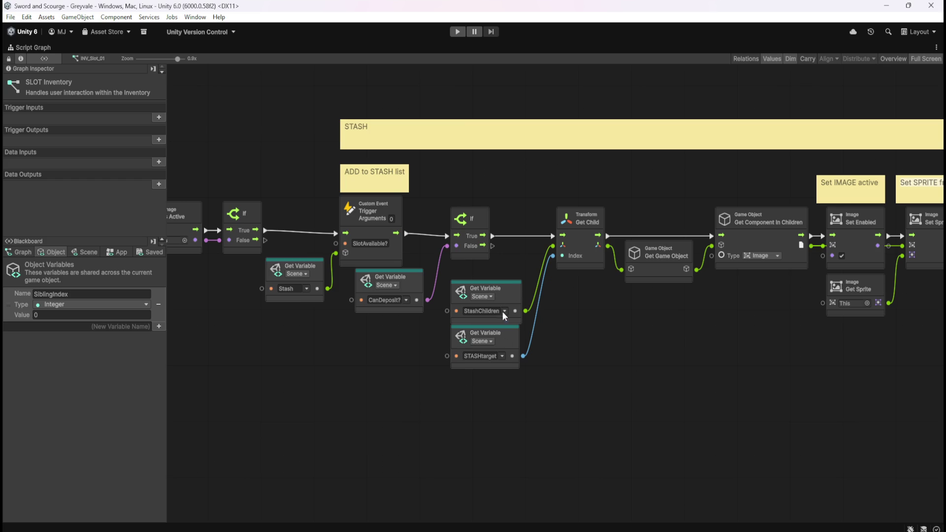
{"action": "mouse_move", "coordinate": [346, 369]}
{"action": "left_mouse_down"}
{"action": "mouse_move", "coordinate": [657, 386]}
{"action": "mouse_move", "coordinate": [393, 369]}
{"action": "mouse_move", "coordinate": [479, 367]}
{"action": "left_mouse_up"}
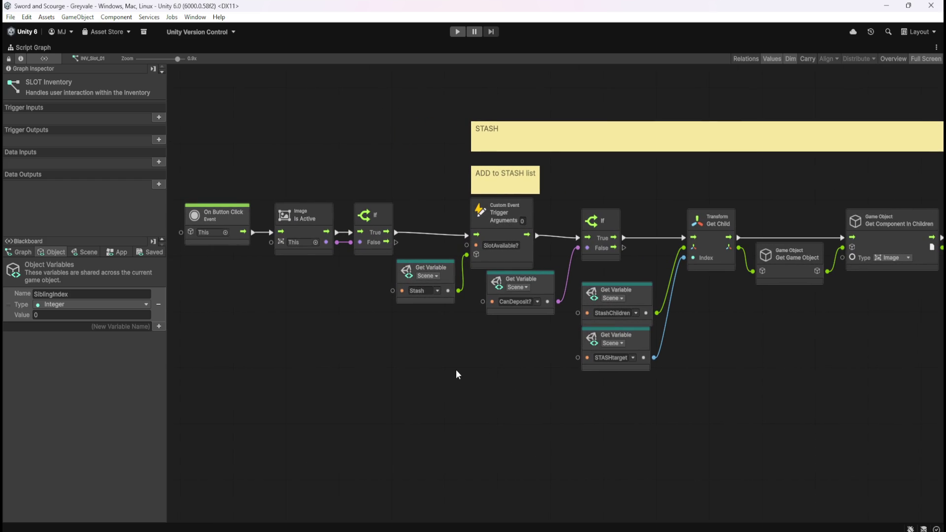
{"action": "key", "text": "shift+space"}
{"action": "left_click", "coordinate": [120, 255]}
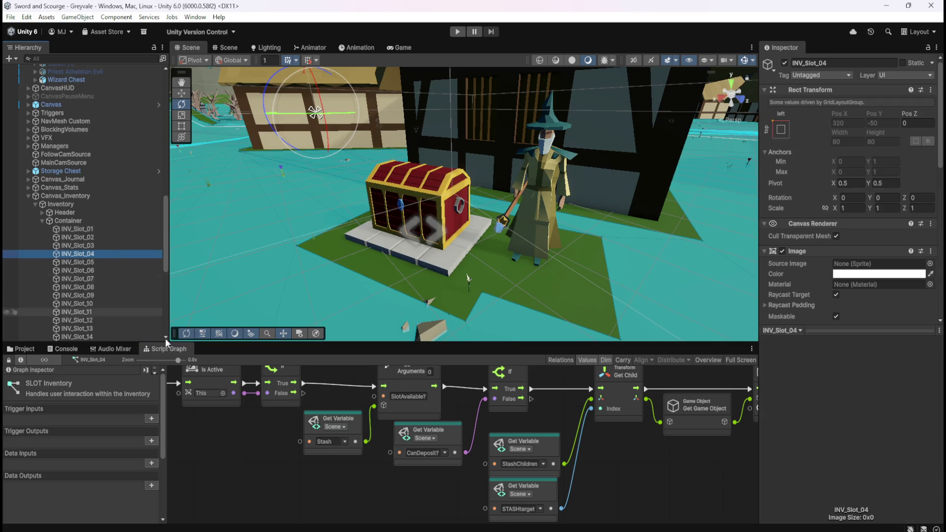
Step: Check the Blackboard's Graph variables, then reselect INV_Slot_01 and view Object variables like SiblingIndex
{"action": "key", "text": "shift+space"}
{"action": "left_click", "coordinate": [24, 253]}
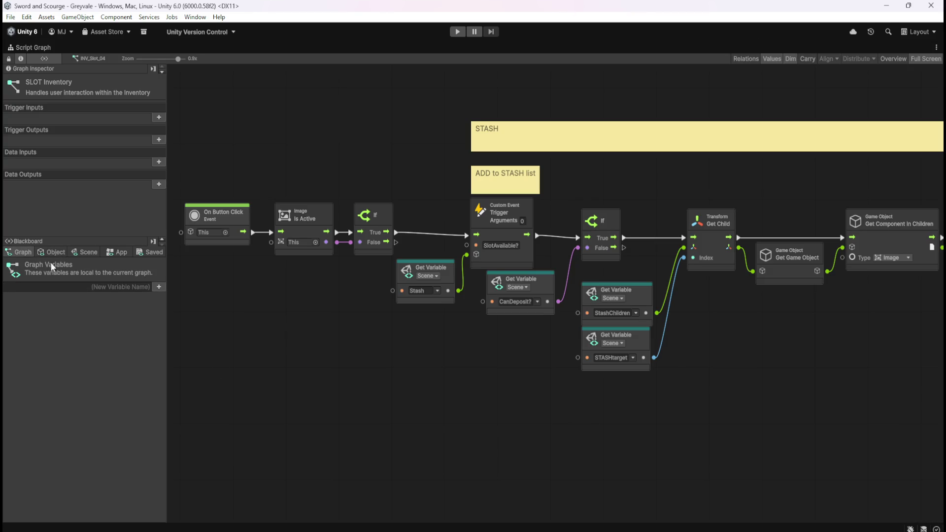
{"action": "key", "text": "shift+space"}
{"action": "left_click", "coordinate": [79, 229]}
{"action": "key", "text": "shift+space"}
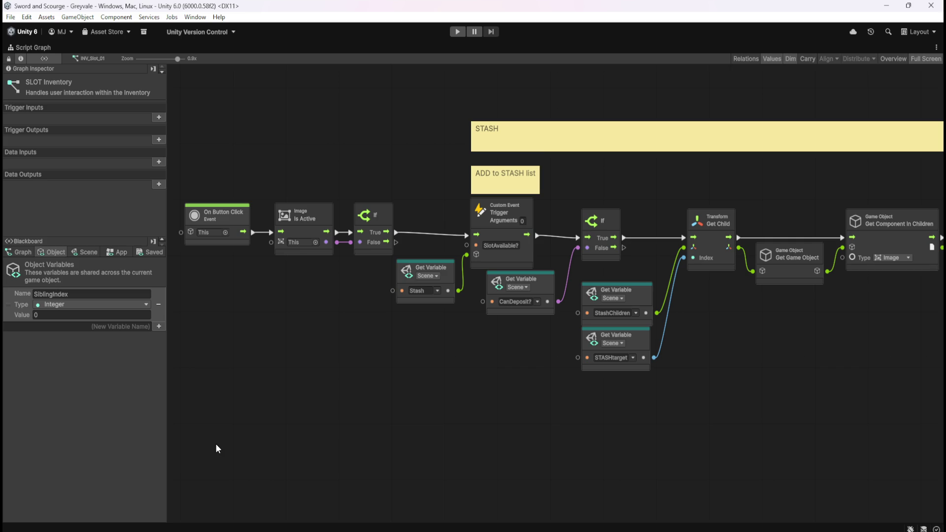
{"action": "left_click", "coordinate": [52, 252]}
Step: Pan from Get Game Object through Remove SPRITE nodes, restore the layout, and select INV_Slot_08
{"action": "mouse_move", "coordinate": [367, 365]}
{"action": "left_mouse_down"}
{"action": "mouse_move", "coordinate": [457, 392]}
{"action": "mouse_move", "coordinate": [442, 380]}
{"action": "left_mouse_up"}
{"action": "scroll", "coordinate": [439, 379], "scroll_direction": "down", "scroll_amount": 5}
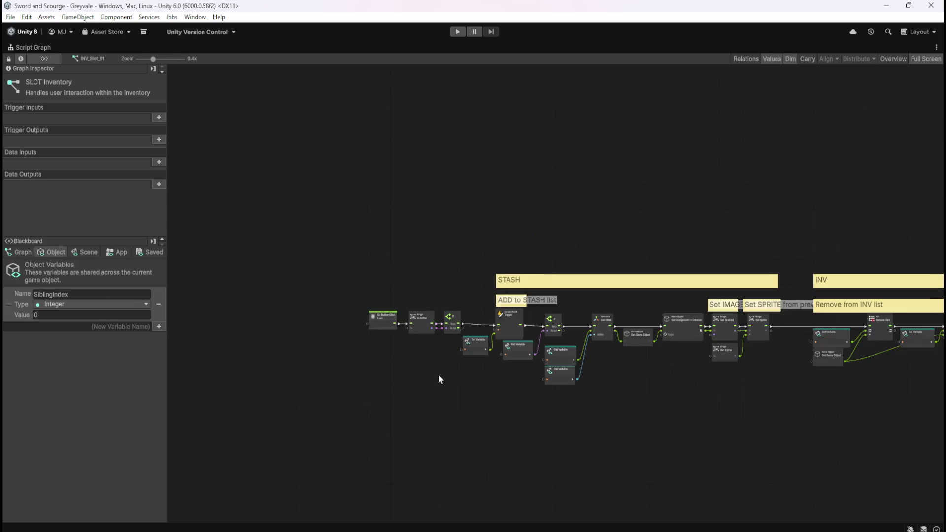
{"action": "scroll", "coordinate": [422, 380], "scroll_direction": "up", "scroll_amount": 6}
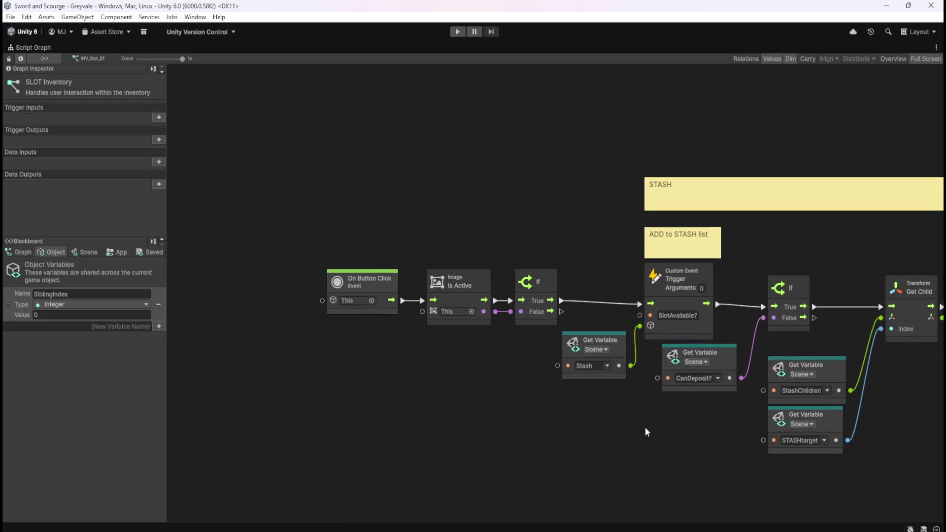
{"action": "left_click_drag", "start_coordinate": [656, 434], "coordinate": [421, 296]}
{"action": "mouse_move", "coordinate": [557, 407]}
{"action": "left_mouse_down"}
{"action": "mouse_move", "coordinate": [518, 395]}
{"action": "mouse_move", "coordinate": [304, 378]}
{"action": "left_mouse_up"}
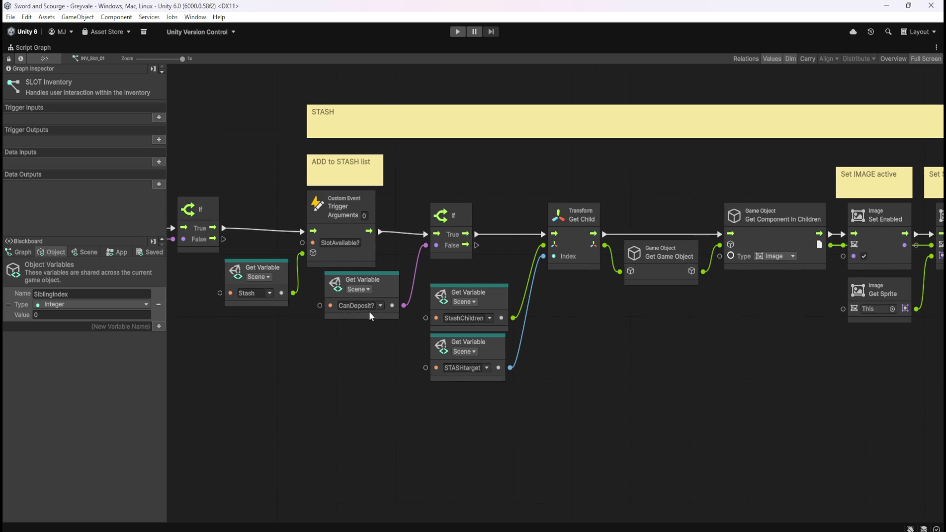
{"action": "left_click_drag", "start_coordinate": [655, 338], "coordinate": [417, 336]}
{"action": "left_click_drag", "start_coordinate": [769, 365], "coordinate": [332, 361]}
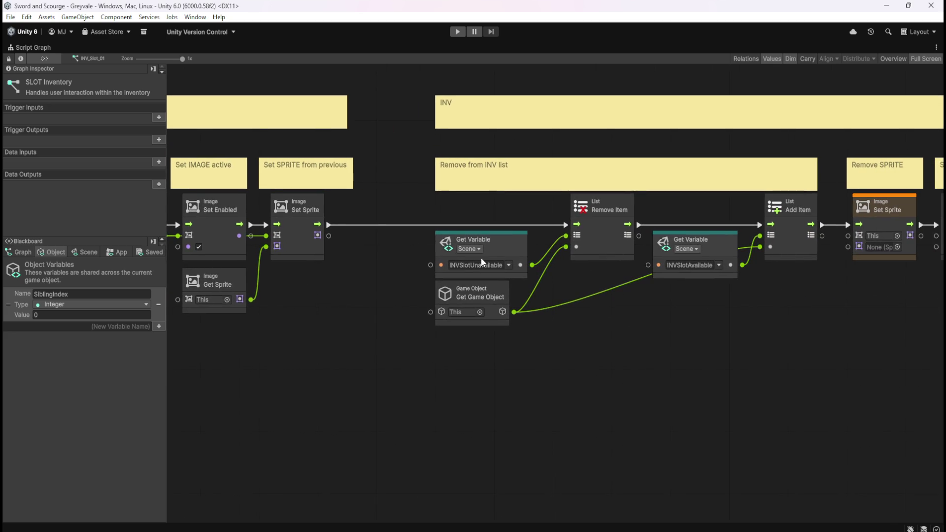
{"action": "left_click_drag", "start_coordinate": [770, 326], "coordinate": [442, 335]}
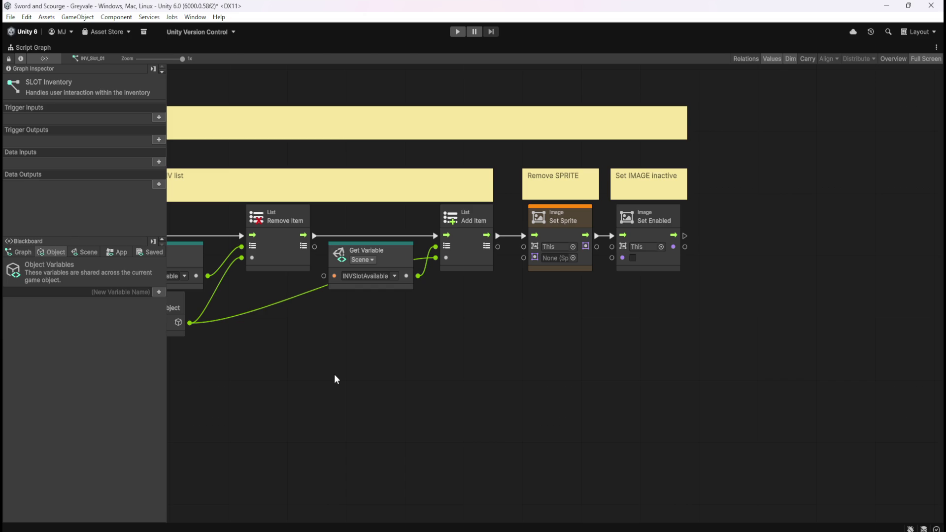
{"action": "key", "text": "shift+space"}
{"action": "left_click", "coordinate": [101, 287]}
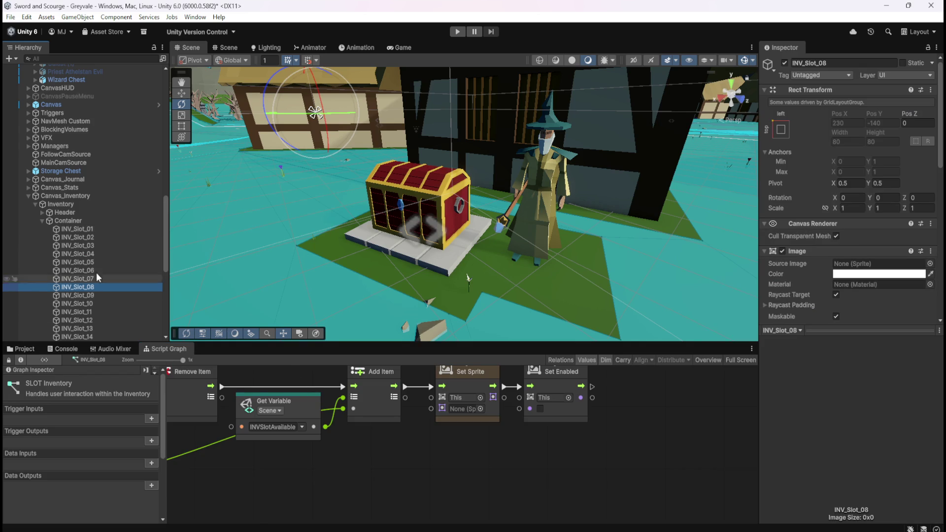
Step: Step through INV_Slot_01 and INV_Slot_09 to INV_Slot_13 and maximize its SLOT Inventory graph
{"action": "left_click", "coordinate": [87, 229]}
{"action": "scroll", "coordinate": [802, 321], "scroll_direction": "down", "scroll_amount": 10}
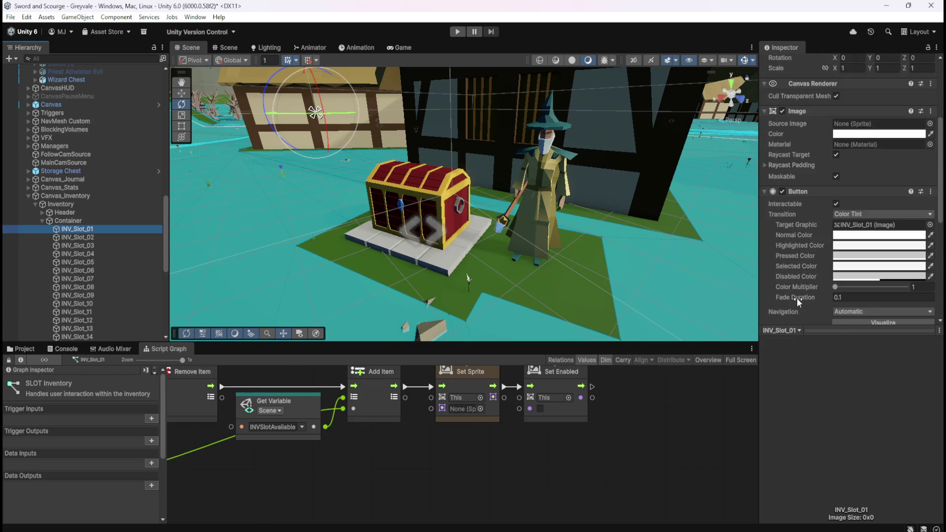
{"action": "left_click", "coordinate": [101, 295]}
{"action": "left_click", "coordinate": [95, 327]}
{"action": "left_click", "coordinate": [392, 473]}
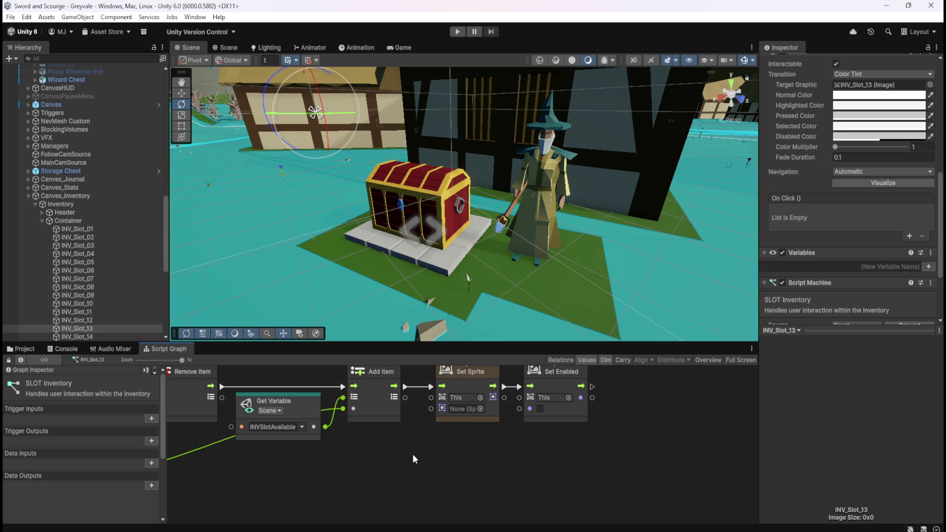
{"action": "key", "text": "shift+space"}
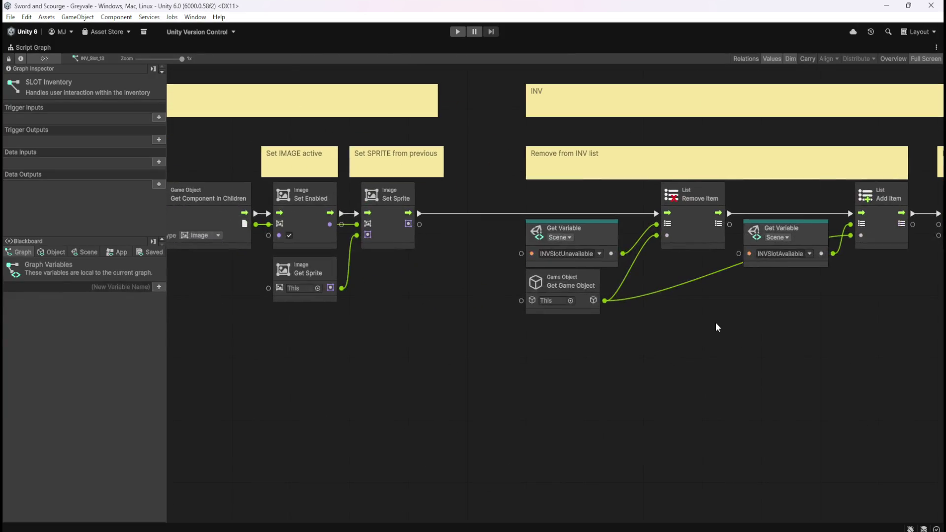
Step: Zoom and pan to the Set IMAGE active and Set SPRITE nodes, then restore the layout
{"action": "scroll", "coordinate": [696, 304], "scroll_direction": "down", "scroll_amount": 6}
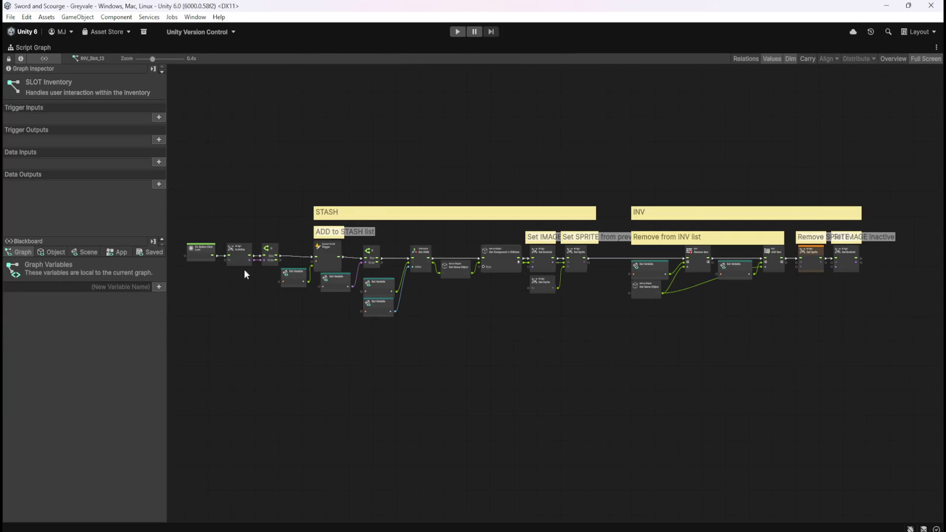
{"action": "scroll", "coordinate": [246, 274], "scroll_direction": "up", "scroll_amount": 6}
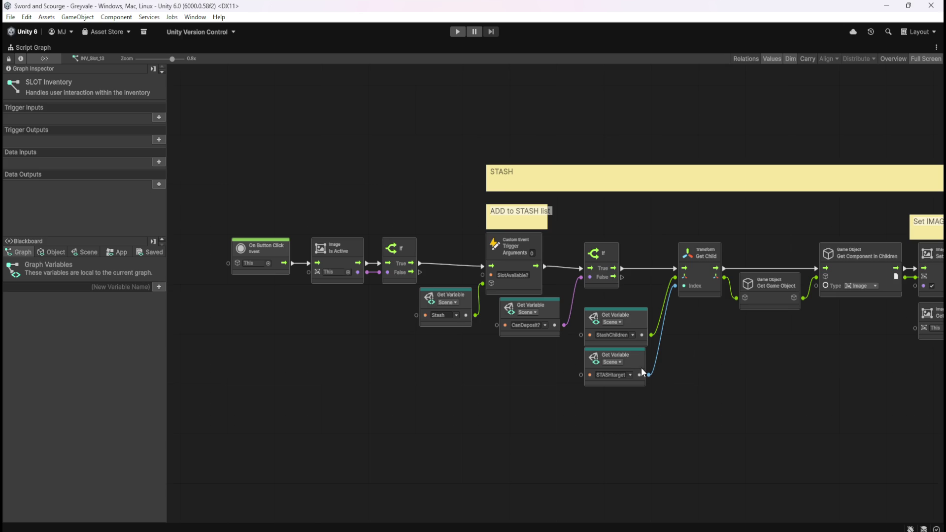
{"action": "left_click_drag", "start_coordinate": [800, 360], "coordinate": [684, 356]}
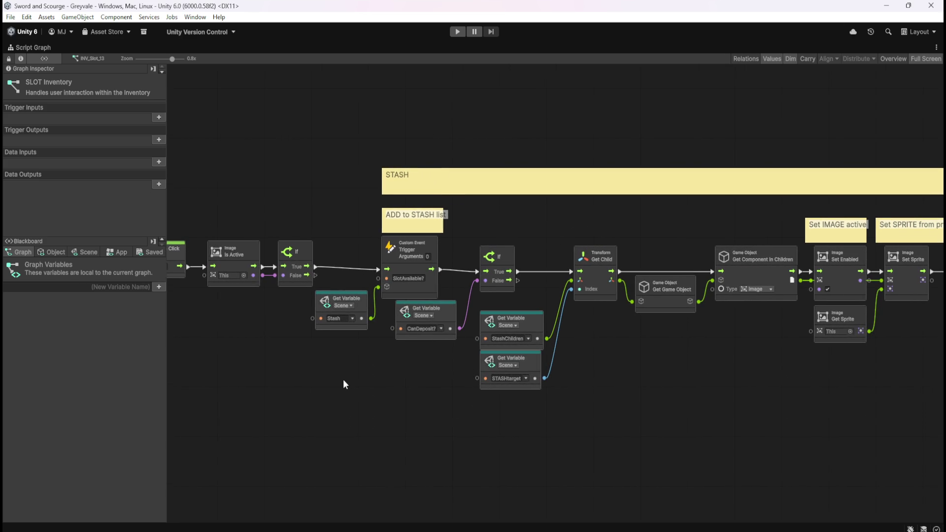
{"action": "key", "text": "shift+space"}
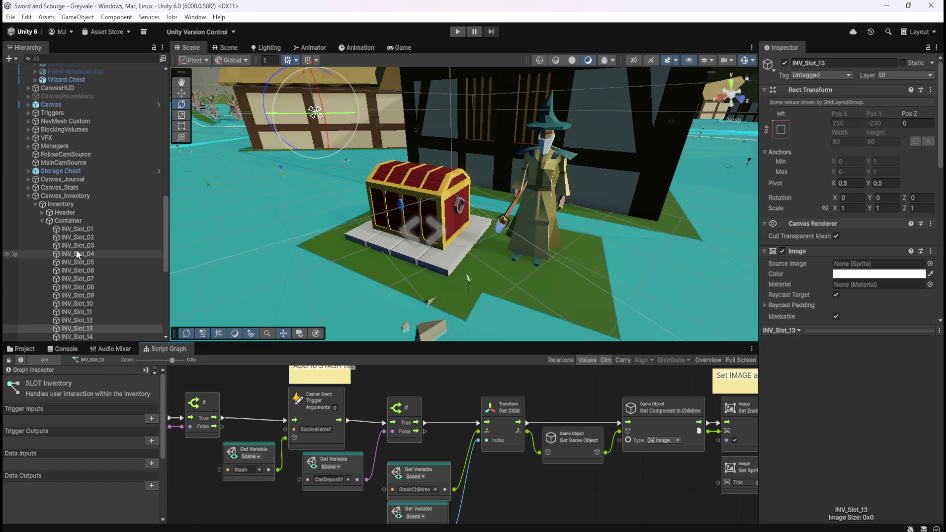
Step: Maximize the SLOT Inventory graph to review the STASH button-click chain, then restore the docked layout
{"action": "key", "text": "shift+space"}
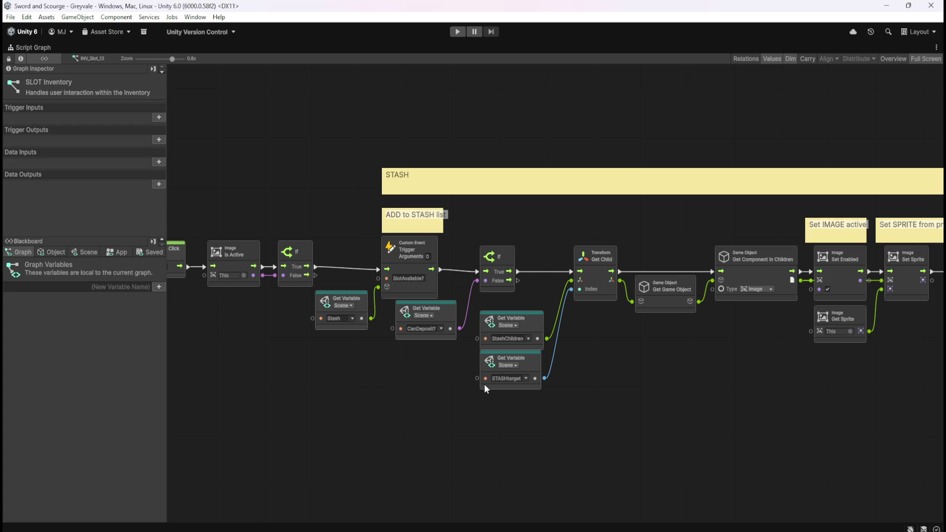
{"action": "mouse_move", "coordinate": [444, 402]}
{"action": "left_mouse_down"}
{"action": "mouse_move", "coordinate": [513, 413]}
{"action": "mouse_move", "coordinate": [385, 400]}
{"action": "left_mouse_up"}
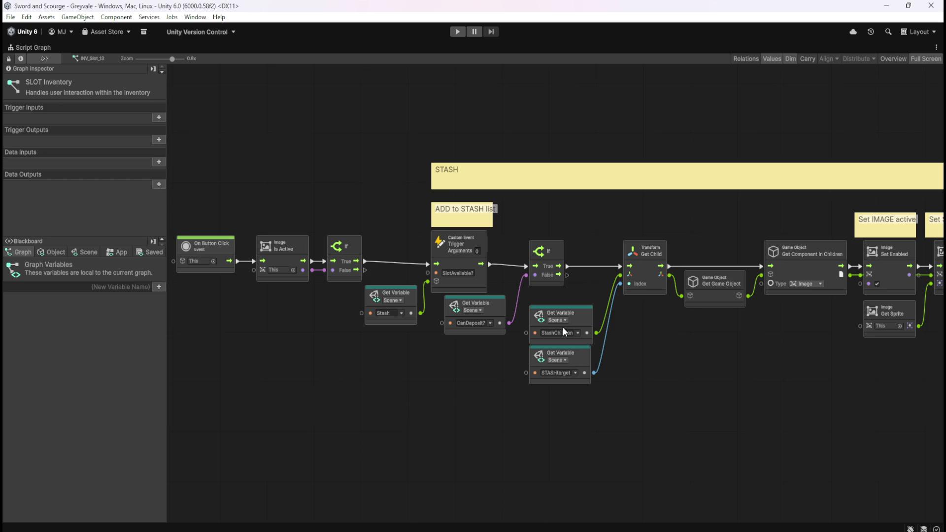
{"action": "key", "text": "shift+space"}
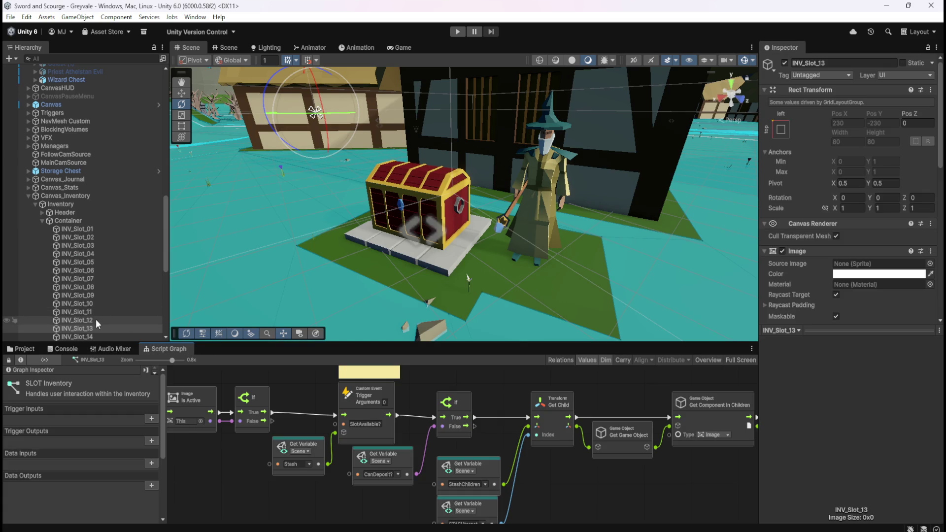
{"action": "key", "text": "shift+space"}
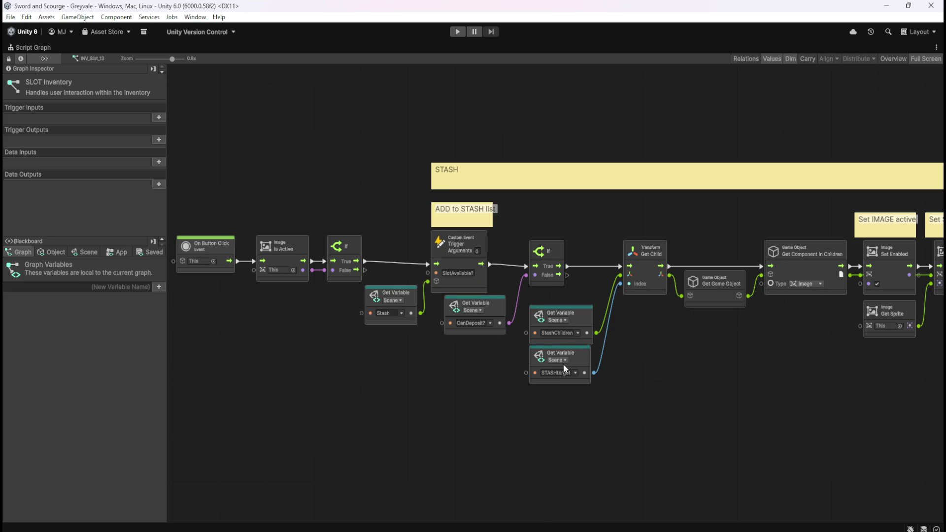
{"action": "key", "text": "shift+space"}
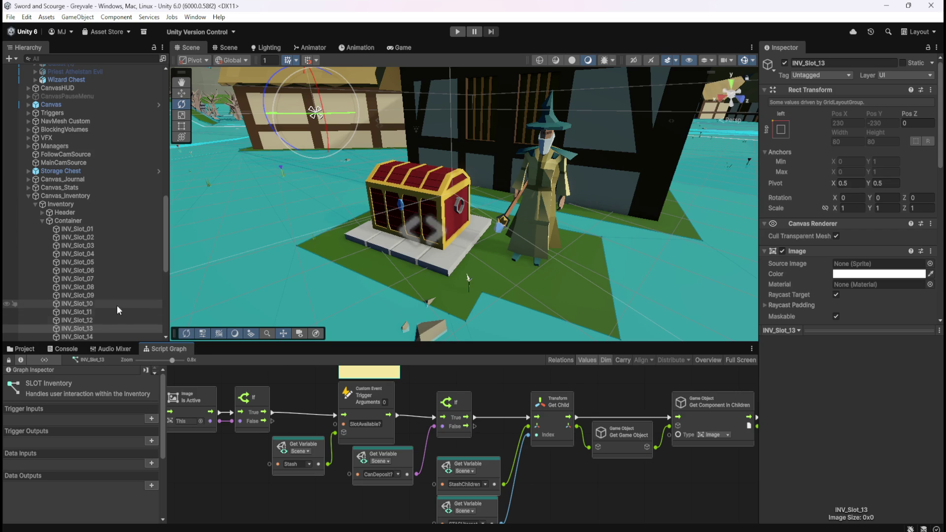
Step: Select Stash and inspect its maximized controller graph through to the Break Loop end
{"action": "scroll", "coordinate": [106, 303], "scroll_direction": "up", "scroll_amount": 3}
{"action": "left_click", "coordinate": [64, 336]}
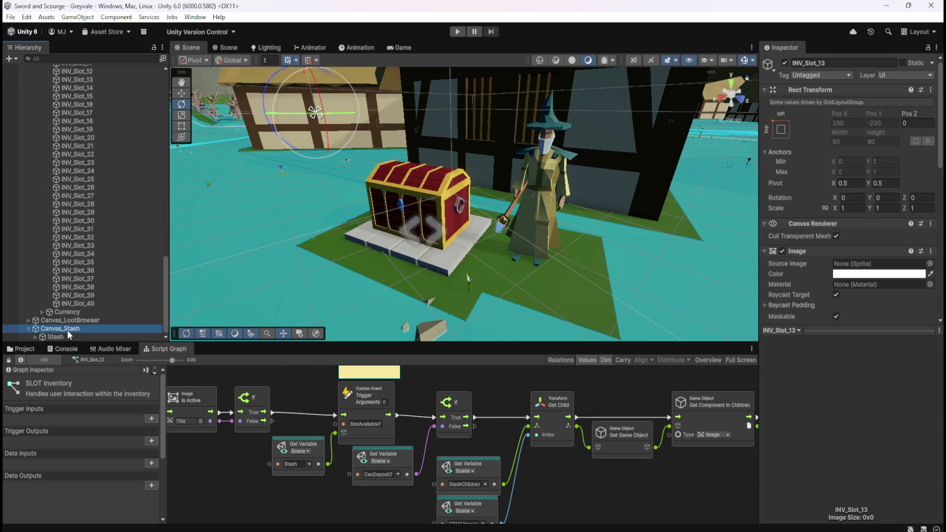
{"action": "key", "text": "shift+space"}
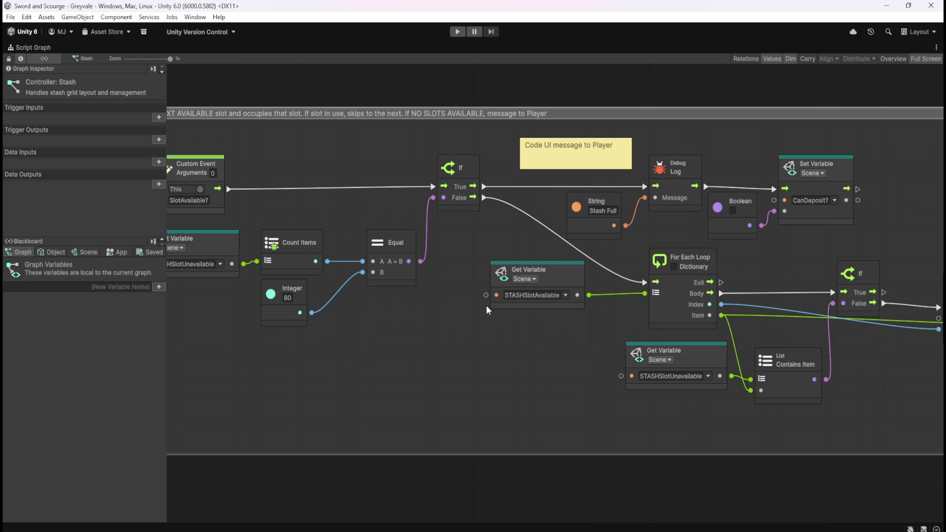
{"action": "scroll", "coordinate": [434, 317], "scroll_direction": "down", "scroll_amount": 3}
{"action": "scroll", "coordinate": [548, 372], "scroll_direction": "down", "scroll_amount": 3}
{"action": "scroll", "coordinate": [548, 371], "scroll_direction": "right", "scroll_amount": 5}
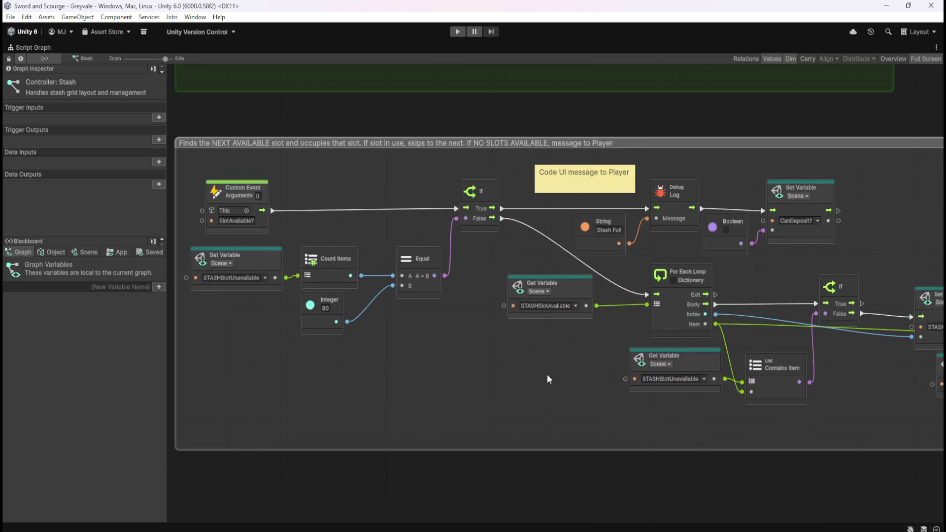
{"action": "scroll", "coordinate": [603, 306], "scroll_direction": "up", "scroll_amount": 1}
{"action": "scroll", "coordinate": [605, 311], "scroll_direction": "up", "scroll_amount": 1}
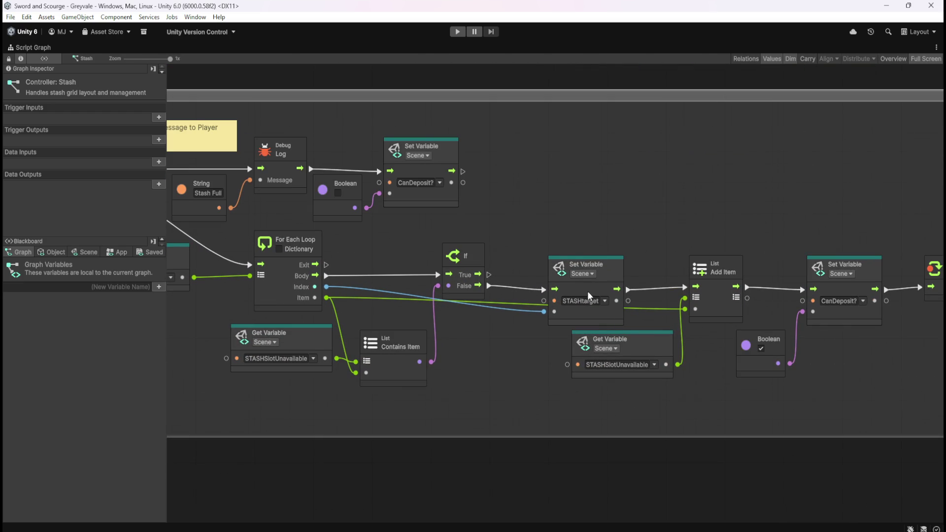
{"action": "mouse_move", "coordinate": [761, 415]}
{"action": "left_mouse_down"}
{"action": "mouse_move", "coordinate": [630, 398]}
{"action": "mouse_move", "coordinate": [649, 399]}
{"action": "left_mouse_up"}
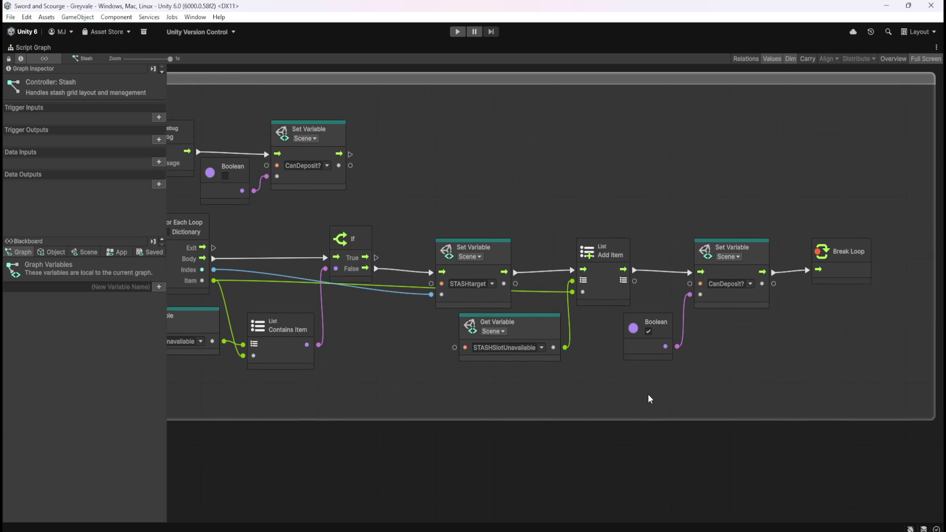
{"action": "key", "text": "shift+space"}
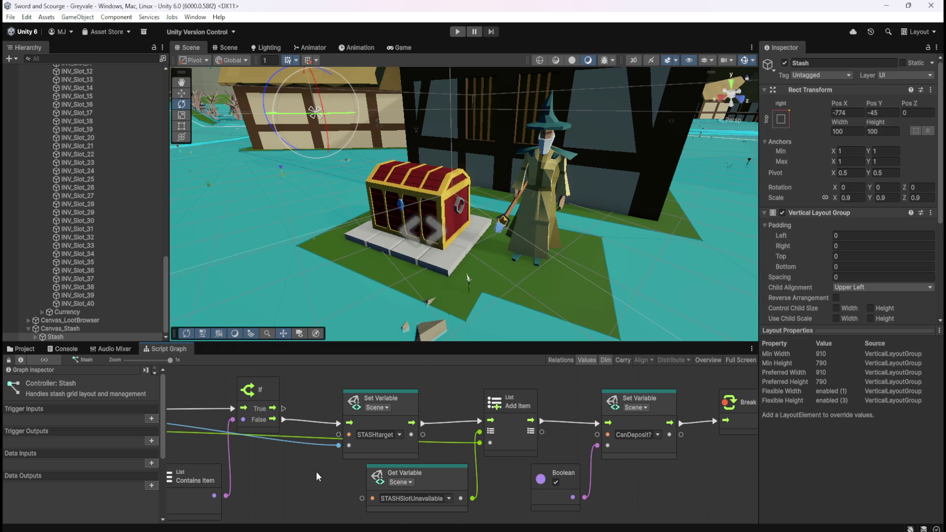
Step: Examine the slot-finding group's If and For Each Loop nodes in the maximized graph
{"action": "left_click_drag", "start_coordinate": [293, 481], "coordinate": [454, 457]}
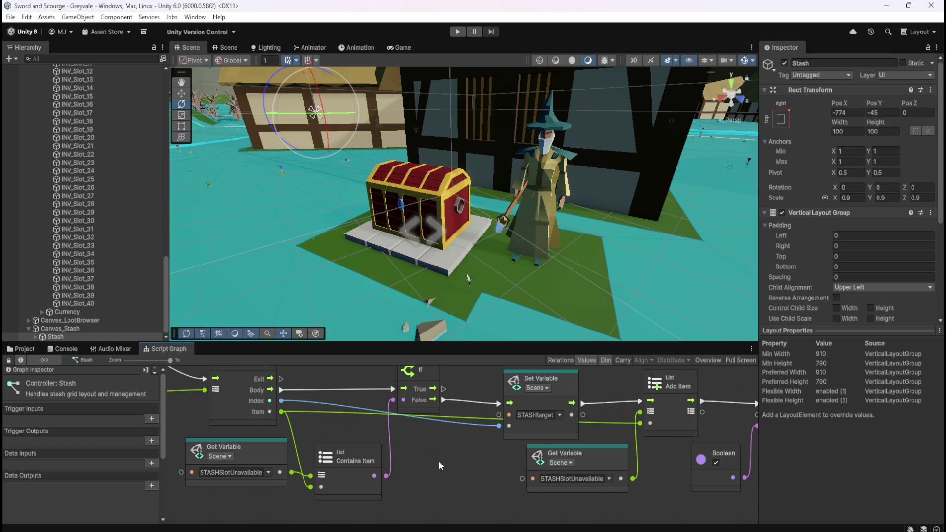
{"action": "key", "text": "shift+space"}
{"action": "left_click_drag", "start_coordinate": [347, 371], "coordinate": [686, 440]}
{"action": "left_click_drag", "start_coordinate": [444, 426], "coordinate": [468, 427]}
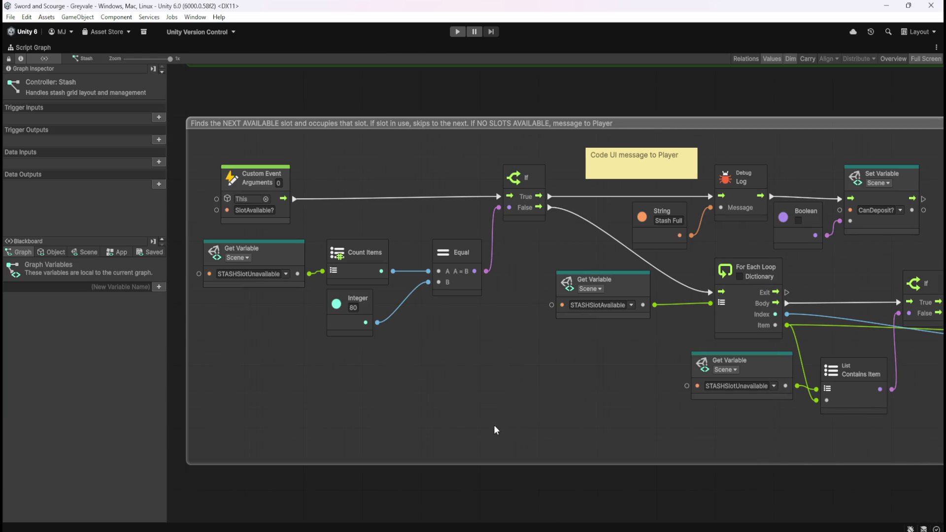
{"action": "scroll", "coordinate": [418, 401], "scroll_direction": "down", "scroll_amount": 5}
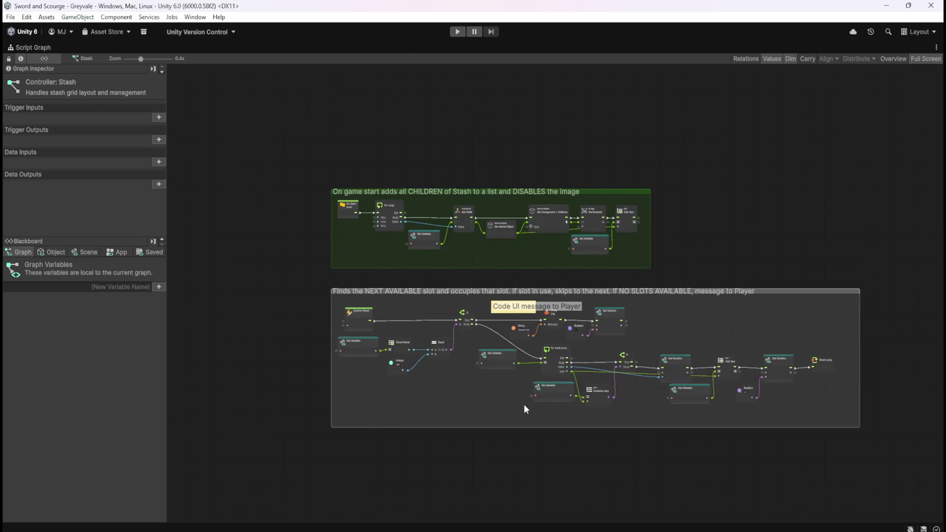
{"action": "scroll", "coordinate": [509, 404], "scroll_direction": "up", "scroll_amount": 3}
{"action": "scroll", "coordinate": [850, 403], "scroll_direction": "up", "scroll_amount": 2}
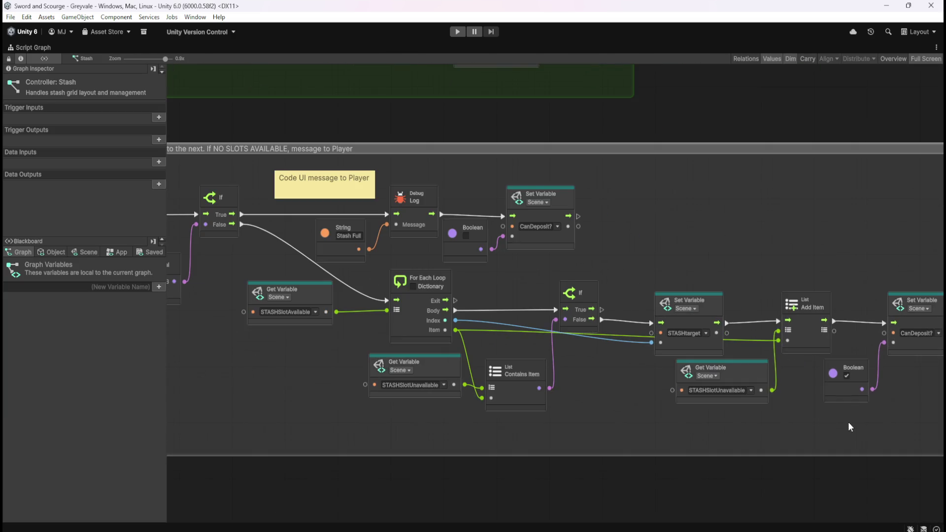
{"action": "scroll", "coordinate": [536, 418], "scroll_direction": "down", "scroll_amount": 3}
{"action": "scroll", "coordinate": [463, 398], "scroll_direction": "up", "scroll_amount": 3}
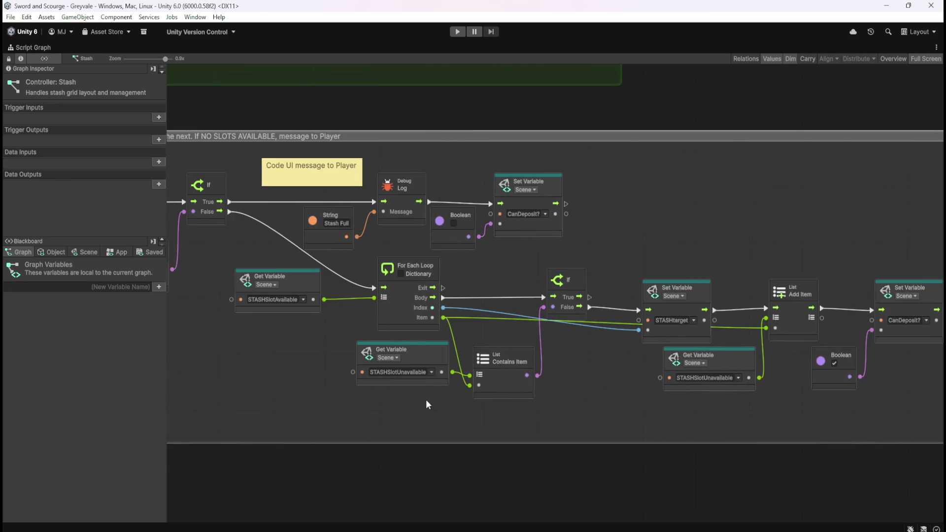
{"action": "left_click_drag", "start_coordinate": [463, 398], "coordinate": [557, 419]}
{"action": "key", "text": "shift+space"}
Step: Select INV_Slot_01 to show its SLOT Inventory graph
{"action": "scroll", "coordinate": [96, 307], "scroll_direction": "up", "scroll_amount": 3}
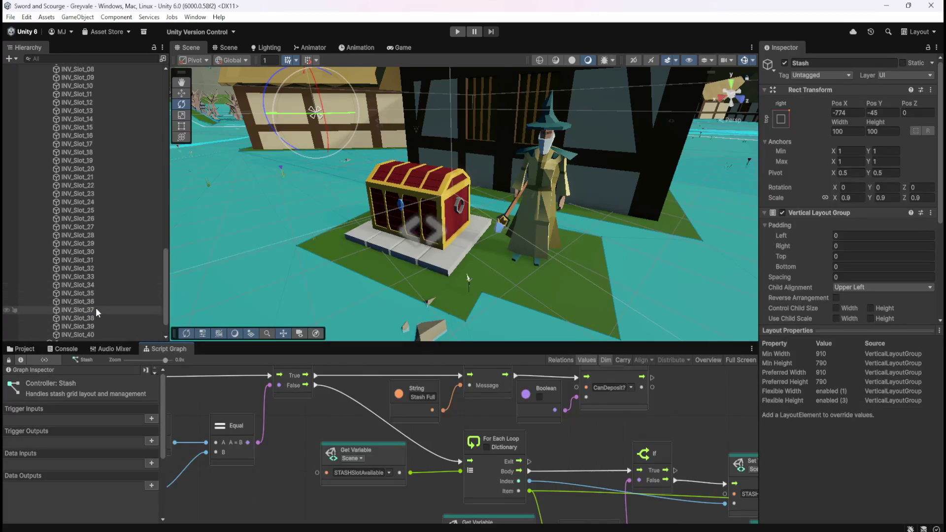
{"action": "scroll", "coordinate": [95, 307], "scroll_direction": "up", "scroll_amount": 3}
{"action": "left_click", "coordinate": [123, 199]}
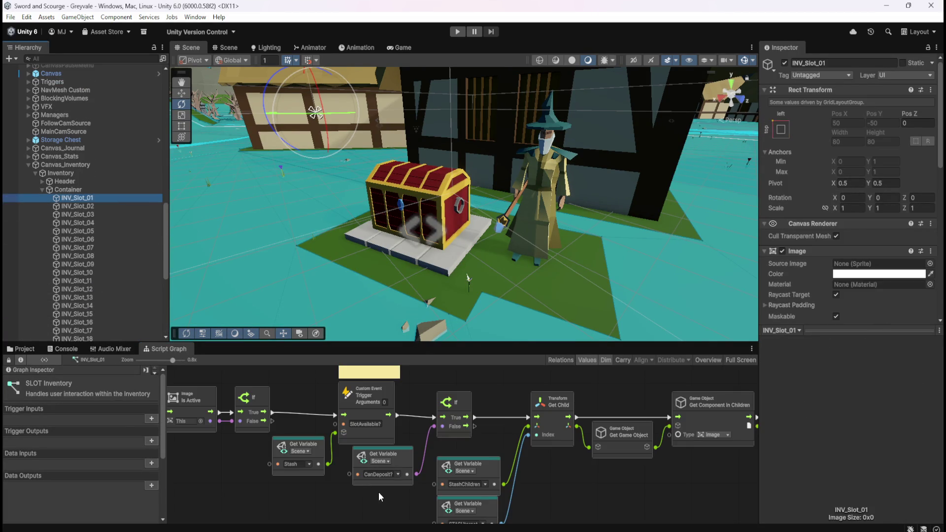
{"action": "key", "text": "shift+space"}
{"action": "left_click_drag", "start_coordinate": [386, 349], "coordinate": [428, 392]}
{"action": "mouse_move", "coordinate": [803, 419]}
{"action": "left_mouse_down"}
{"action": "mouse_move", "coordinate": [419, 394]}
{"action": "mouse_move", "coordinate": [624, 407]}
{"action": "mouse_move", "coordinate": [473, 400]}
{"action": "left_mouse_up"}
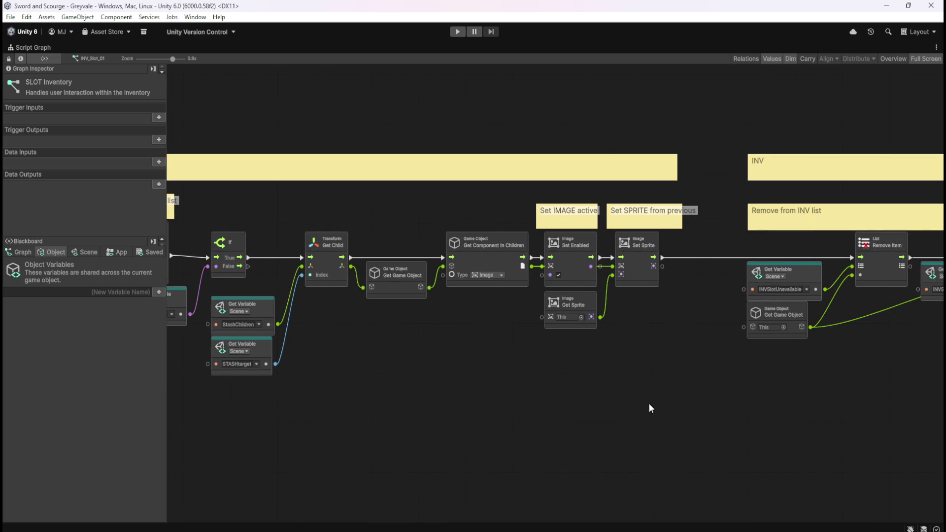
{"action": "left_click_drag", "start_coordinate": [637, 409], "coordinate": [403, 383]}
{"action": "left_click_drag", "start_coordinate": [230, 388], "coordinate": [688, 385]}
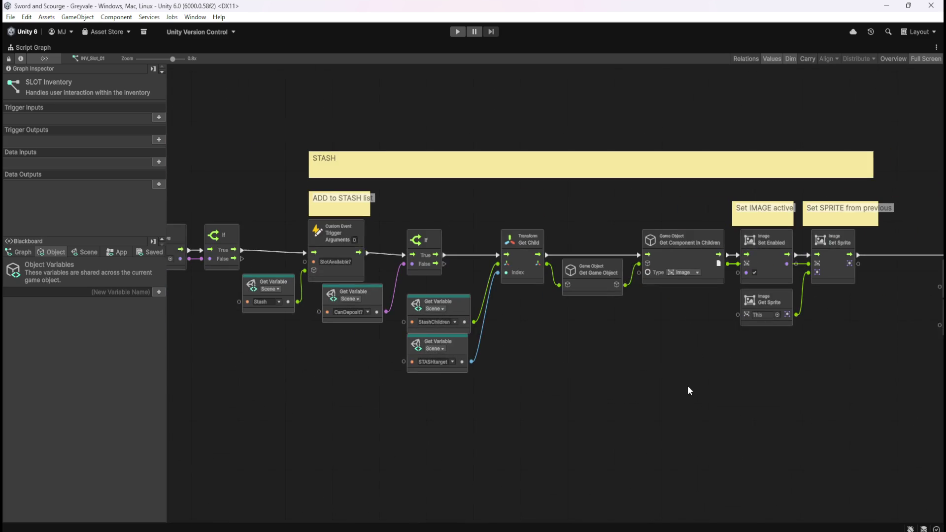
{"action": "scroll", "coordinate": [689, 390], "scroll_direction": "up", "scroll_amount": 1}
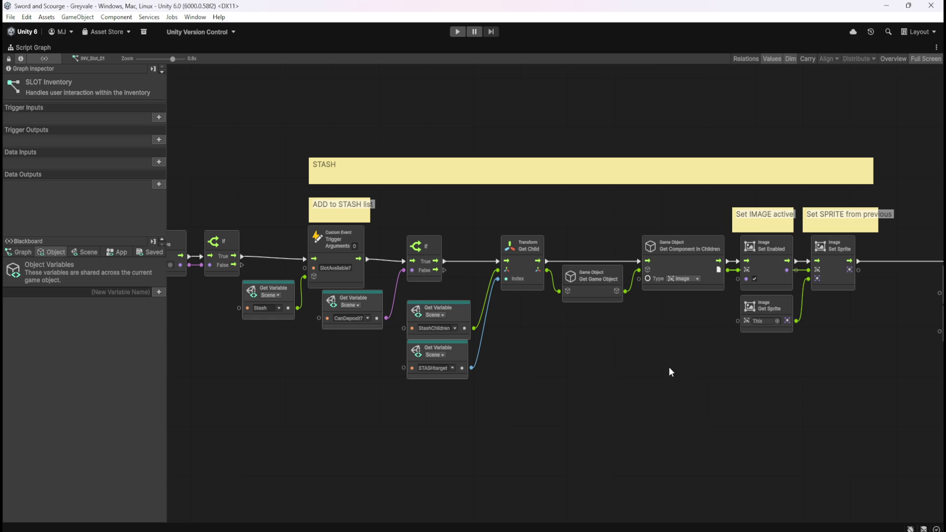
{"action": "mouse_move", "coordinate": [738, 383]}
{"action": "left_mouse_down"}
{"action": "mouse_move", "coordinate": [516, 404]}
{"action": "mouse_move", "coordinate": [434, 392]}
{"action": "left_mouse_up"}
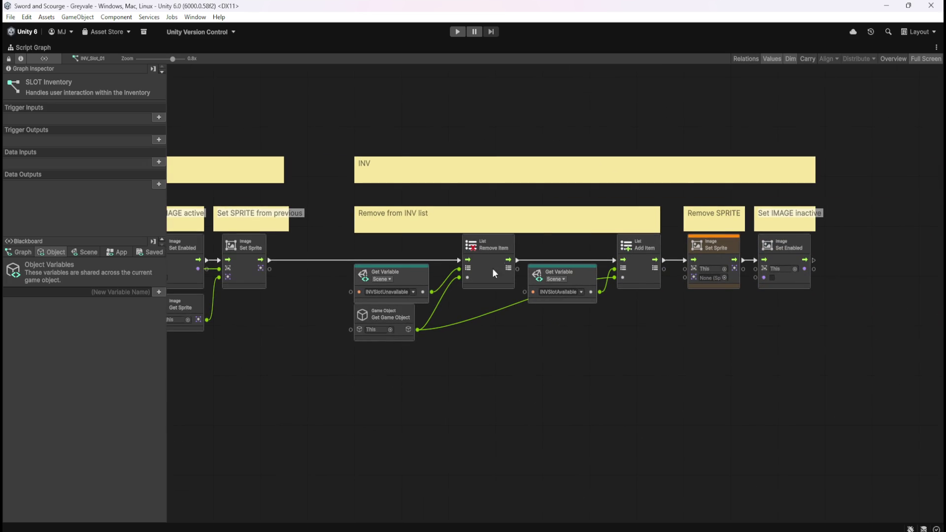
{"action": "left_click_drag", "start_coordinate": [244, 380], "coordinate": [652, 362]}
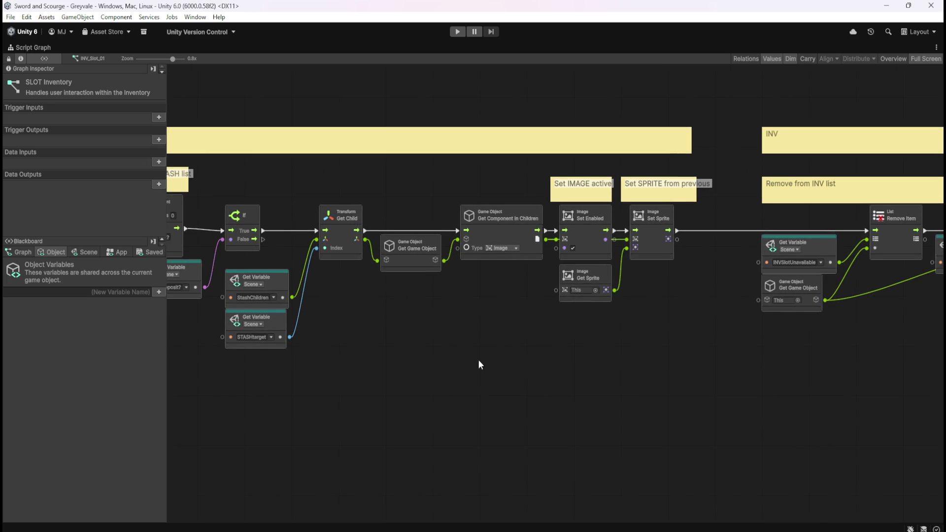
{"action": "left_click_drag", "start_coordinate": [463, 354], "coordinate": [707, 362]}
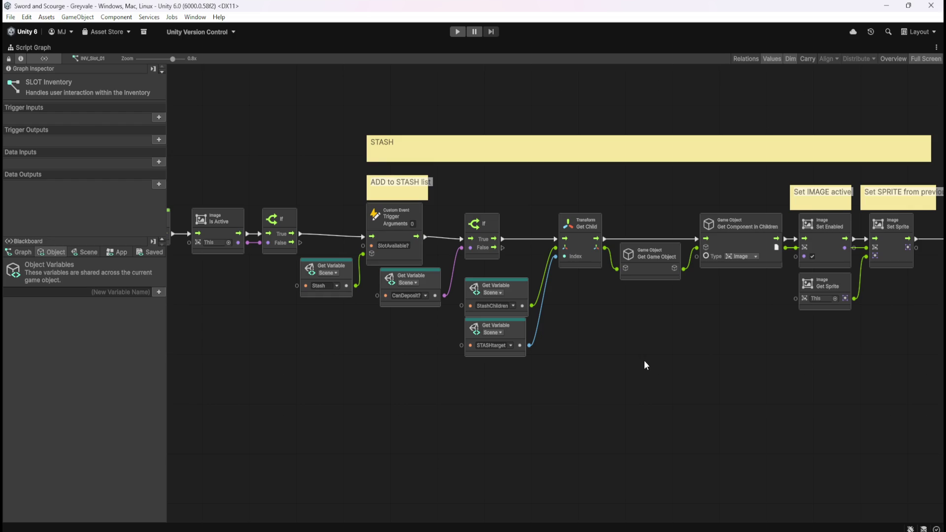
{"action": "key", "text": "shift+space"}
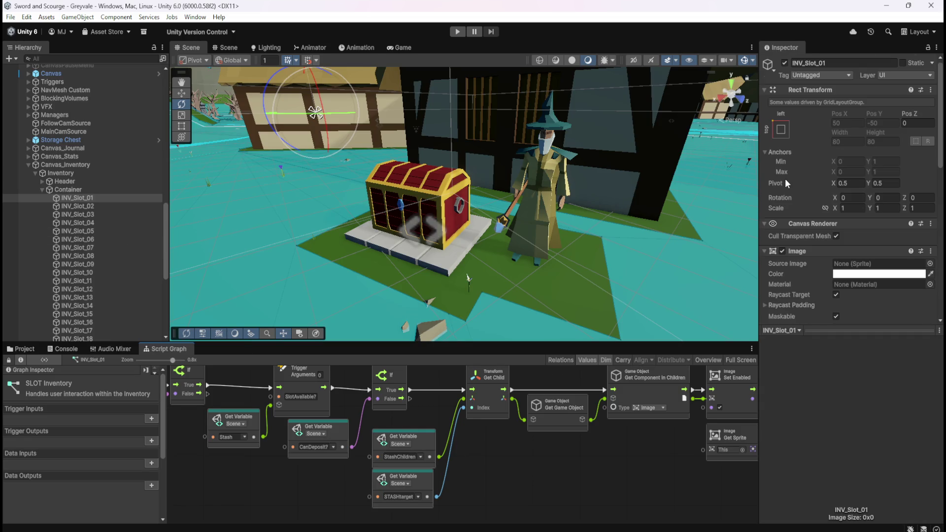
Step: Expand Stash and its Container in the Hierarchy to list the stash slots
{"action": "scroll", "coordinate": [791, 187], "scroll_direction": "down", "scroll_amount": 3}
{"action": "scroll", "coordinate": [791, 185], "scroll_direction": "down", "scroll_amount": 3}
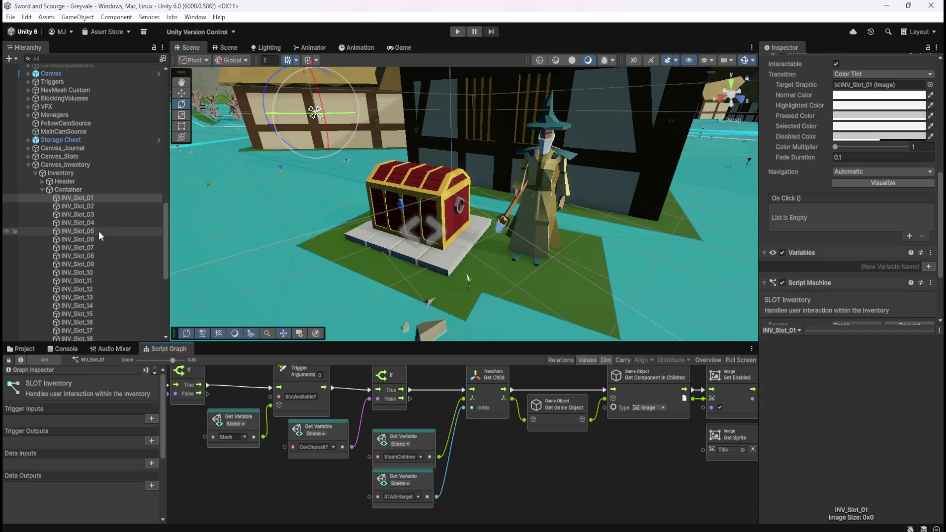
{"action": "scroll", "coordinate": [103, 230], "scroll_direction": "down", "scroll_amount": 3}
{"action": "scroll", "coordinate": [101, 232], "scroll_direction": "down", "scroll_amount": 2}
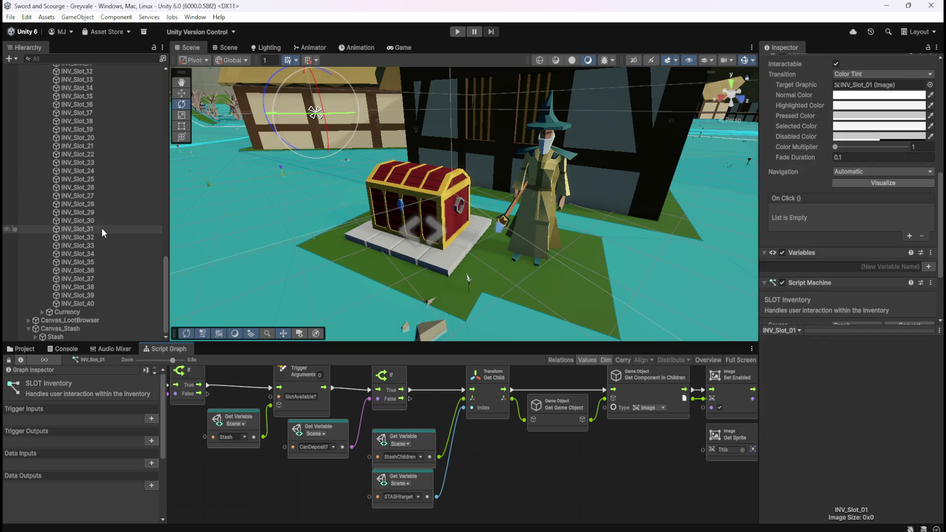
{"action": "left_click", "coordinate": [36, 337]}
{"action": "scroll", "coordinate": [90, 297], "scroll_direction": "down", "scroll_amount": 1}
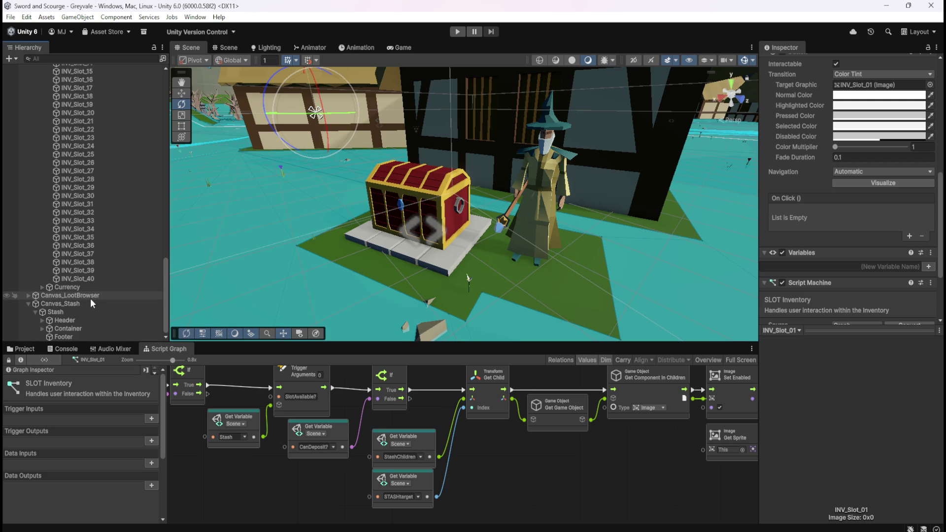
{"action": "left_click", "coordinate": [42, 328]}
{"action": "scroll", "coordinate": [101, 303], "scroll_direction": "down", "scroll_amount": 2}
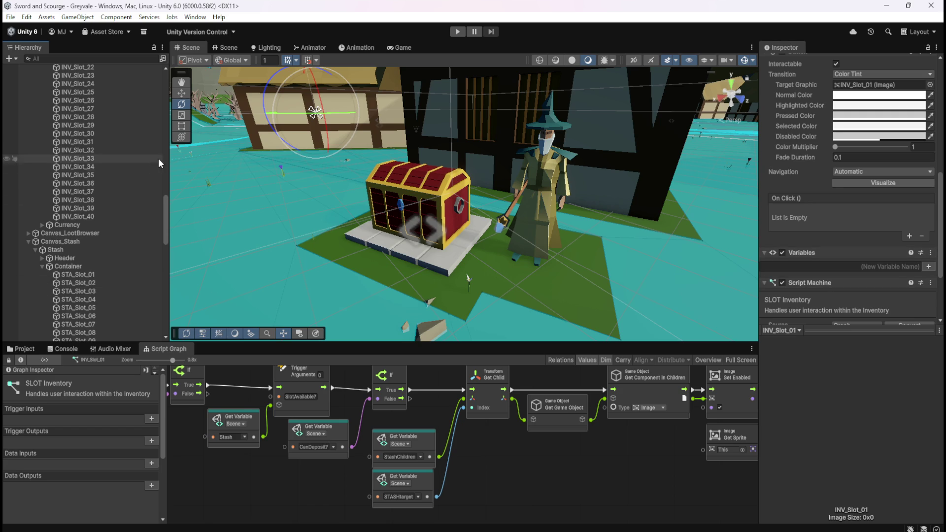
Step: Inspect INV_Slot_37, STA_Slot_02 and INV_Slot_38, ending on INV_Slot_34's Button settings
{"action": "left_click", "coordinate": [90, 192]}
{"action": "scroll", "coordinate": [829, 208], "scroll_direction": "up", "scroll_amount": 5}
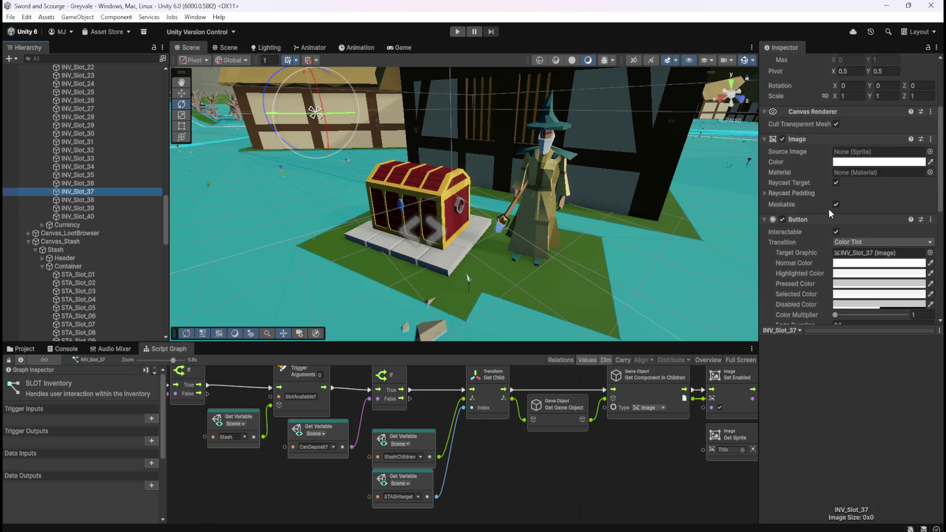
{"action": "left_click", "coordinate": [84, 284]}
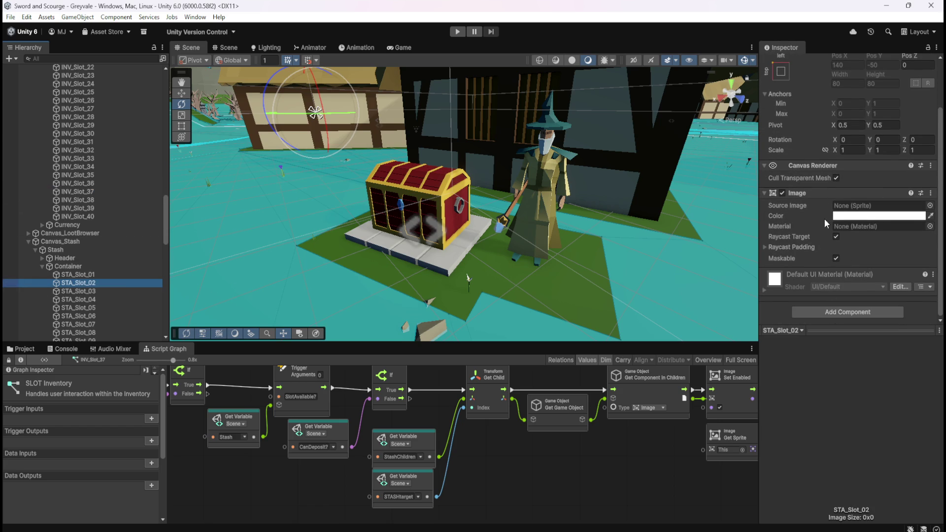
{"action": "left_click", "coordinate": [97, 199]}
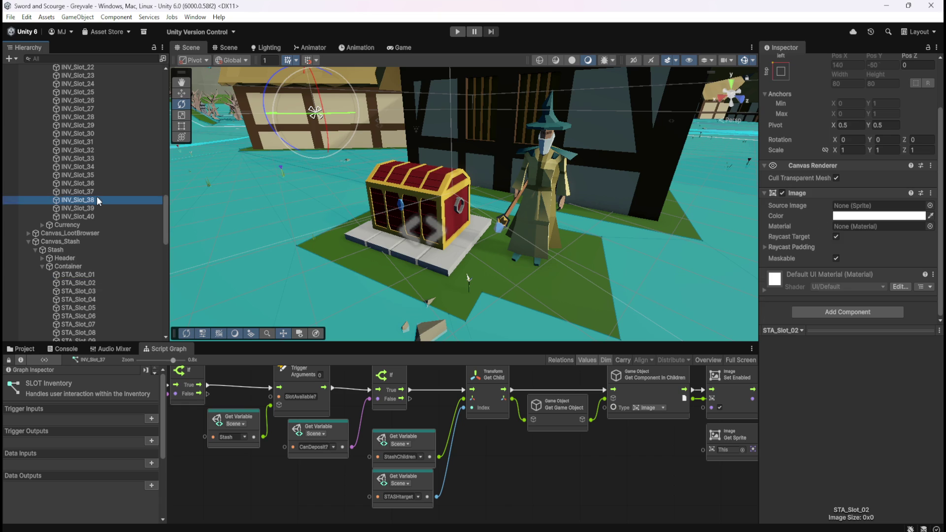
{"action": "scroll", "coordinate": [789, 254], "scroll_direction": "down", "scroll_amount": 3}
{"action": "scroll", "coordinate": [811, 247], "scroll_direction": "down", "scroll_amount": 10}
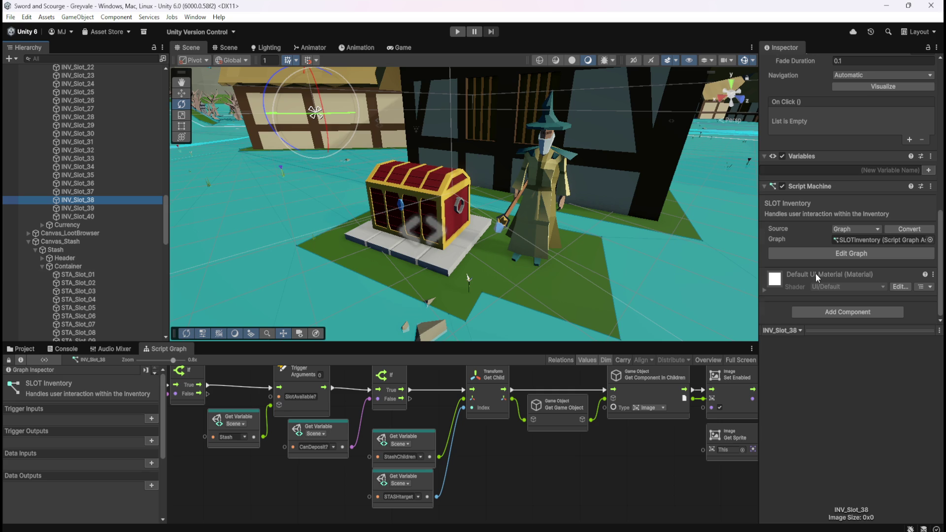
{"action": "scroll", "coordinate": [815, 274], "scroll_direction": "up", "scroll_amount": 5}
{"action": "scroll", "coordinate": [815, 274], "scroll_direction": "up", "scroll_amount": 1}
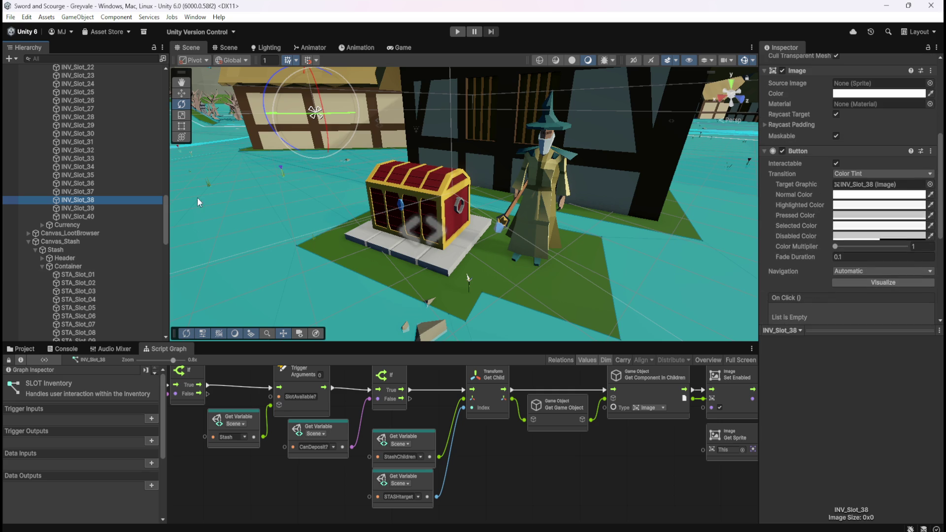
{"action": "left_click", "coordinate": [78, 167]}
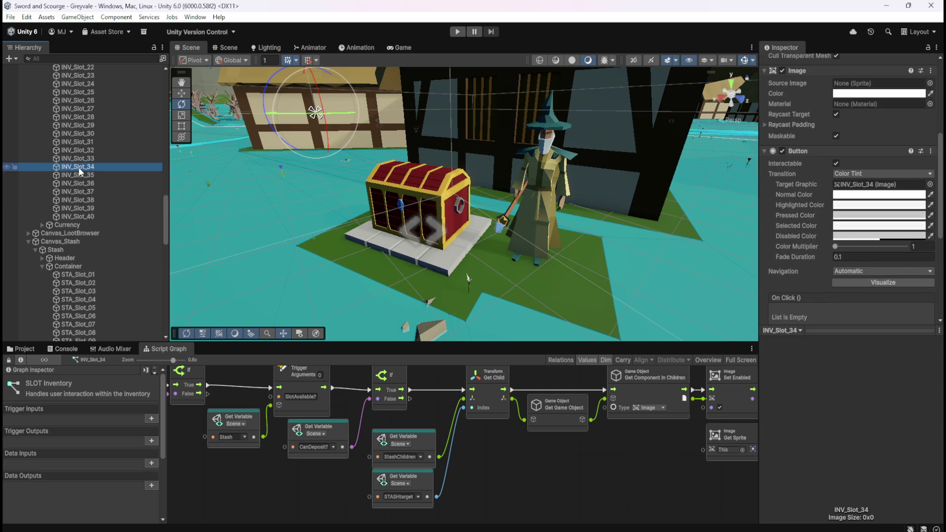
Step: Copy INV_Slot_34's Button component and trial-paste it onto STA_Slot_01, then undo
{"action": "right_click", "coordinate": [803, 149]}
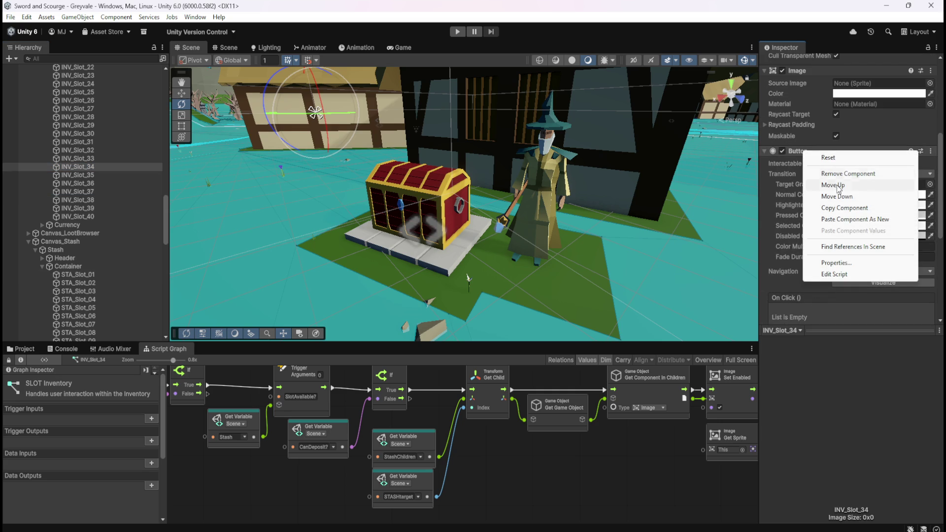
{"action": "left_click", "coordinate": [841, 208]}
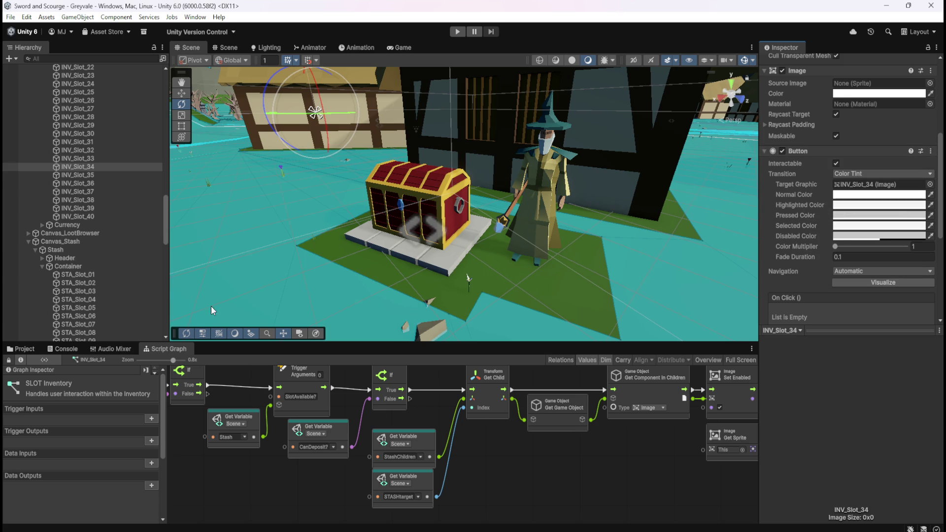
{"action": "left_click", "coordinate": [92, 276]}
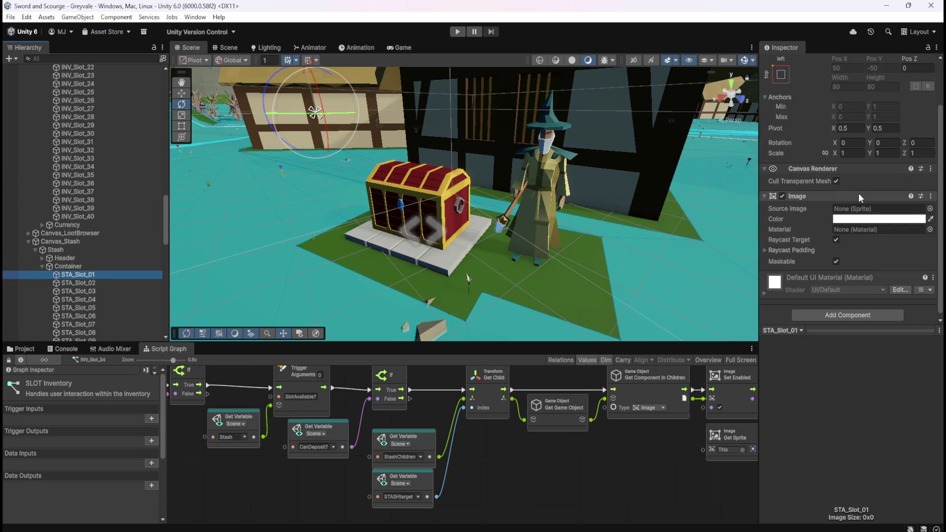
{"action": "right_click", "coordinate": [830, 196]}
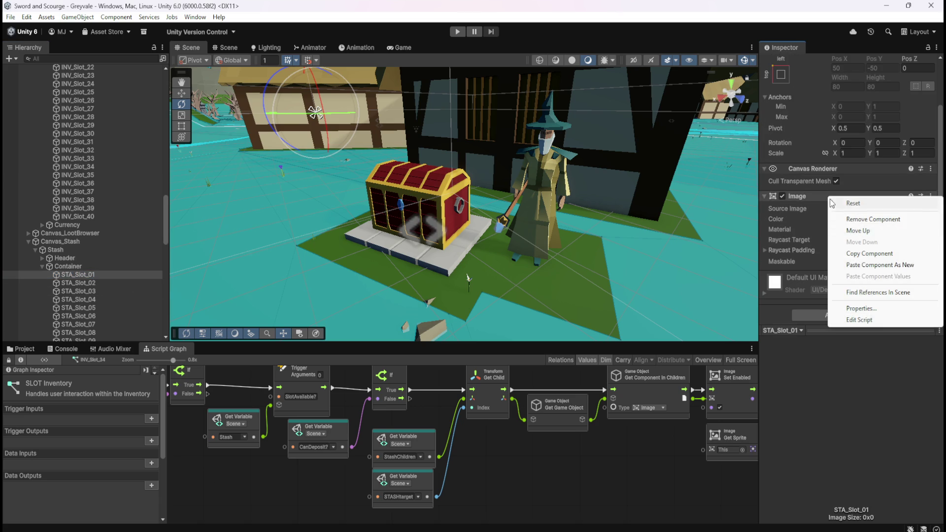
{"action": "left_click", "coordinate": [836, 265]}
{"action": "scroll", "coordinate": [808, 263], "scroll_direction": "down", "scroll_amount": 3}
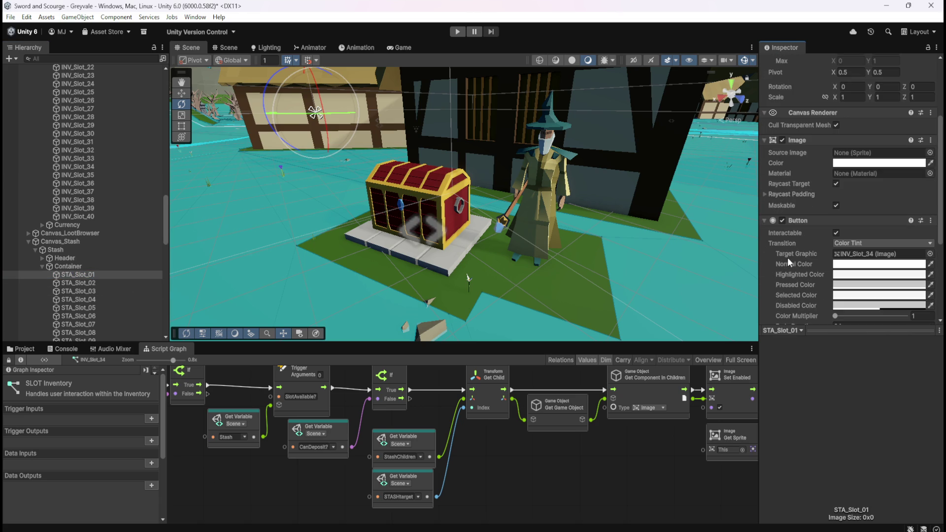
{"action": "key", "text": "ctrl+z"}
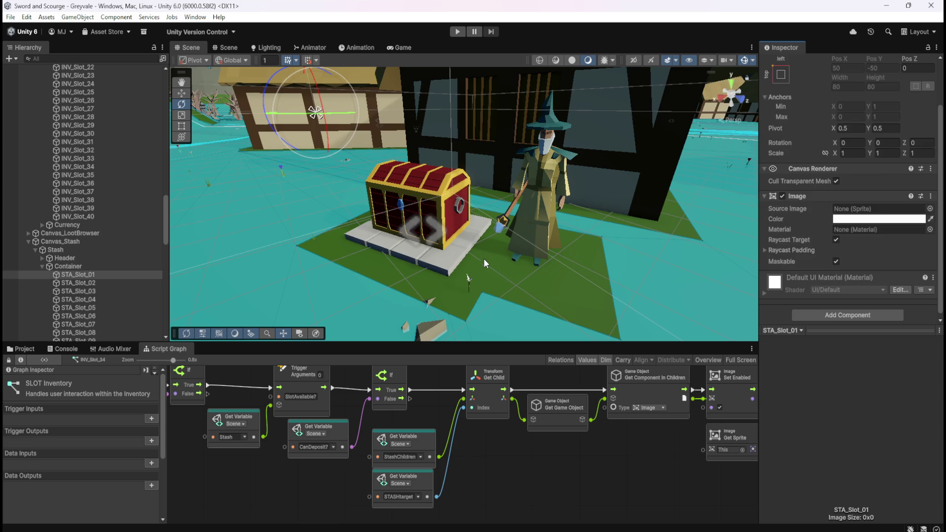
Step: Select STA_Slot_01 through STA_Slot_80 and paste the copied Button as a new component
{"action": "left_click", "coordinate": [79, 283]}
{"action": "left_click", "coordinate": [84, 275]}
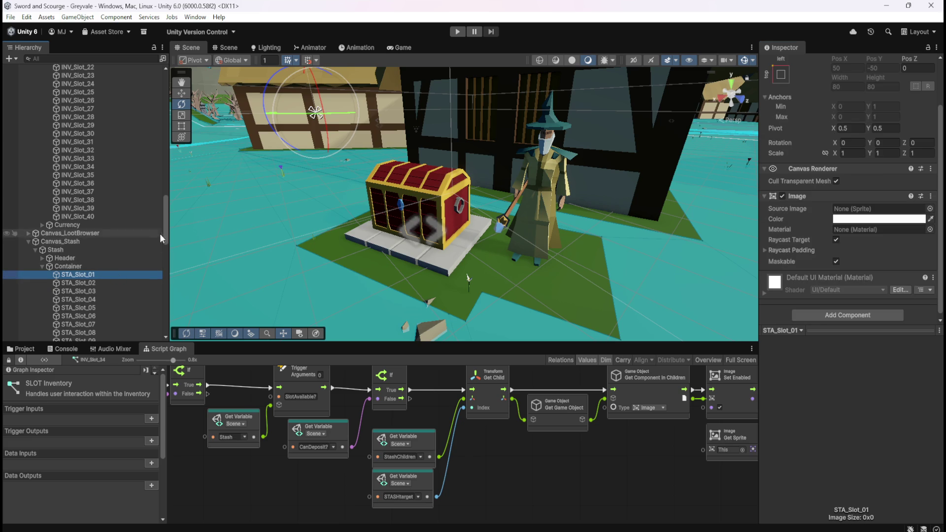
{"action": "left_click_drag", "start_coordinate": [166, 225], "coordinate": [165, 318]}
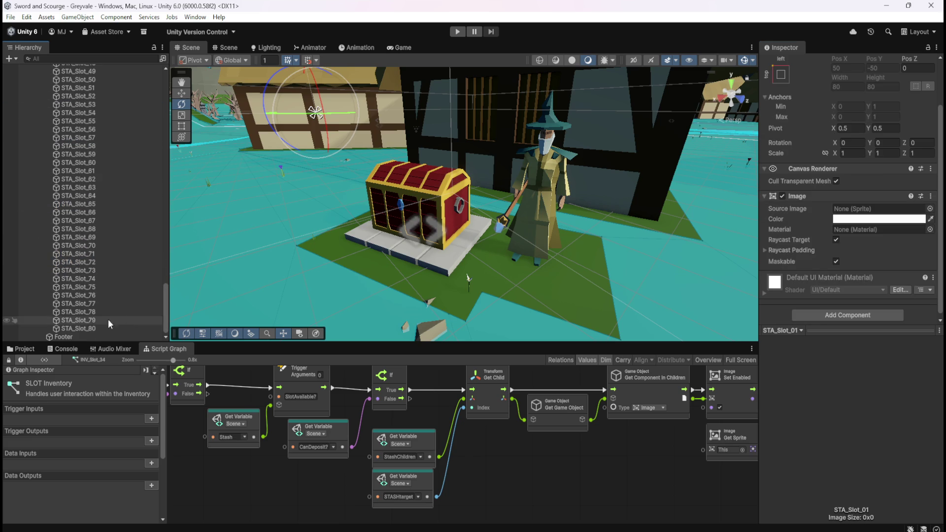
{"action": "left_click", "coordinate": [84, 326], "text": "shift"}
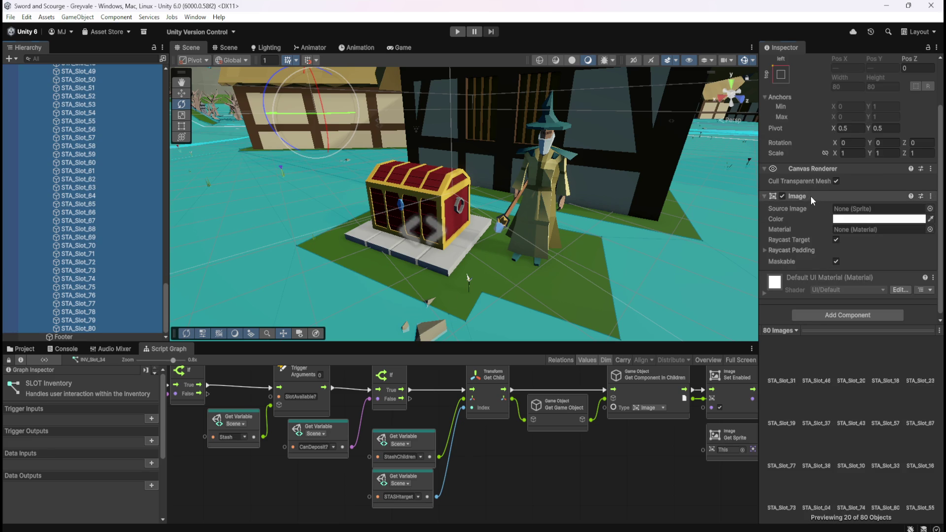
{"action": "right_click", "coordinate": [811, 196]}
{"action": "left_click", "coordinate": [855, 261]}
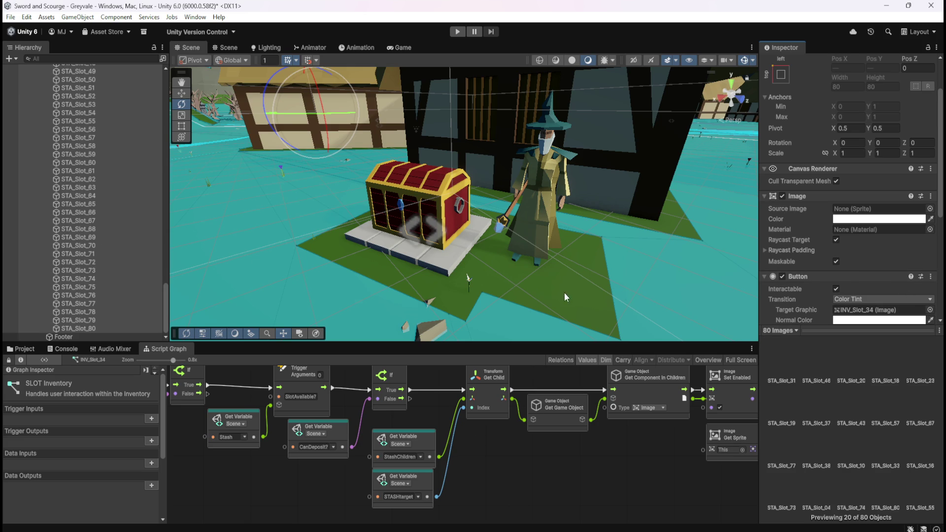
Step: Check the new Button on STA_Slot_70, 77, 10, 01, 06 and 11
{"action": "left_click", "coordinate": [122, 226]}
{"action": "left_click", "coordinate": [90, 305]}
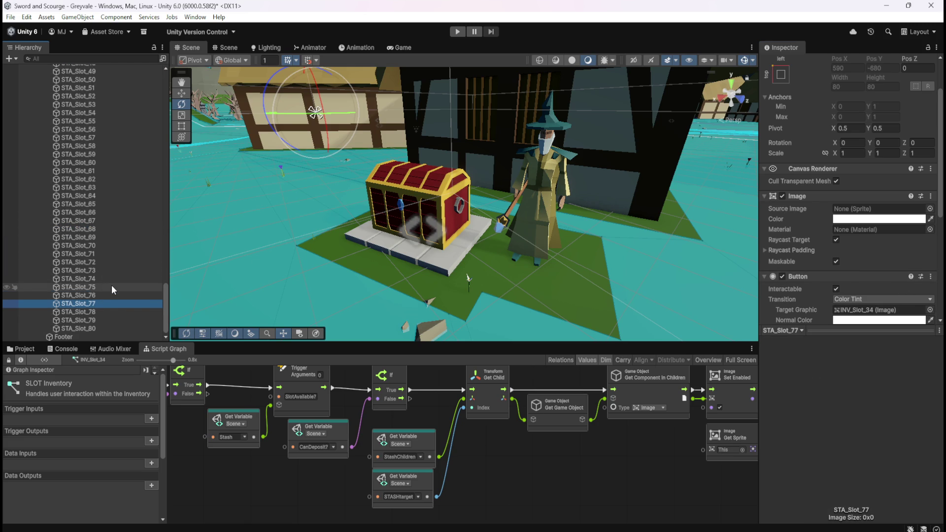
{"action": "scroll", "coordinate": [112, 285], "scroll_direction": "up", "scroll_amount": 15}
{"action": "scroll", "coordinate": [110, 238], "scroll_direction": "up", "scroll_amount": 2}
{"action": "left_click", "coordinate": [98, 183]}
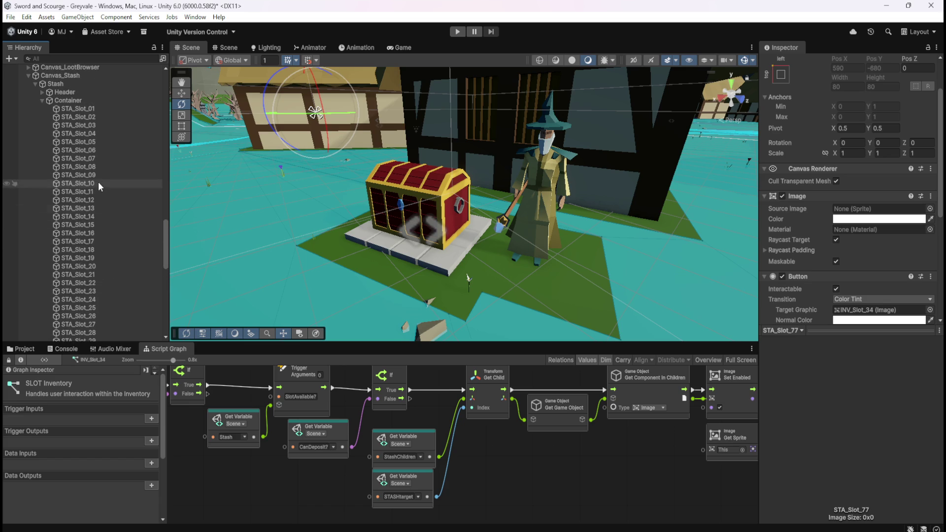
{"action": "left_click", "coordinate": [96, 111]}
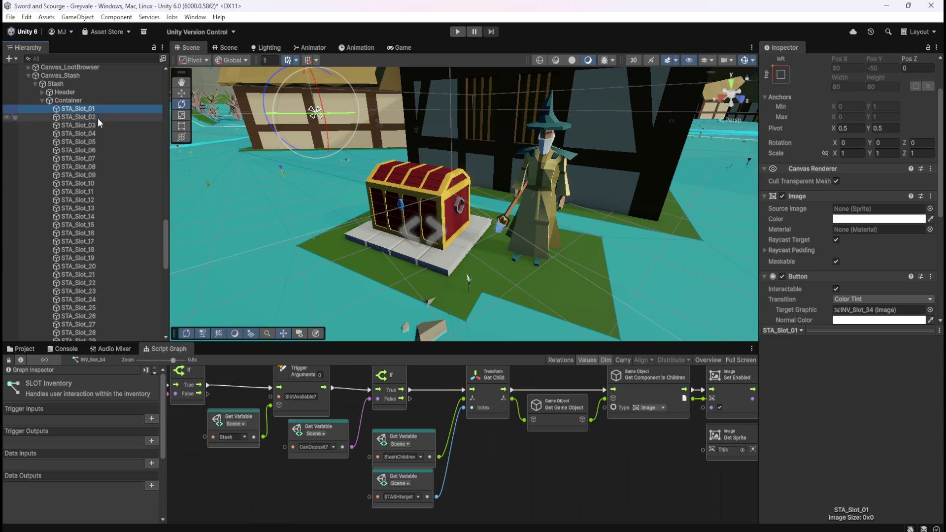
{"action": "left_click", "coordinate": [96, 152]}
{"action": "left_click", "coordinate": [85, 193]}
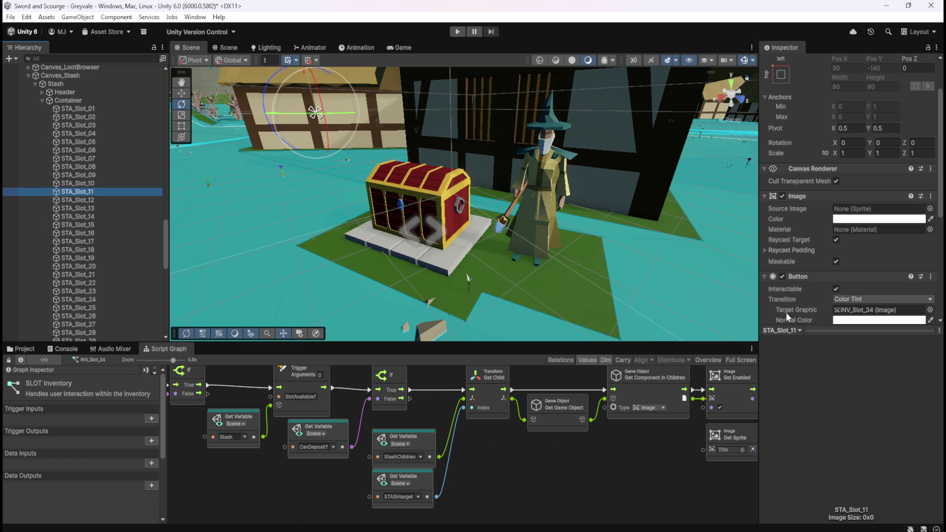
Step: Reselect all 80 stash slots and reset their Button so each targets its own Image
{"action": "left_click", "coordinate": [99, 112]}
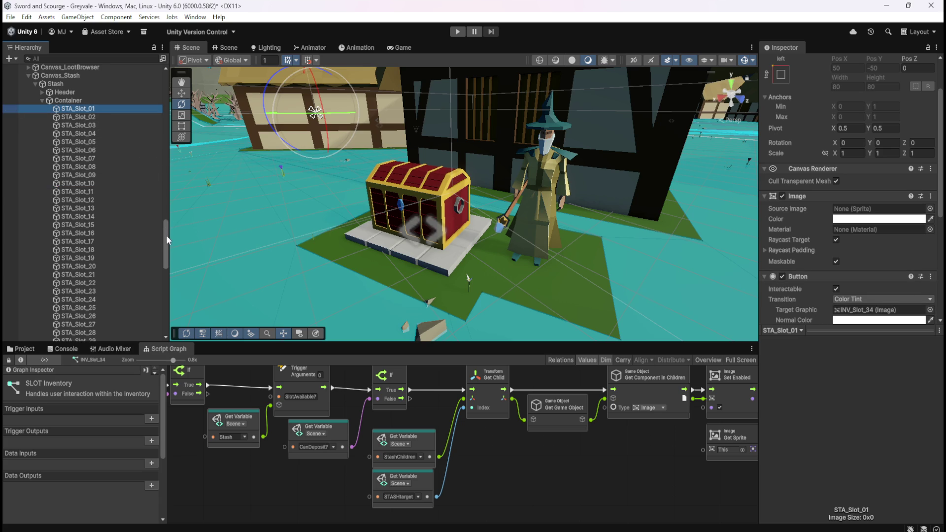
{"action": "left_click_drag", "start_coordinate": [167, 234], "coordinate": [171, 303]}
{"action": "left_click", "coordinate": [102, 328], "text": "shift"}
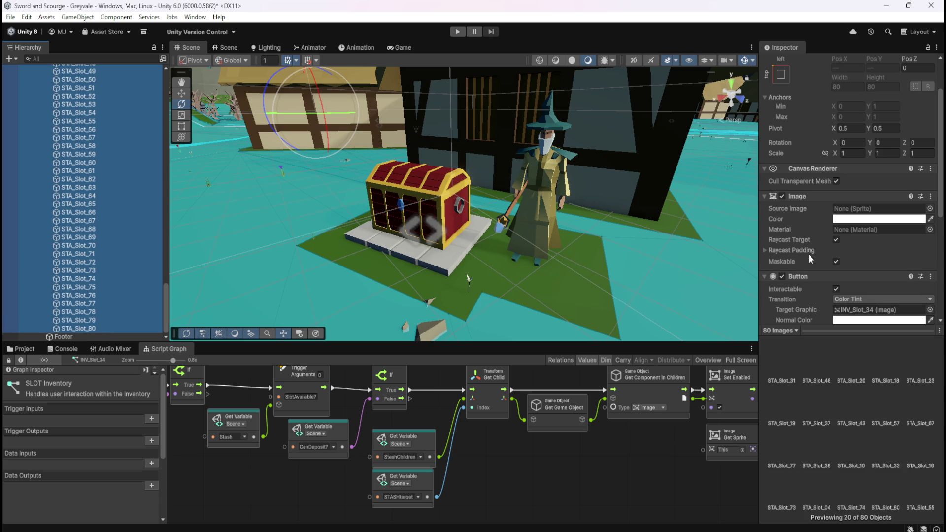
{"action": "scroll", "coordinate": [807, 291], "scroll_direction": "up", "scroll_amount": 2}
{"action": "scroll", "coordinate": [824, 248], "scroll_direction": "down", "scroll_amount": 2}
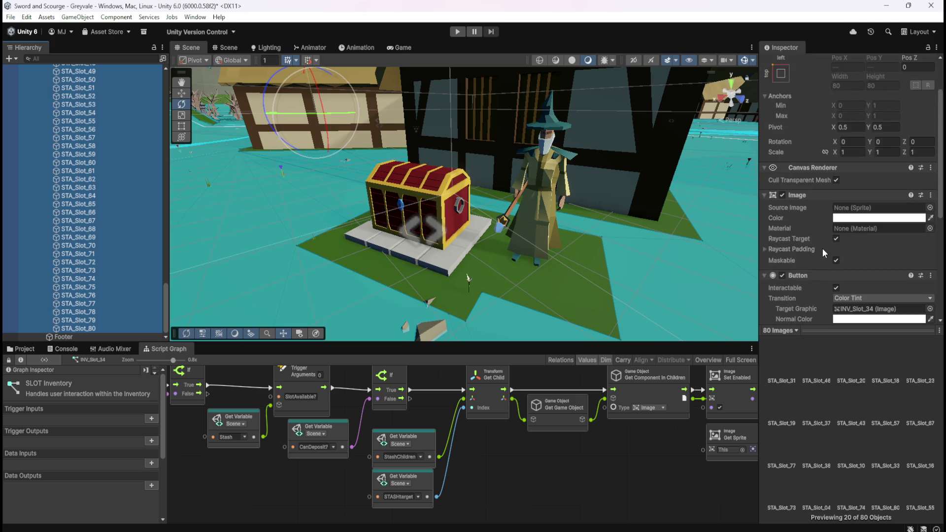
{"action": "scroll", "coordinate": [824, 249], "scroll_direction": "down", "scroll_amount": 2}
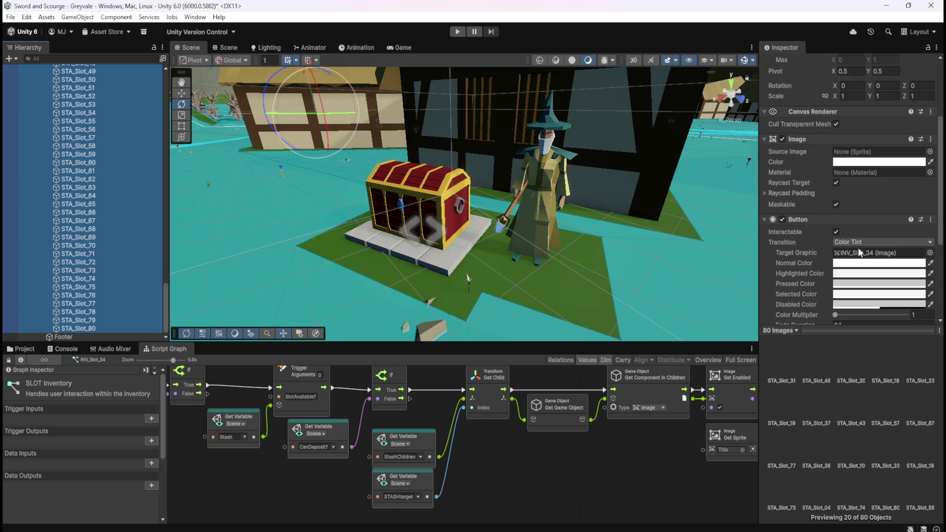
{"action": "left_click", "coordinate": [931, 220]}
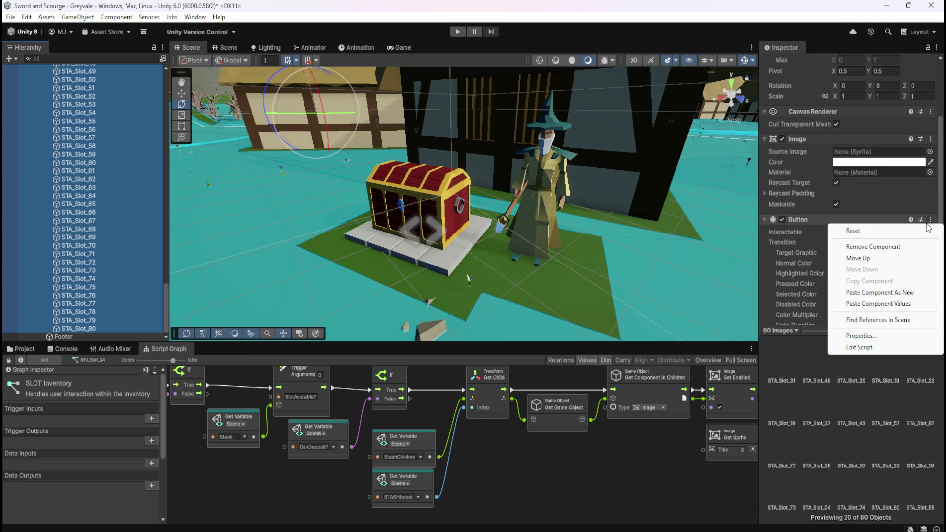
{"action": "left_click", "coordinate": [910, 229]}
Step: Verify the Button target graphic on STA_Slot_58, 65, 80, 01, 07 and 02
{"action": "left_click", "coordinate": [73, 147]}
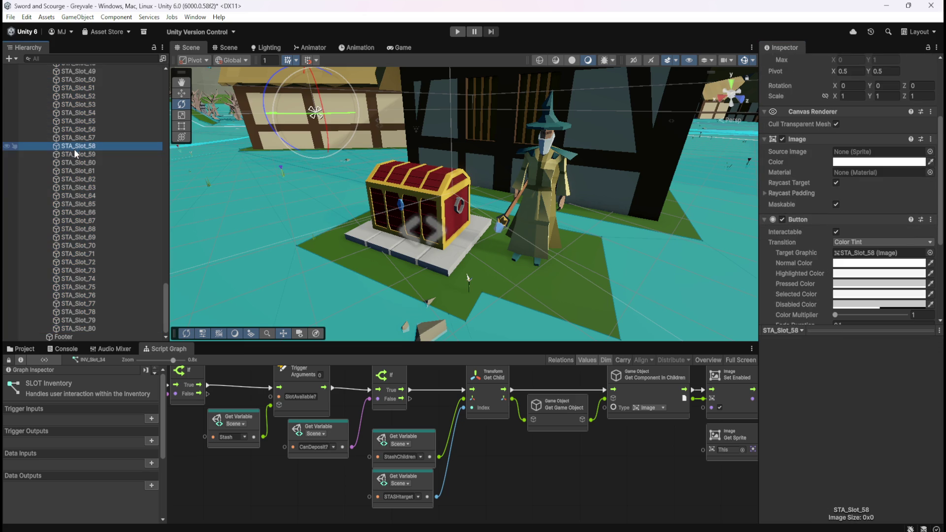
{"action": "left_click", "coordinate": [81, 204]}
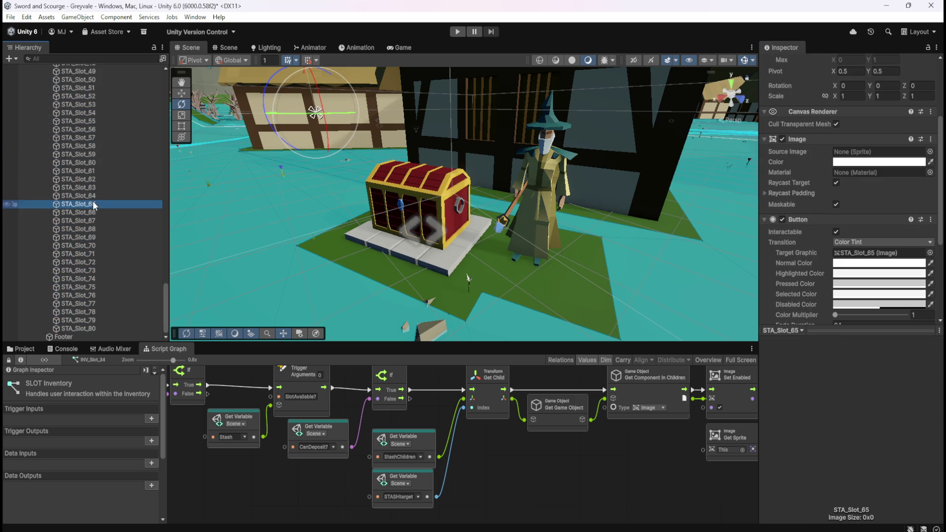
{"action": "left_click", "coordinate": [91, 327]}
{"action": "scroll", "coordinate": [119, 212], "scroll_direction": "up", "scroll_amount": 15}
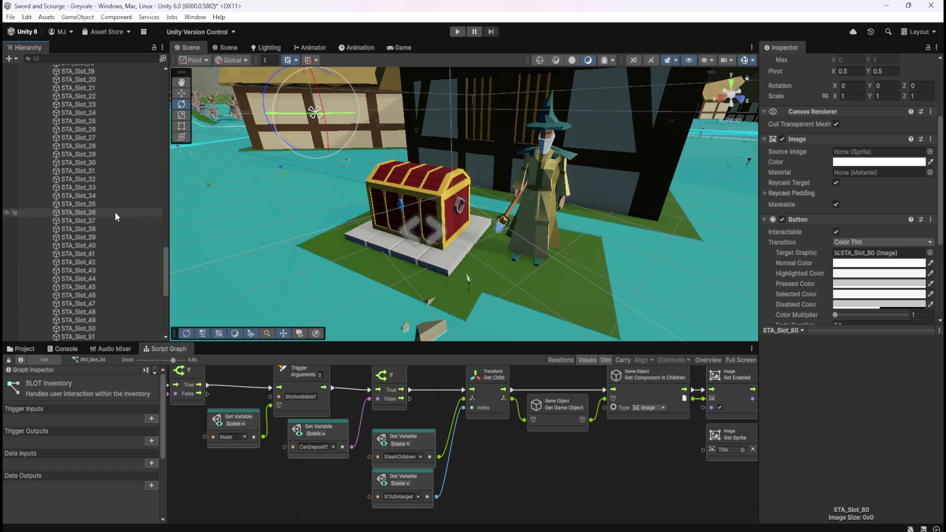
{"action": "left_click", "coordinate": [120, 141]}
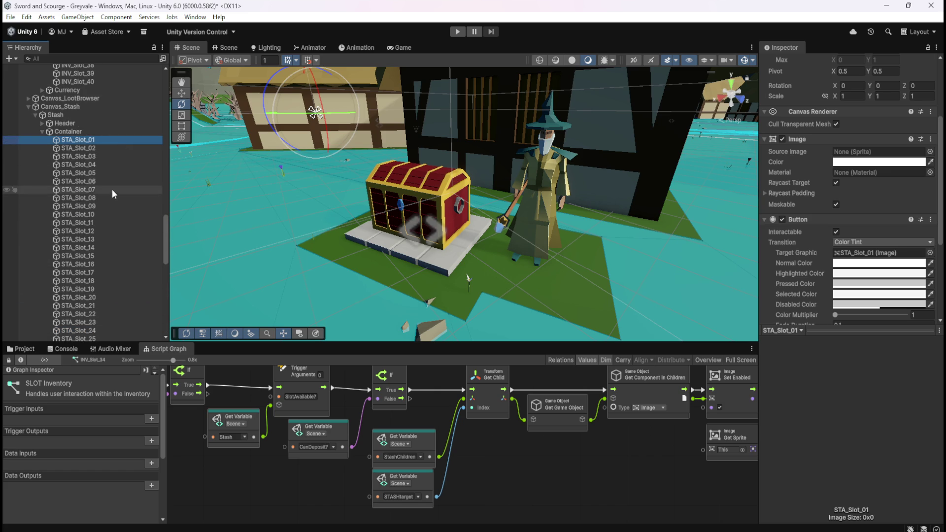
{"action": "left_click", "coordinate": [111, 190]}
{"action": "left_click", "coordinate": [113, 146]}
{"action": "left_click", "coordinate": [115, 141]}
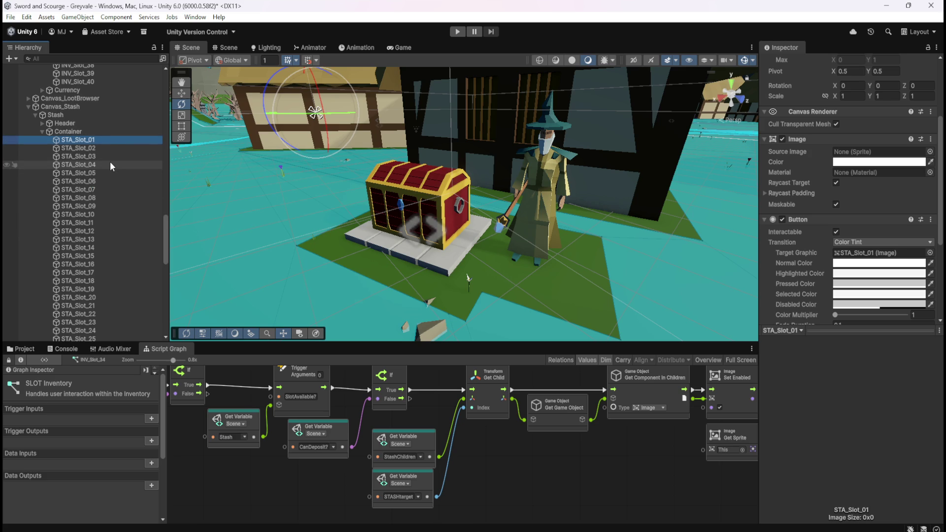
Step: Step through neighbouring stash slots with the arrow keys, checking each Button
{"action": "key", "text": "Down"}
{"action": "key", "text": "Down"}
{"action": "key", "text": "Down"}
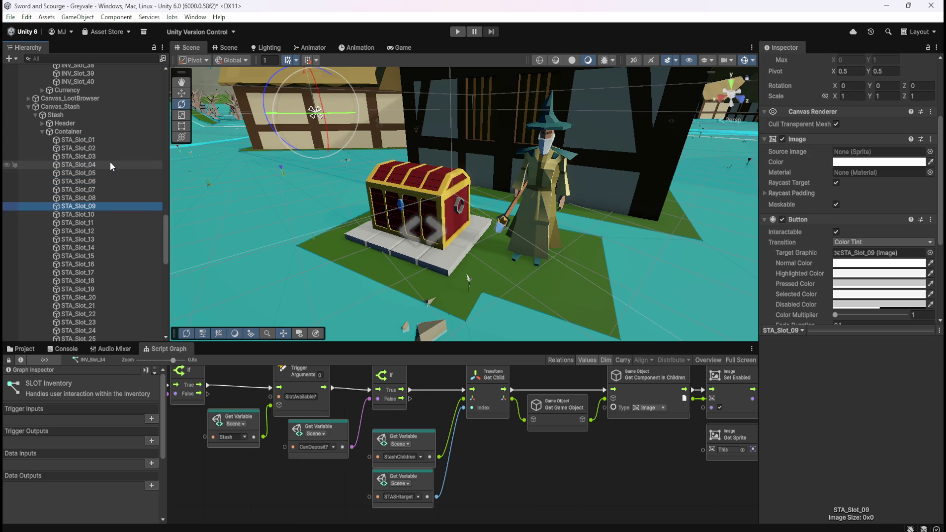
{"action": "key", "text": "Down"}
{"action": "key", "text": "Down"}
{"action": "key", "text": "Down"}
{"action": "key", "text": "Down"}
{"action": "key", "text": "Down"}
{"action": "key", "text": "Down"}
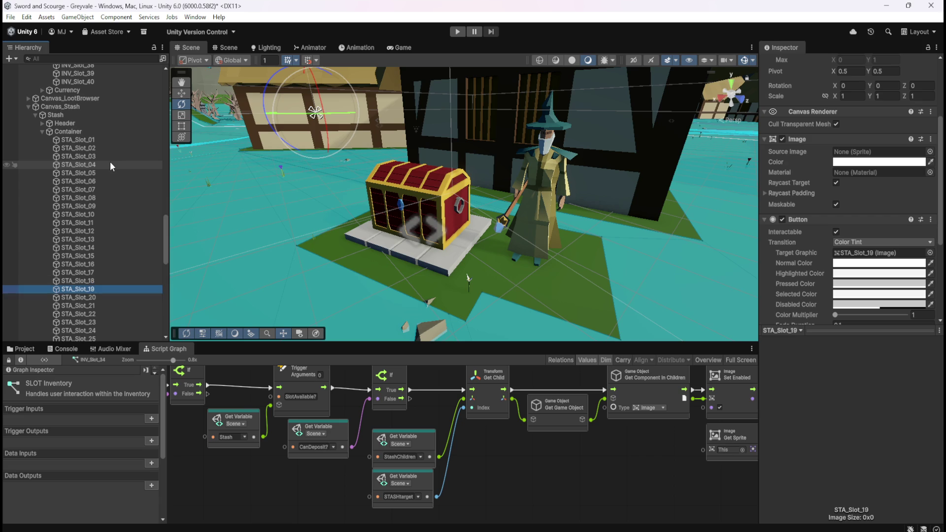
{"action": "key", "text": "Down"}
{"action": "key", "text": "Down"}
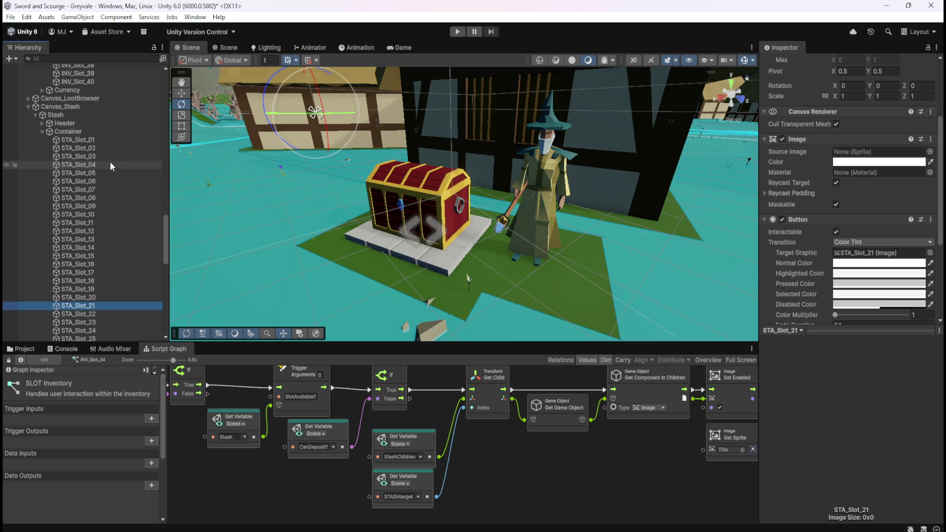
{"action": "key", "text": "Down"}
{"action": "key", "text": "Up"}
{"action": "key", "text": "Up"}
{"action": "key", "text": "Up"}
{"action": "key", "text": "Up"}
{"action": "key", "text": "Up"}
{"action": "key", "text": "Up"}
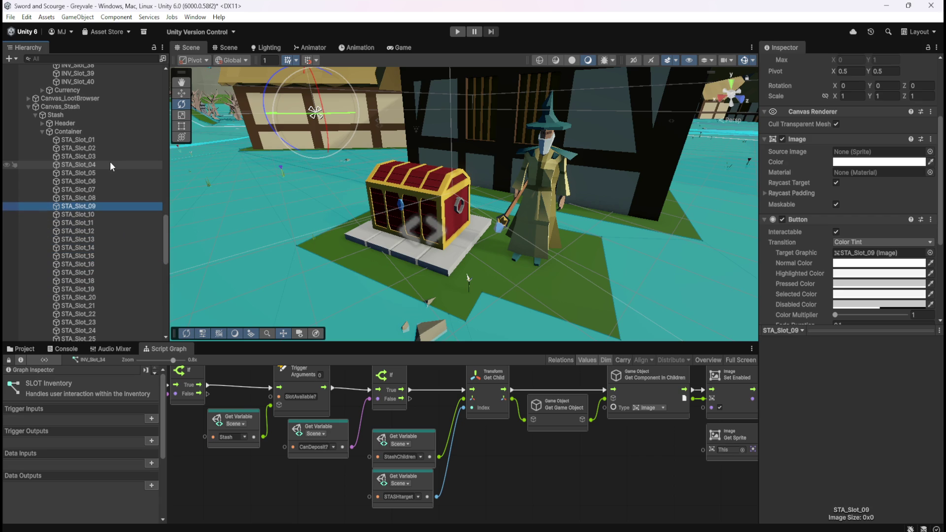
Step: Select STA_Slot_01 in the Inspector, then the stash Container object
{"action": "scroll", "coordinate": [796, 269], "scroll_direction": "down", "scroll_amount": 3}
{"action": "scroll", "coordinate": [795, 269], "scroll_direction": "up", "scroll_amount": 4}
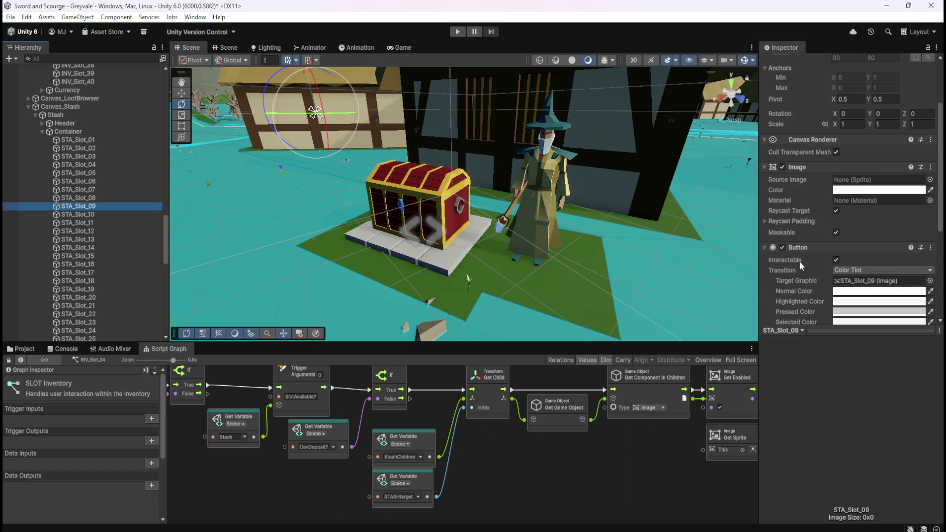
{"action": "left_click", "coordinate": [94, 140]}
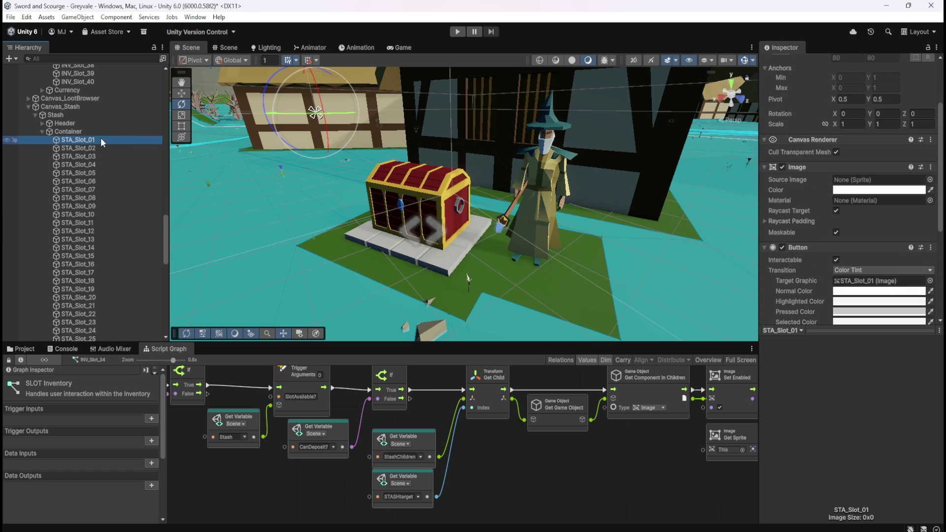
{"action": "scroll", "coordinate": [99, 146], "scroll_direction": "up", "scroll_amount": 3}
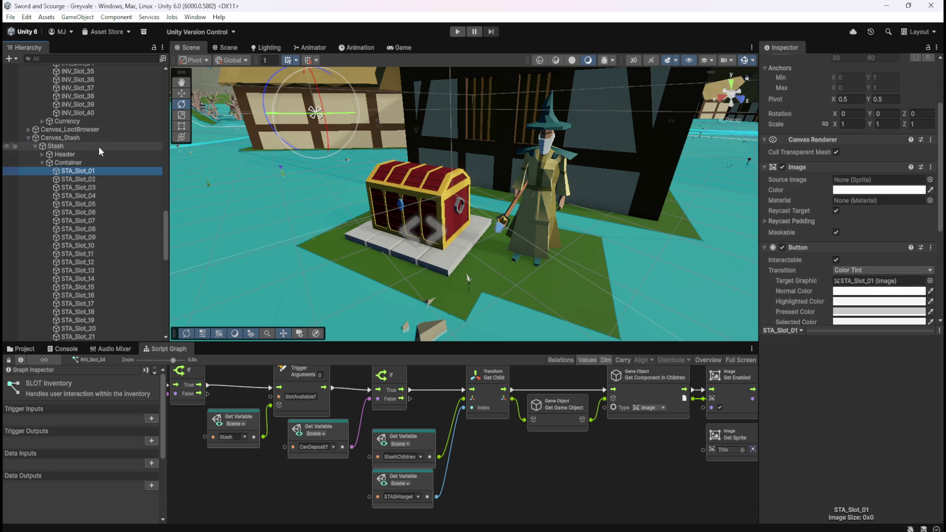
{"action": "left_click", "coordinate": [83, 164]}
Step: Add a Script Machine component to STA_Slot_01
{"action": "left_click", "coordinate": [84, 171]}
{"action": "scroll", "coordinate": [809, 244], "scroll_direction": "down", "scroll_amount": 5}
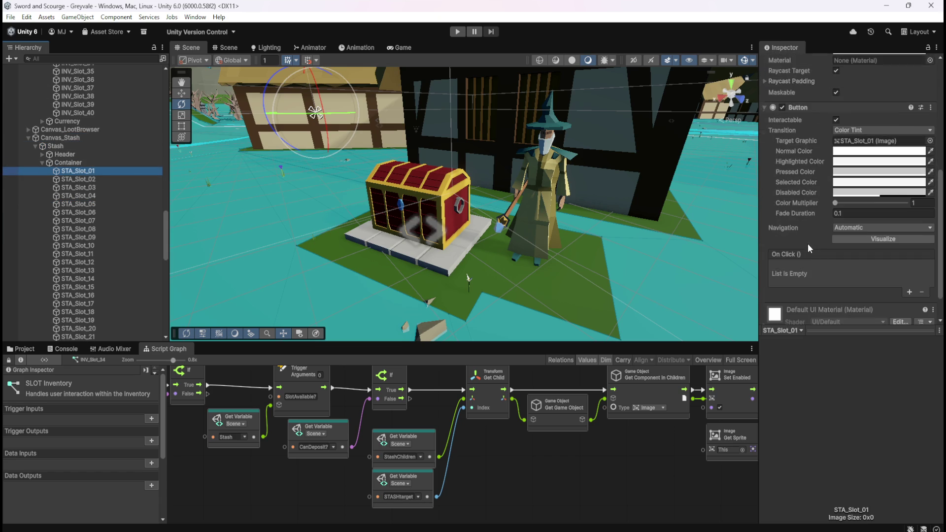
{"action": "left_click", "coordinate": [829, 313]}
{"action": "type", "text": "script machine"}
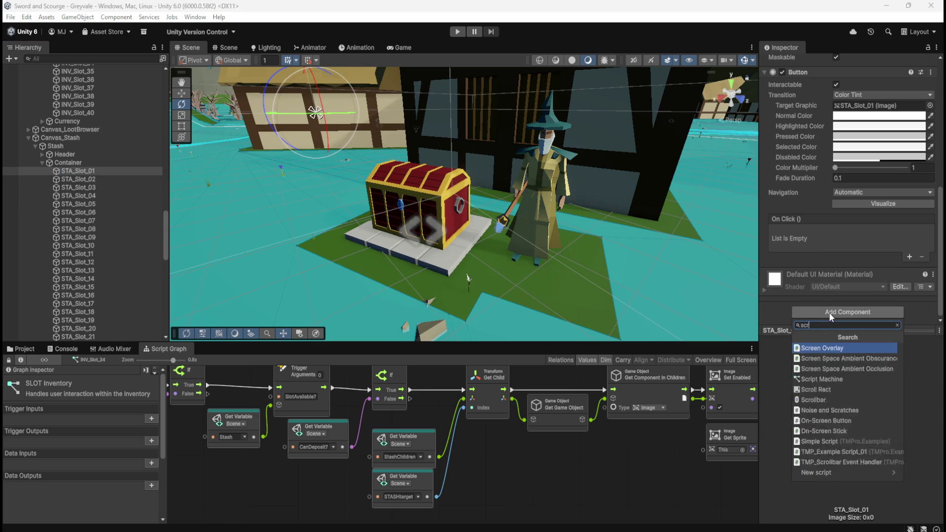
{"action": "key", "text": "Return"}
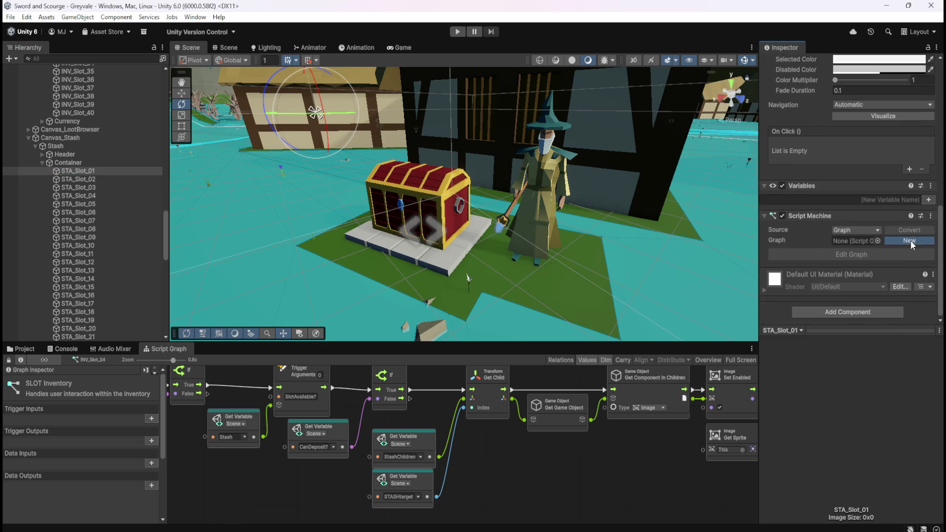
Step: Create a new graph asset named SLOTstash in the Assets/Scripts folder
{"action": "left_click", "coordinate": [910, 241]}
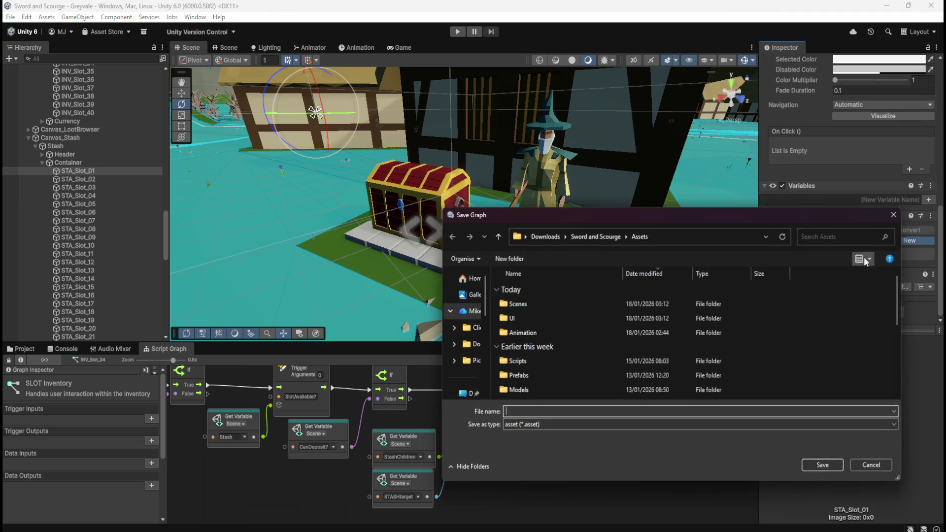
{"action": "double_click", "coordinate": [527, 363]}
{"action": "left_click", "coordinate": [562, 429]}
{"action": "type", "text": "SLOT"}
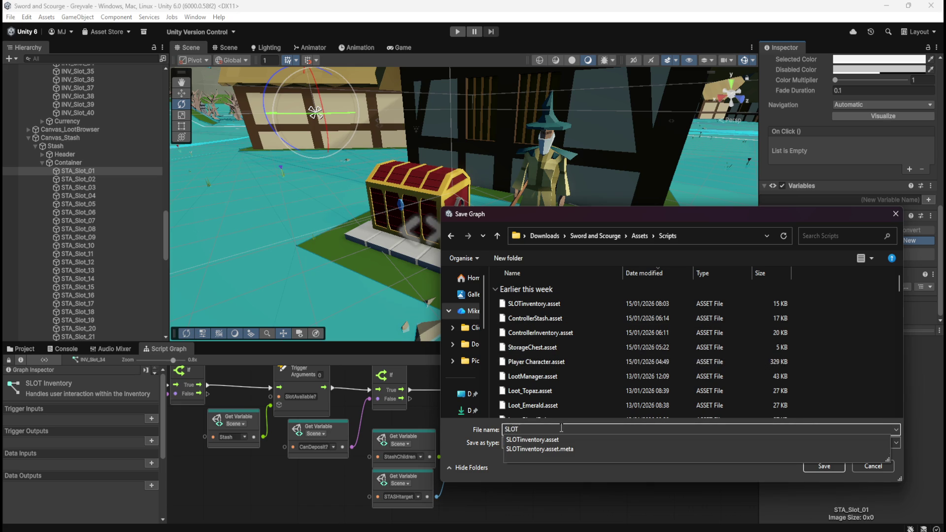
{"action": "type", "text": "stash"}
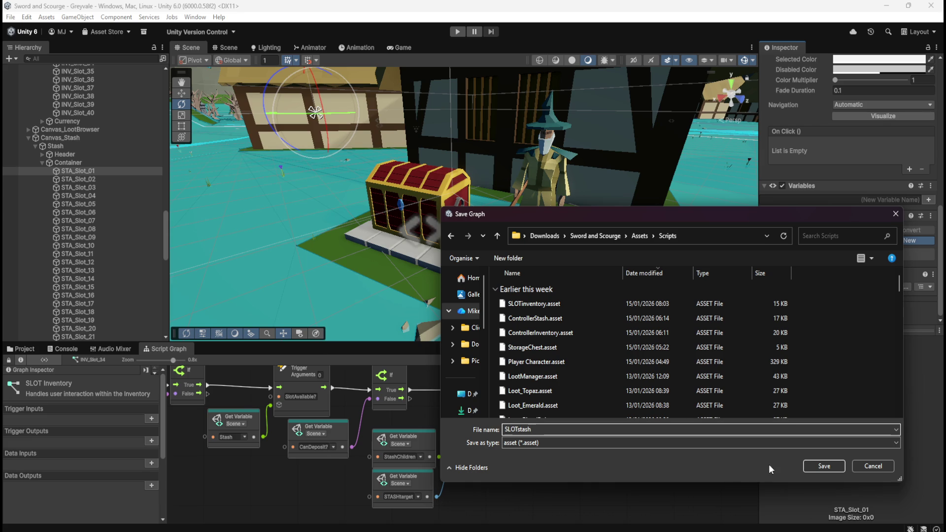
{"action": "left_click", "coordinate": [818, 468]}
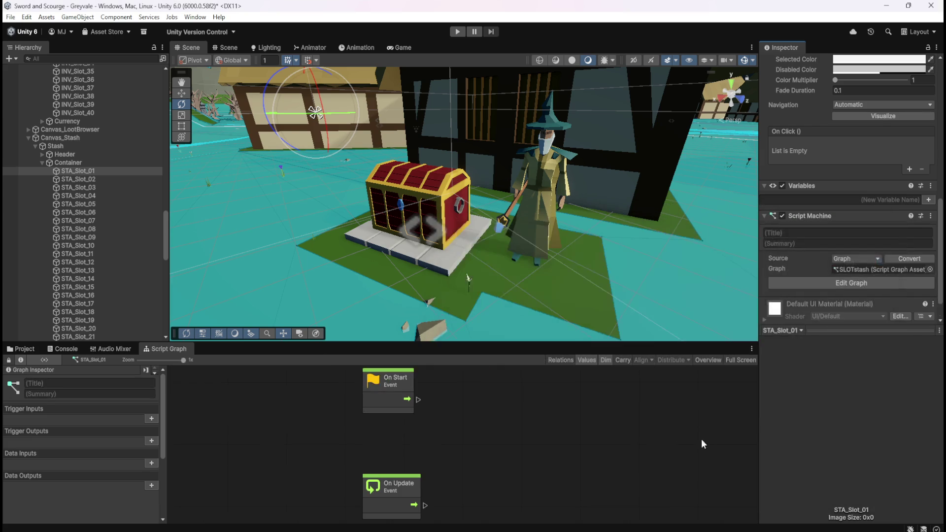
Step: Delete the default On Start and On Update nodes from the SLOTstash graph
{"action": "mouse_move", "coordinate": [300, 367]}
{"action": "left_mouse_down"}
{"action": "mouse_move", "coordinate": [416, 469]}
{"action": "mouse_move", "coordinate": [428, 497]}
{"action": "left_mouse_up"}
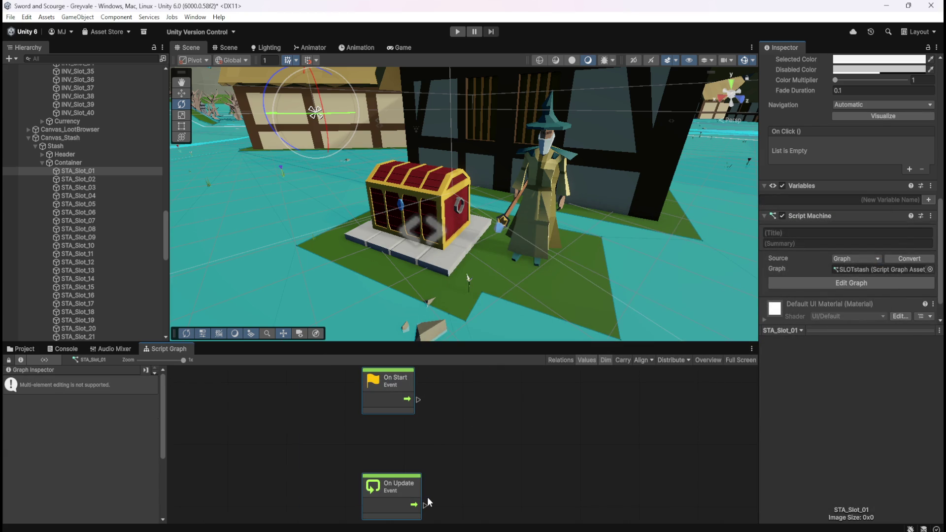
{"action": "key", "text": "Delete"}
{"action": "left_click", "coordinate": [78, 177]}
{"action": "left_click", "coordinate": [86, 170]}
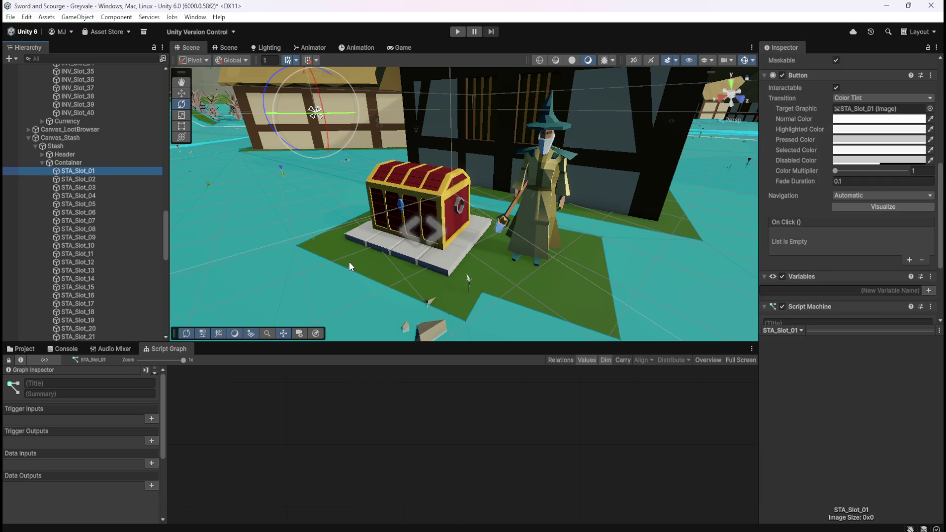
Step: Title the graph 'SLOT Stash', adapting INV_Slot_40's SLOT Inventory title
{"action": "left_click", "coordinate": [74, 112]}
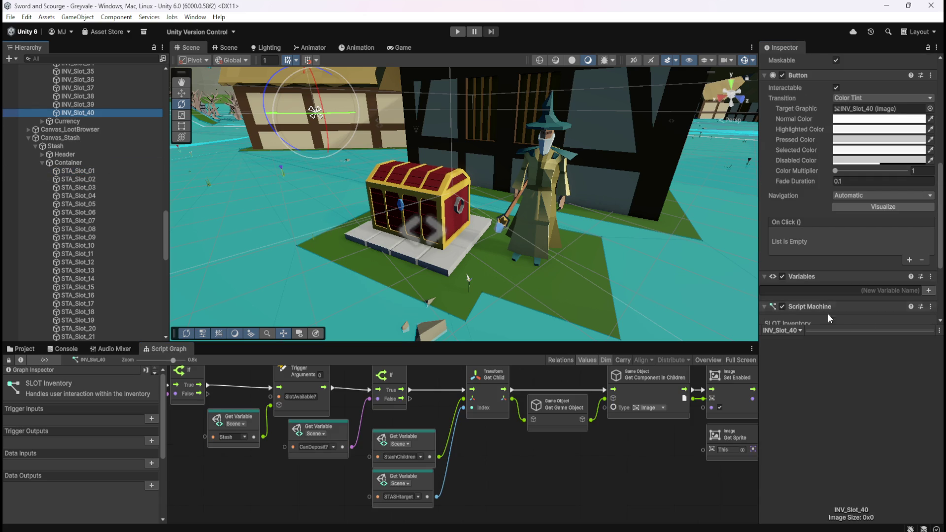
{"action": "scroll", "coordinate": [827, 316], "scroll_direction": "down", "scroll_amount": 3}
{"action": "left_click", "coordinate": [801, 244]}
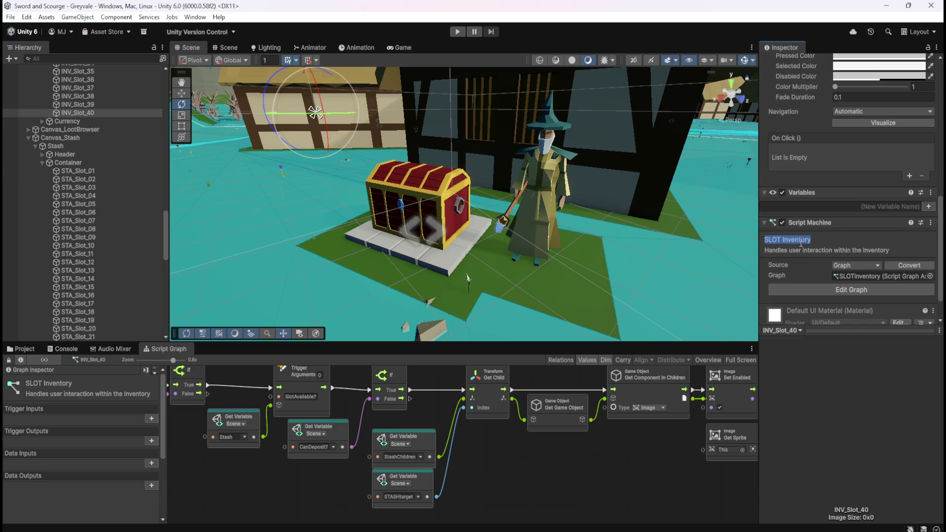
{"action": "left_click", "coordinate": [102, 172]}
{"action": "scroll", "coordinate": [839, 277], "scroll_direction": "down", "scroll_amount": 2}
{"action": "left_click", "coordinate": [820, 204]}
{"action": "type", "text": "SLOT Inventory"}
{"action": "type", "text": "Stash"}
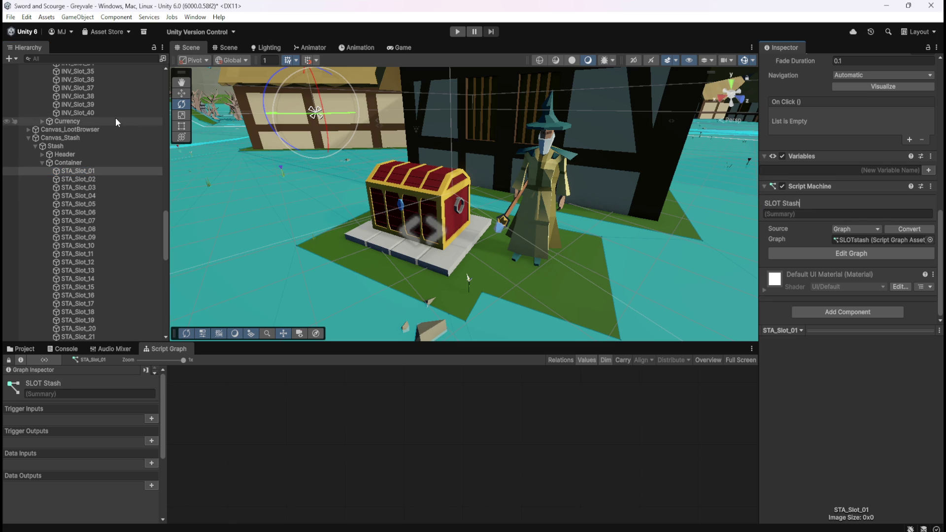
Step: Set the summary to 'Handles user interaction within the Stash', adapted from INV_Slot_40's summary
{"action": "left_click", "coordinate": [114, 115]}
{"action": "left_click", "coordinate": [836, 218]}
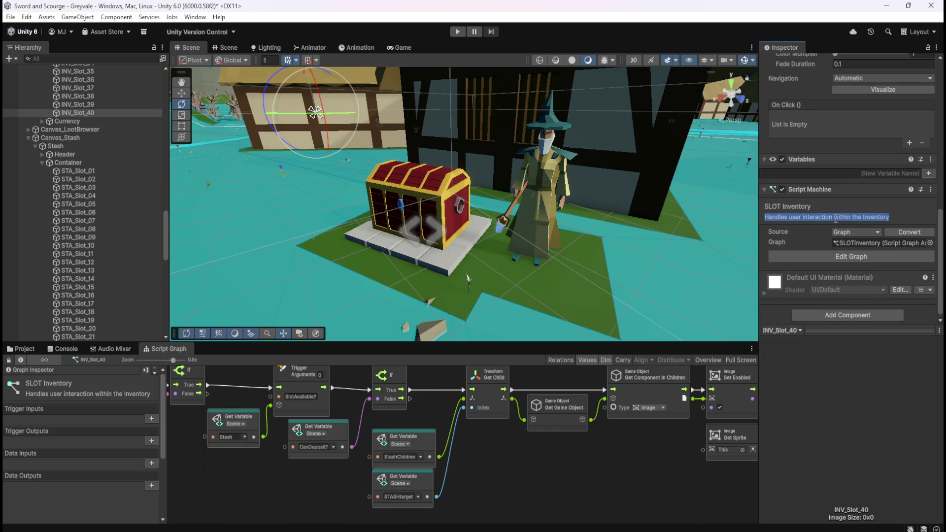
{"action": "left_click", "coordinate": [90, 170]}
{"action": "left_click", "coordinate": [825, 216]}
{"action": "key", "text": "ctrl+v"}
{"action": "key", "text": "ctrl+shift+Left"}
{"action": "type", "text": "Stash"}
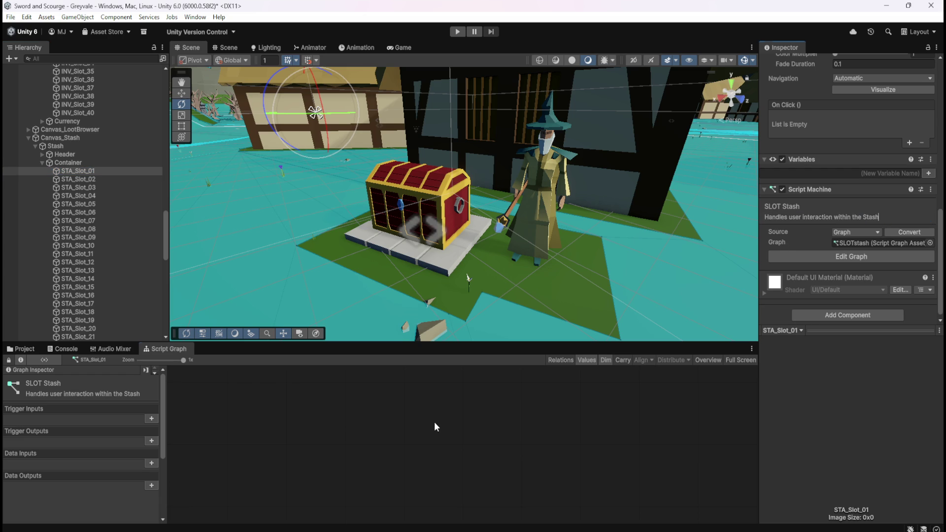
{"action": "left_click", "coordinate": [87, 180]}
Step: Copy the Script Machine component from STA_Slot_01
{"action": "left_click", "coordinate": [98, 171]}
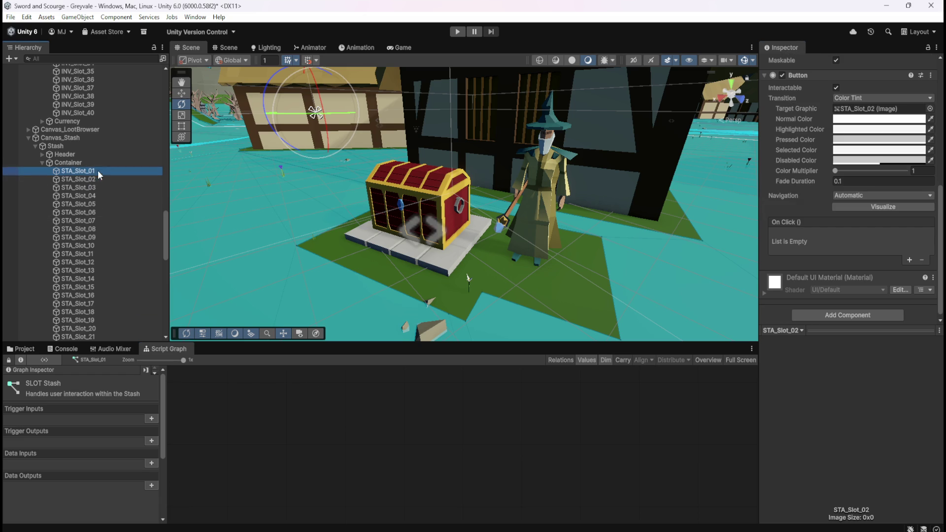
{"action": "scroll", "coordinate": [867, 279], "scroll_direction": "down", "scroll_amount": 5}
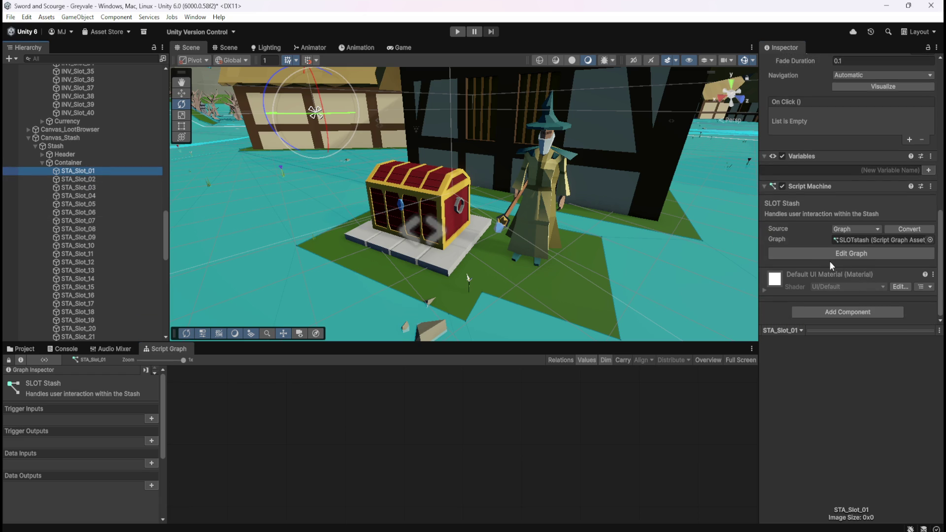
{"action": "left_click", "coordinate": [99, 179]}
{"action": "left_click", "coordinate": [101, 171]}
{"action": "scroll", "coordinate": [785, 273], "scroll_direction": "down", "scroll_amount": 4}
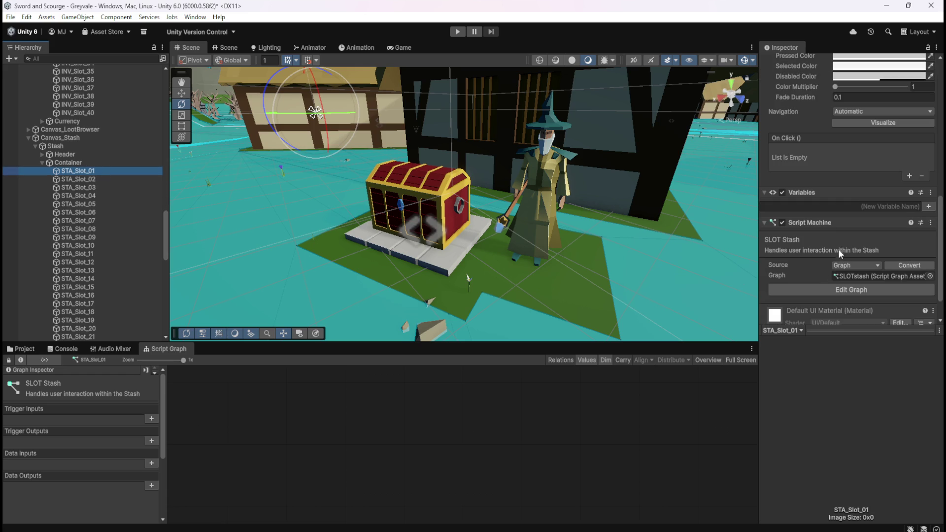
{"action": "right_click", "coordinate": [827, 224]}
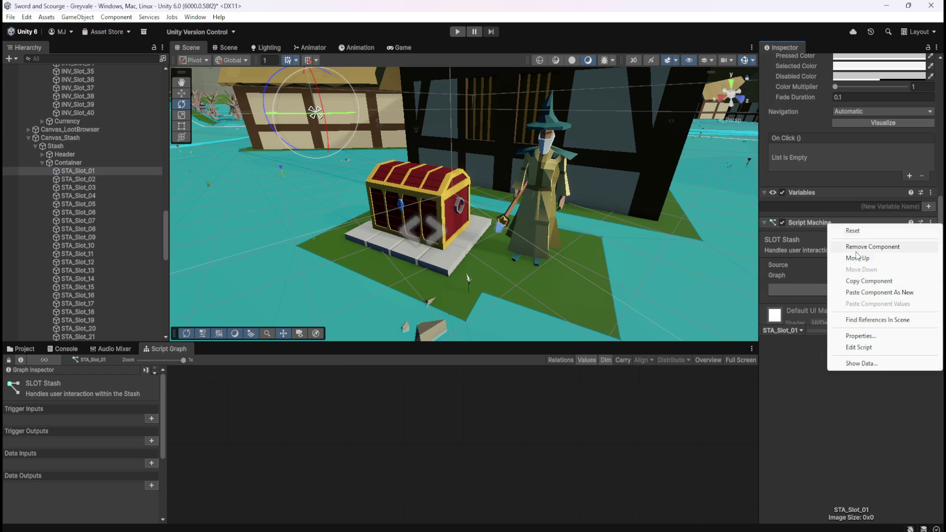
{"action": "left_click", "coordinate": [869, 281]}
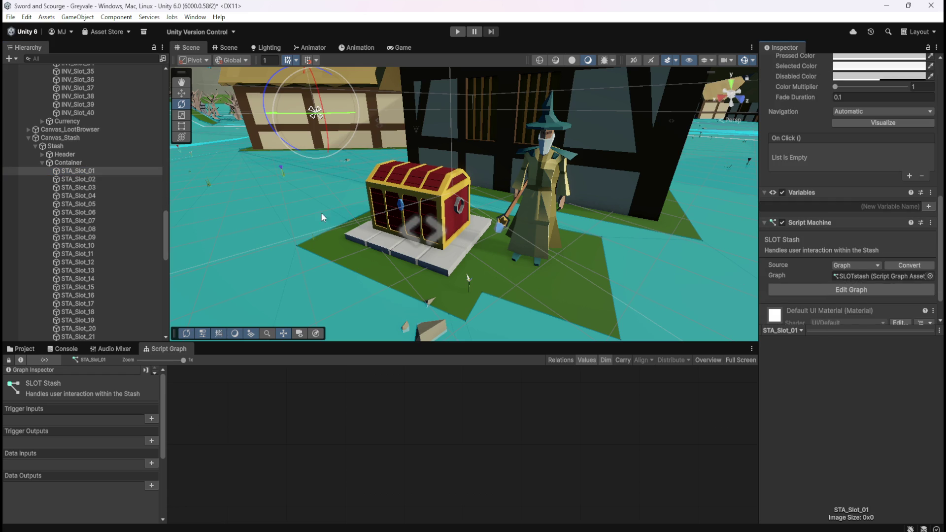
Step: Paste the Script Machine onto every slot from STA_Slot_02 to STA_Slot_80
{"action": "left_click", "coordinate": [135, 179]}
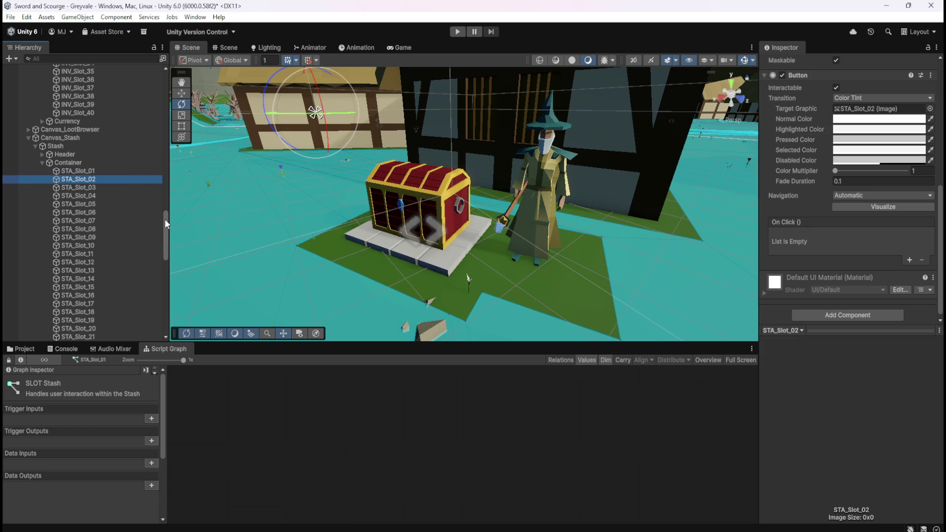
{"action": "scroll", "coordinate": [165, 224], "scroll_direction": "down", "scroll_amount": 15}
{"action": "left_click", "coordinate": [109, 326], "text": "shift"}
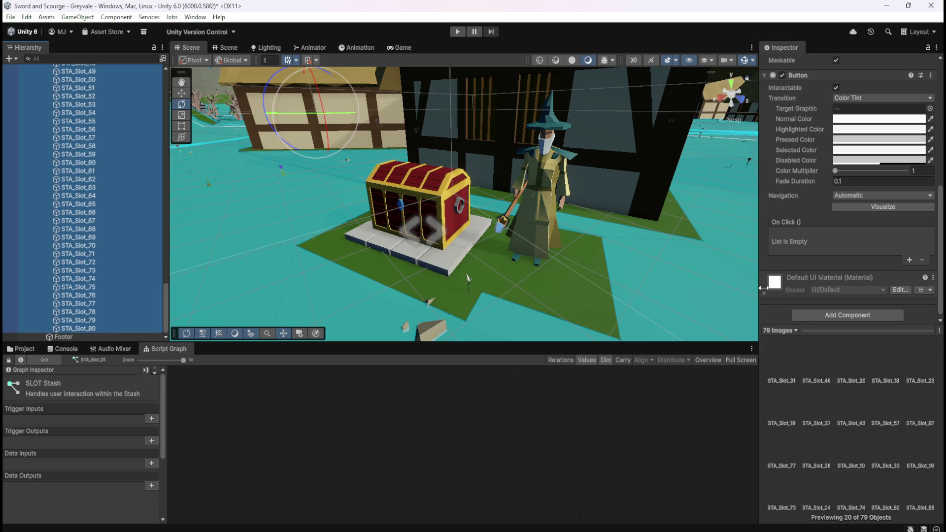
{"action": "scroll", "coordinate": [825, 275], "scroll_direction": "up", "scroll_amount": 3}
{"action": "right_click", "coordinate": [814, 135]}
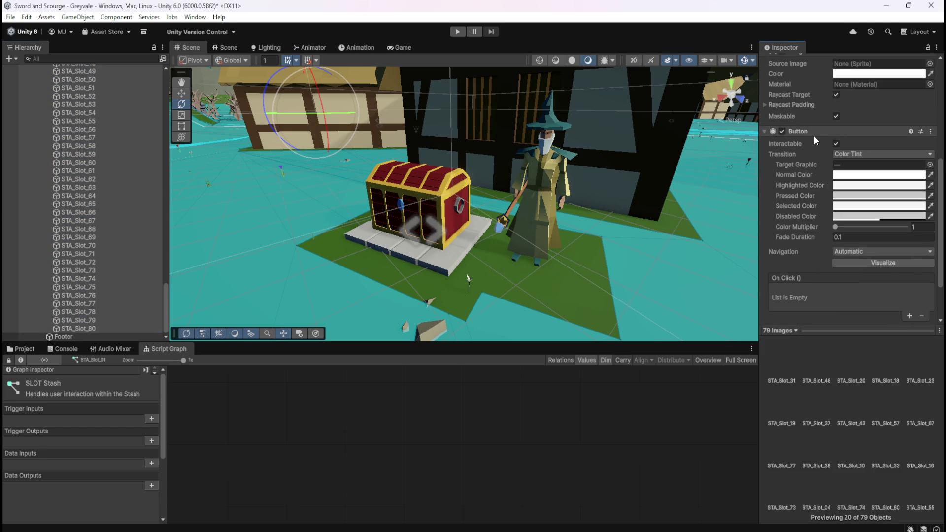
{"action": "left_click", "coordinate": [858, 205]}
Step: Verify that STA_Slot_67, STA_Slot_76, STA_Slot_80 and STA_Slot_71 carry the SLOT Stash graph
{"action": "scroll", "coordinate": [806, 209], "scroll_direction": "down", "scroll_amount": 3}
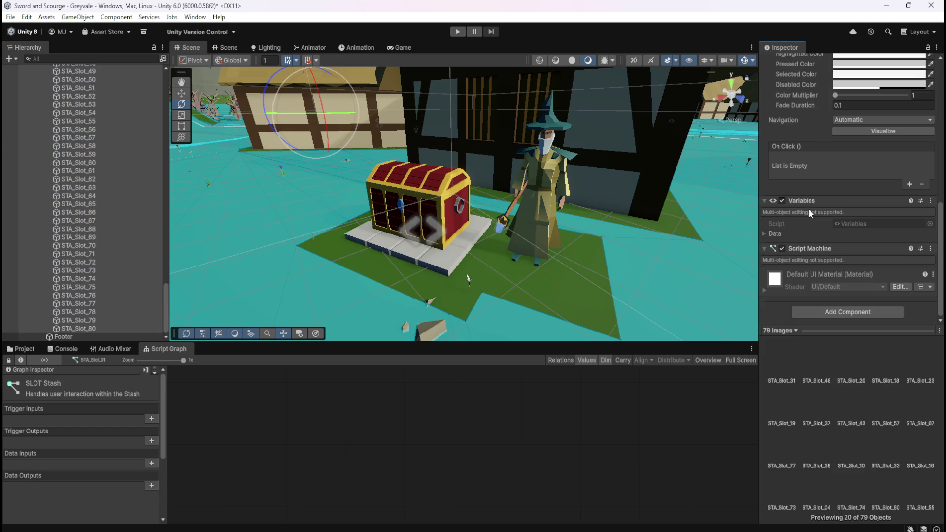
{"action": "left_click", "coordinate": [109, 219]}
{"action": "scroll", "coordinate": [826, 236], "scroll_direction": "down", "scroll_amount": 2}
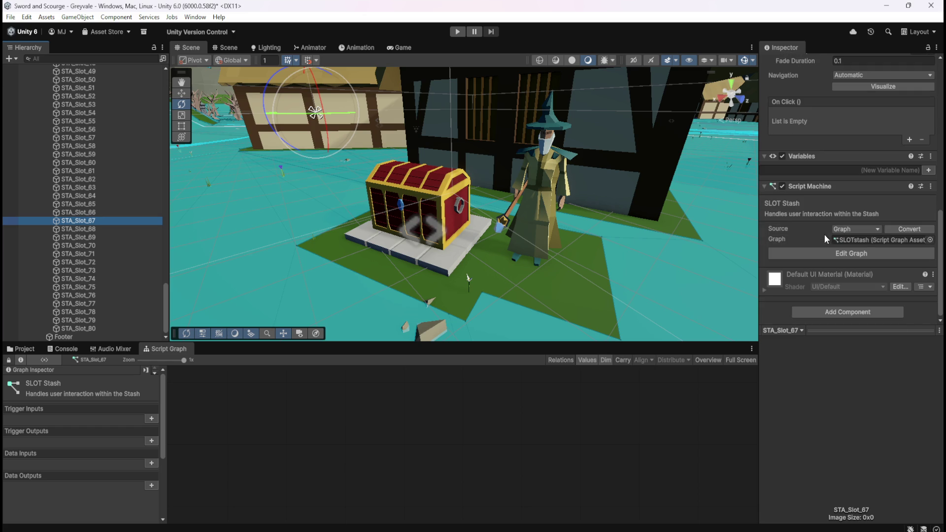
{"action": "left_click", "coordinate": [64, 294]}
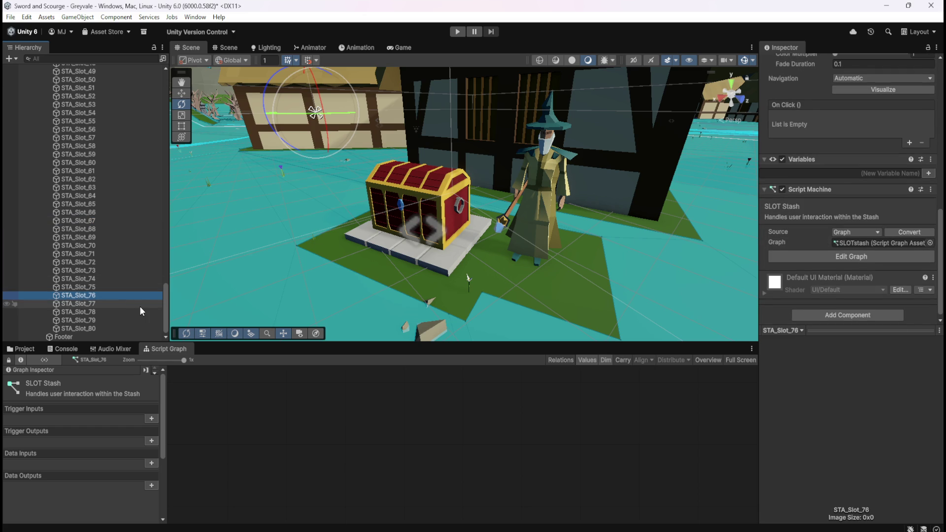
{"action": "left_click", "coordinate": [113, 330]}
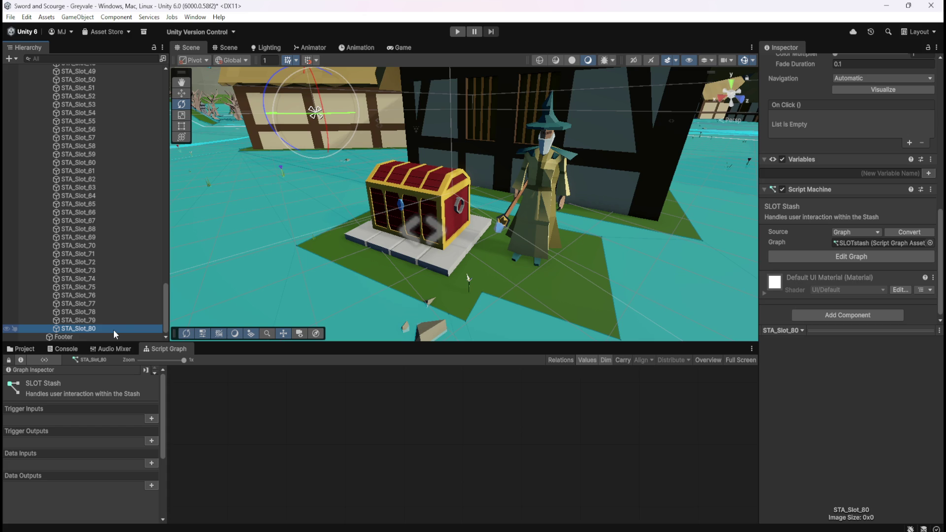
{"action": "left_click", "coordinate": [111, 286]}
{"action": "left_click", "coordinate": [115, 238]}
{"action": "left_click", "coordinate": [95, 254]}
{"action": "scroll", "coordinate": [95, 228], "scroll_direction": "up", "scroll_amount": 10}
{"action": "scroll", "coordinate": [94, 227], "scroll_direction": "up", "scroll_amount": 10}
Step: Confirm STA_Slot_01, 02 and 03 use the SLOT Stash graph, then save the scene
{"action": "left_click", "coordinate": [79, 203]}
{"action": "left_click", "coordinate": [92, 143]}
{"action": "left_click", "coordinate": [97, 132]}
{"action": "left_click", "coordinate": [84, 203]}
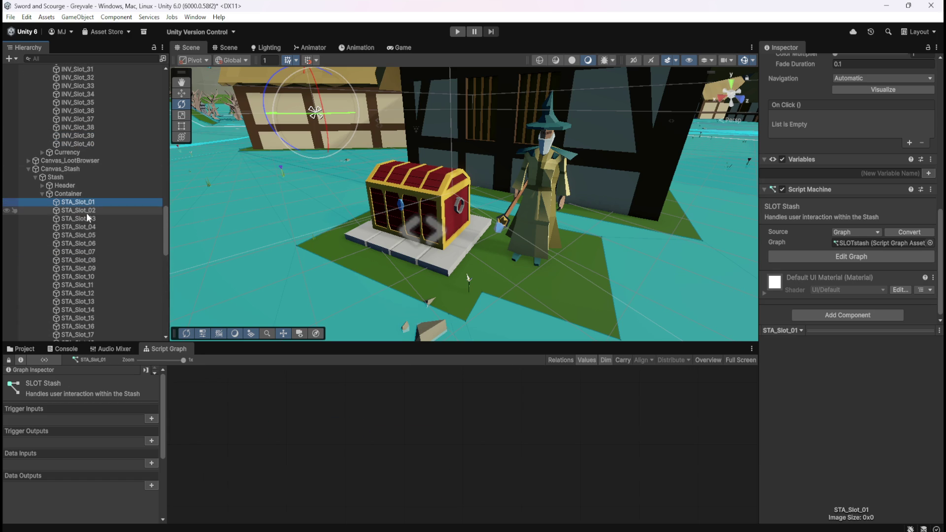
{"action": "left_click", "coordinate": [95, 212]}
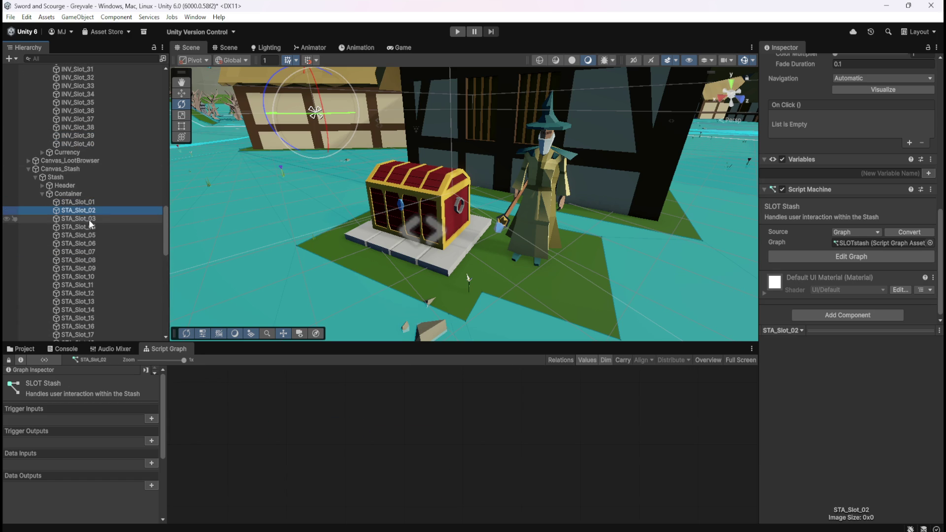
{"action": "left_click", "coordinate": [88, 220]}
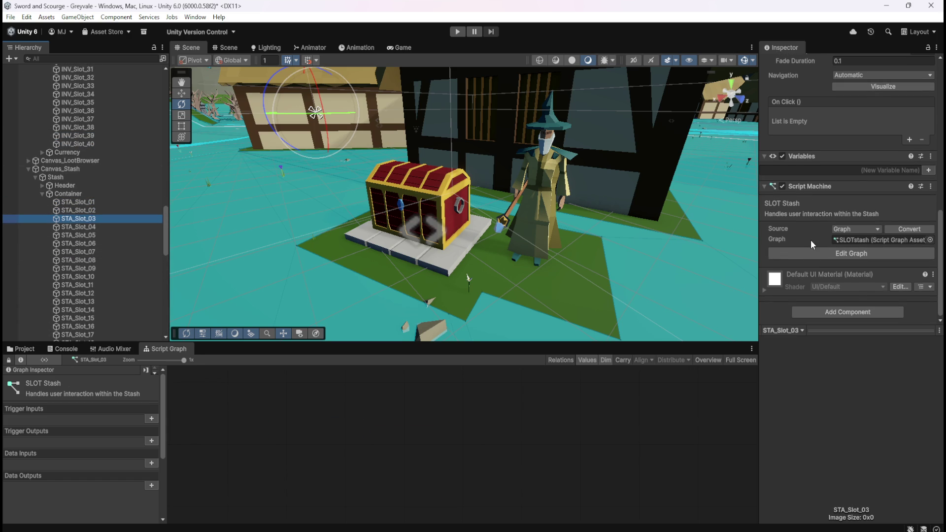
{"action": "scroll", "coordinate": [814, 228], "scroll_direction": "up", "scroll_amount": 3}
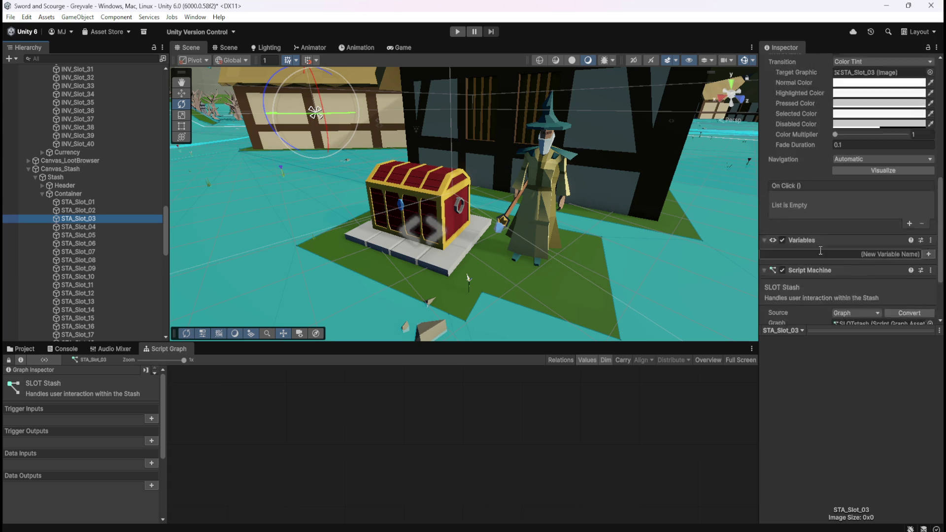
{"action": "scroll", "coordinate": [805, 179], "scroll_direction": "down", "scroll_amount": 3}
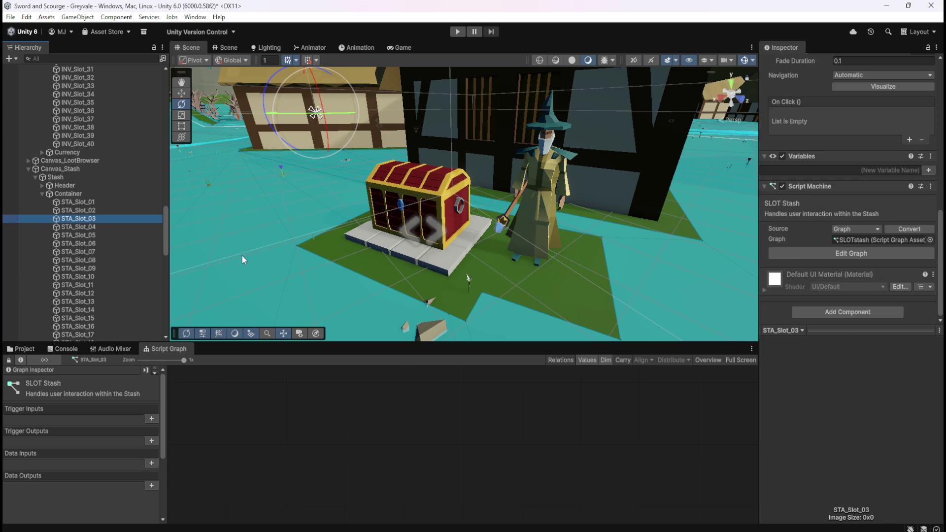
{"action": "left_click", "coordinate": [310, 436]}
{"action": "key", "text": "ctrl+s"}
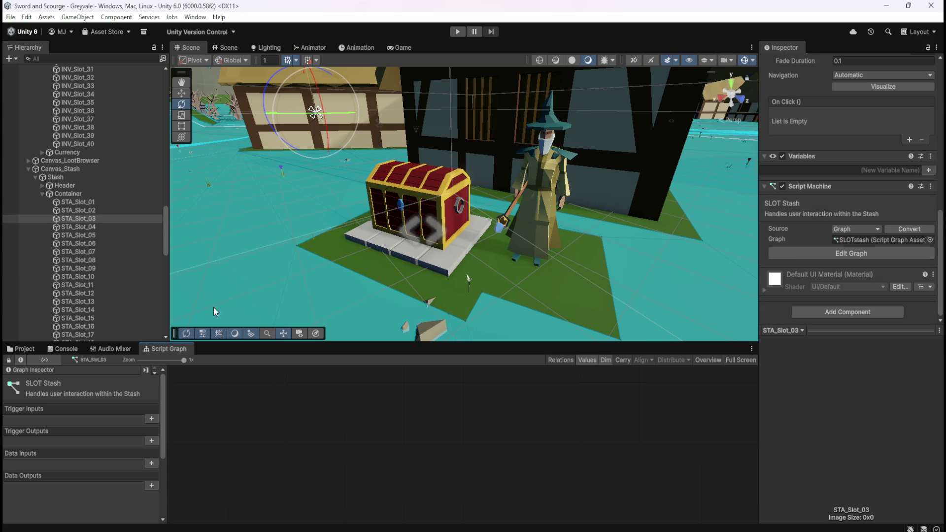
Step: Inspect INV_Slot_40's SLOT Inventory graph at full size
{"action": "left_click", "coordinate": [87, 146]}
{"action": "key", "text": "shift+space"}
{"action": "scroll", "coordinate": [380, 265], "scroll_direction": "down", "scroll_amount": 6}
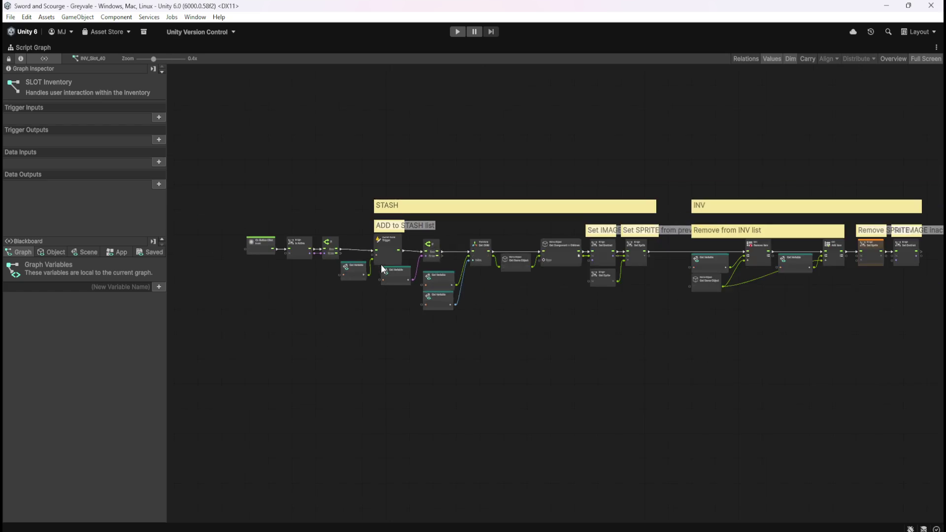
{"action": "left_click_drag", "start_coordinate": [259, 173], "coordinate": [768, 327]}
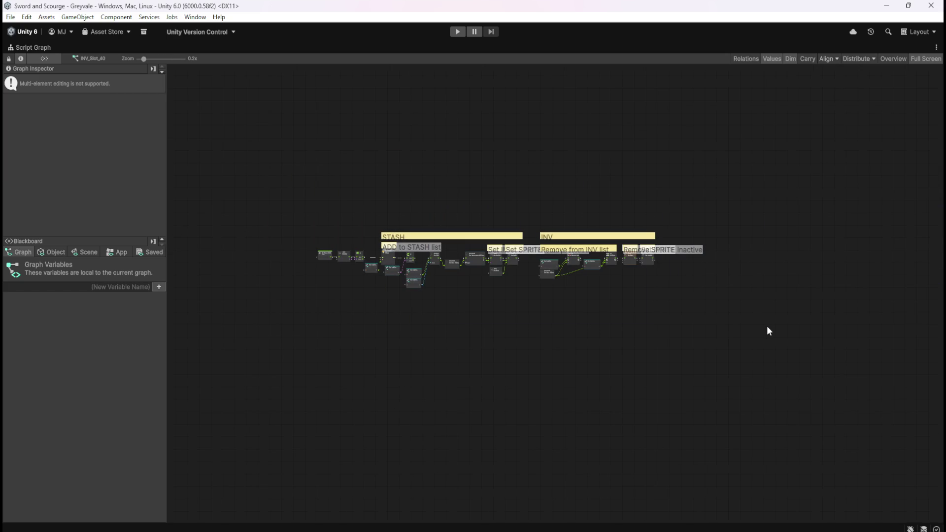
{"action": "left_click", "coordinate": [482, 335]}
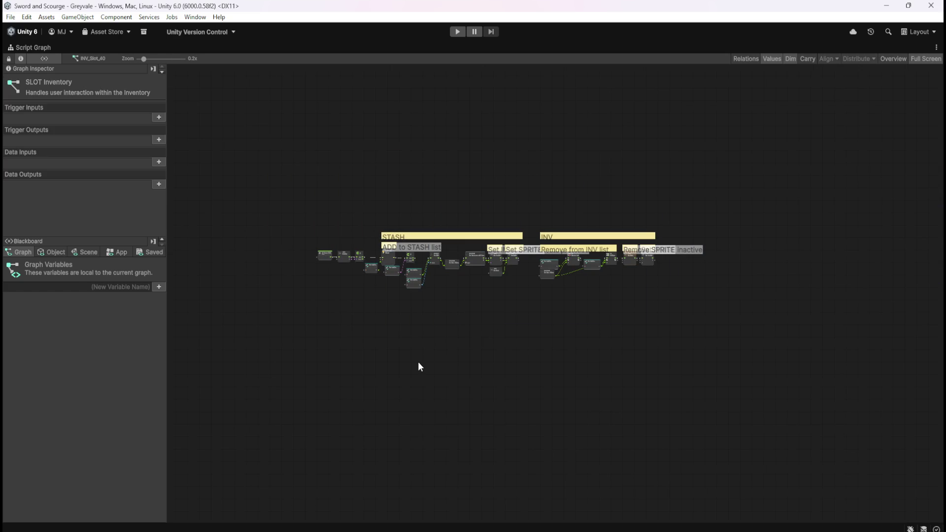
{"action": "key", "text": "shift+space"}
Step: View STA_Slot_01's SLOT Stash graph full-size, then compare other inventory and stash slots
{"action": "left_click", "coordinate": [84, 205]}
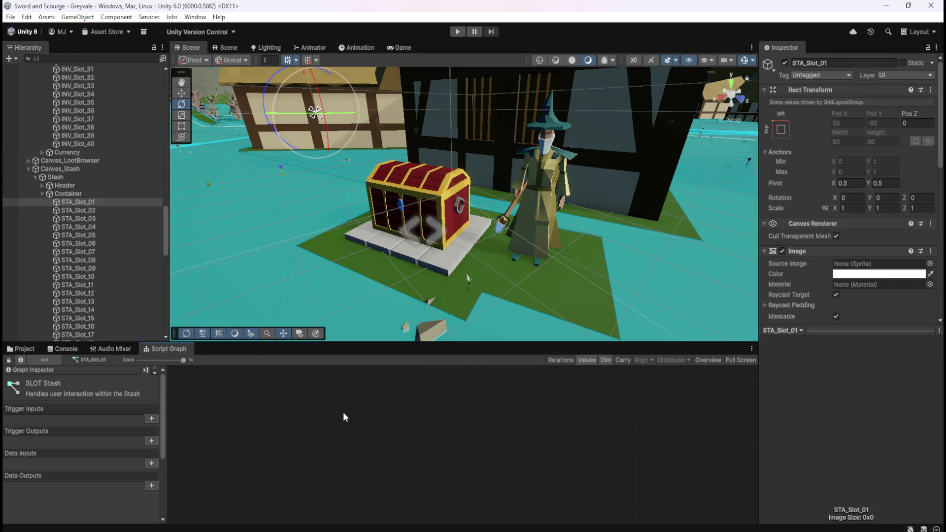
{"action": "key", "text": "shift+space"}
{"action": "left_click", "coordinate": [462, 365]}
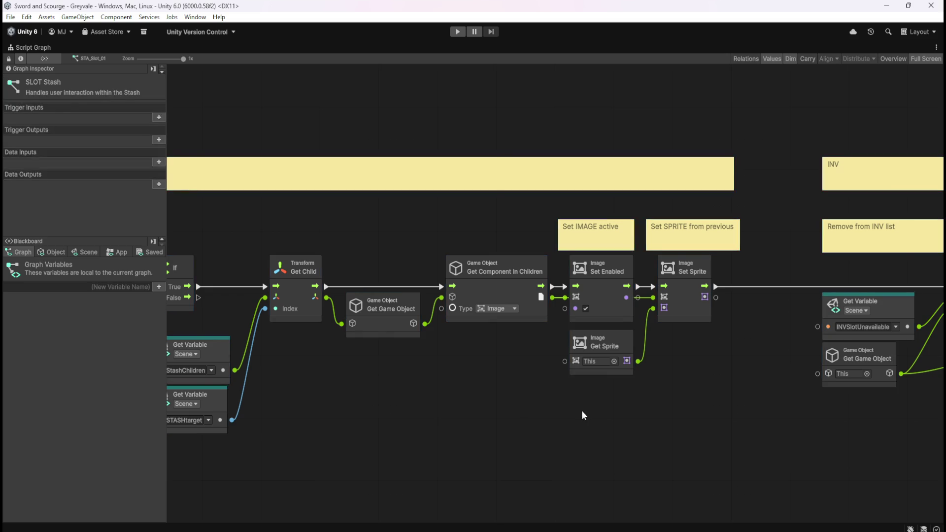
{"action": "key", "text": "shift+space"}
{"action": "left_click", "coordinate": [79, 144]}
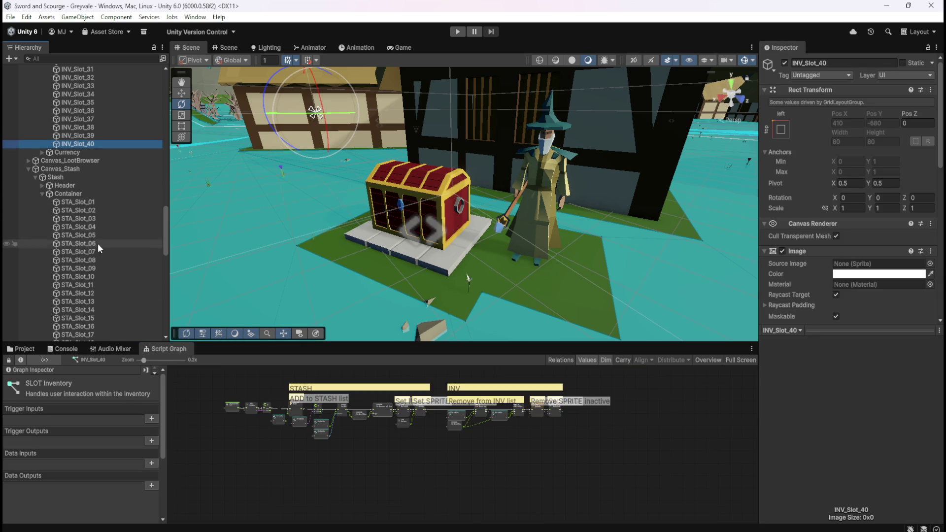
{"action": "left_click", "coordinate": [93, 269]}
{"action": "left_click", "coordinate": [79, 127]}
Step: In STA_Slot_01's maximised graph, duplicate the On Button Click, Is Active and If nodes
{"action": "left_click", "coordinate": [85, 202]}
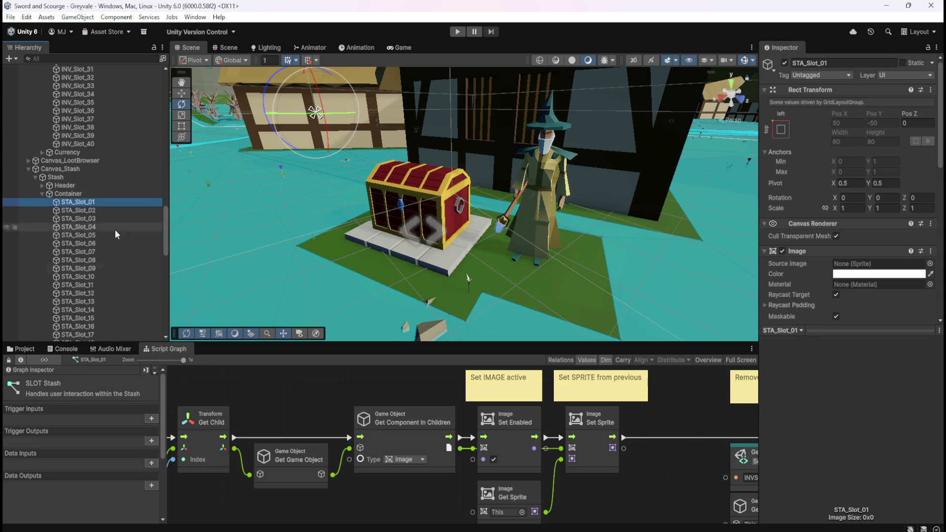
{"action": "key", "text": "shift+space"}
{"action": "scroll", "coordinate": [629, 270], "scroll_direction": "down", "scroll_amount": 6}
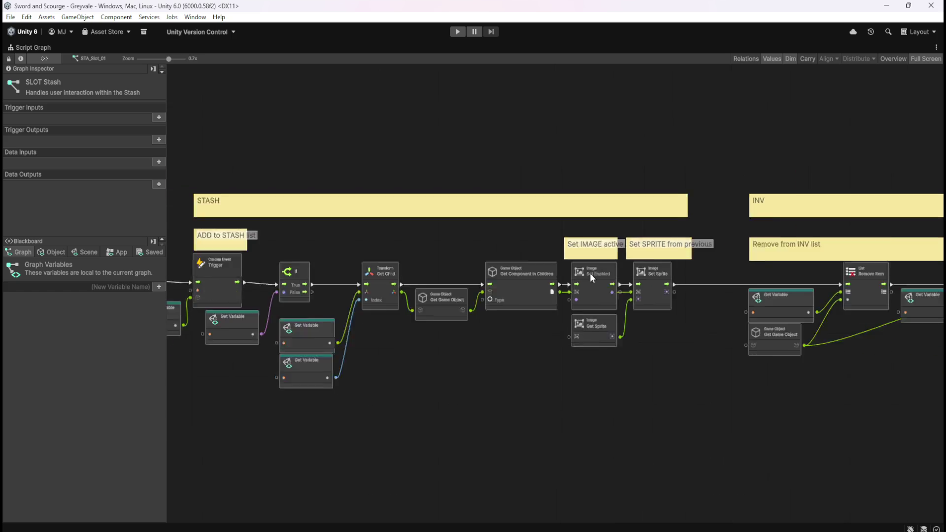
{"action": "scroll", "coordinate": [395, 340], "scroll_direction": "up", "scroll_amount": 5}
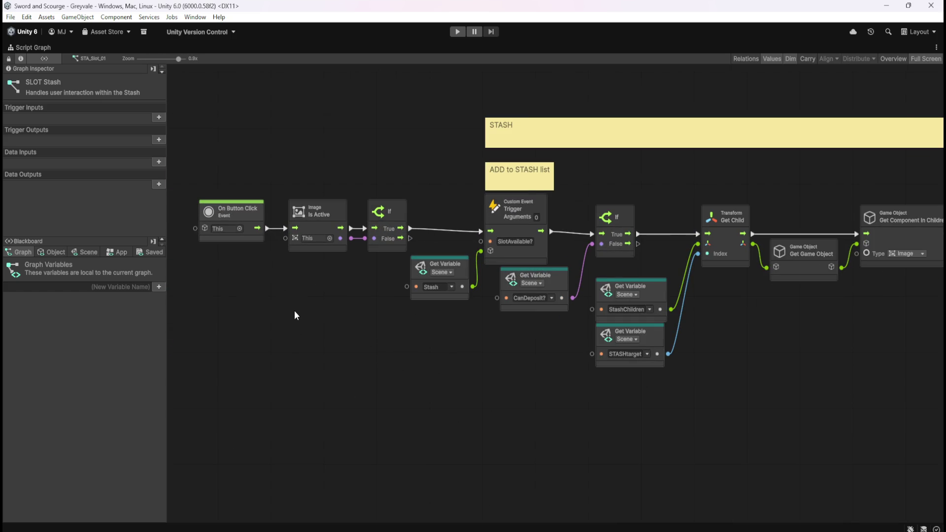
{"action": "scroll", "coordinate": [294, 311], "scroll_direction": "down", "scroll_amount": 3}
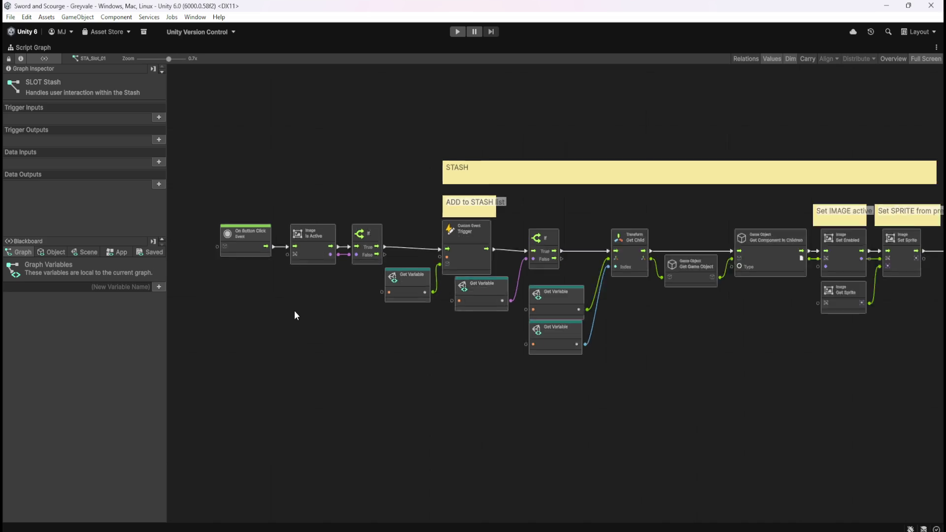
{"action": "scroll", "coordinate": [294, 340], "scroll_direction": "up", "scroll_amount": 4}
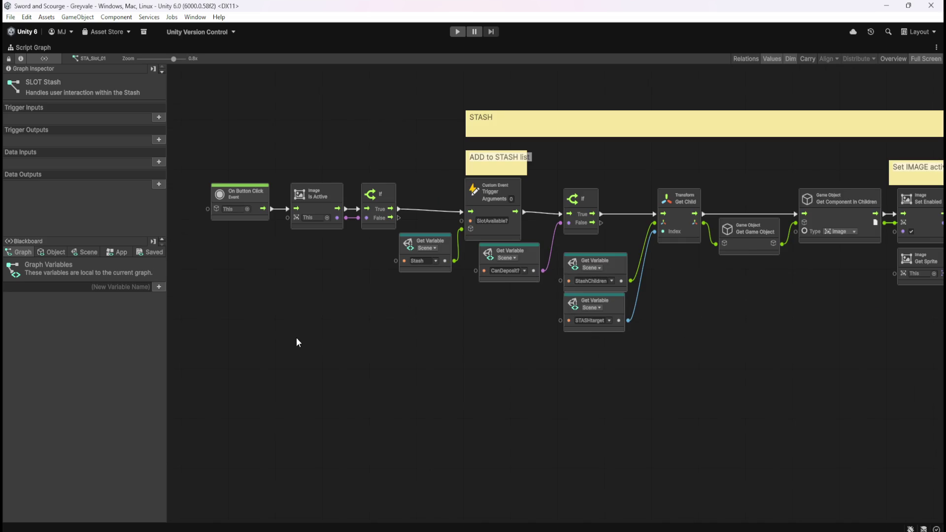
{"action": "scroll", "coordinate": [437, 356], "scroll_direction": "down", "scroll_amount": 3}
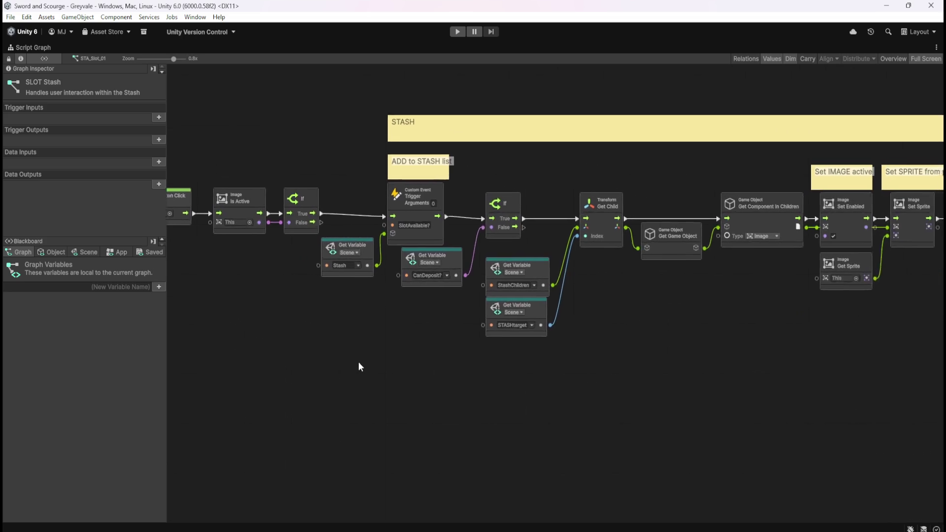
{"action": "scroll", "coordinate": [734, 360], "scroll_direction": "up", "scroll_amount": 1}
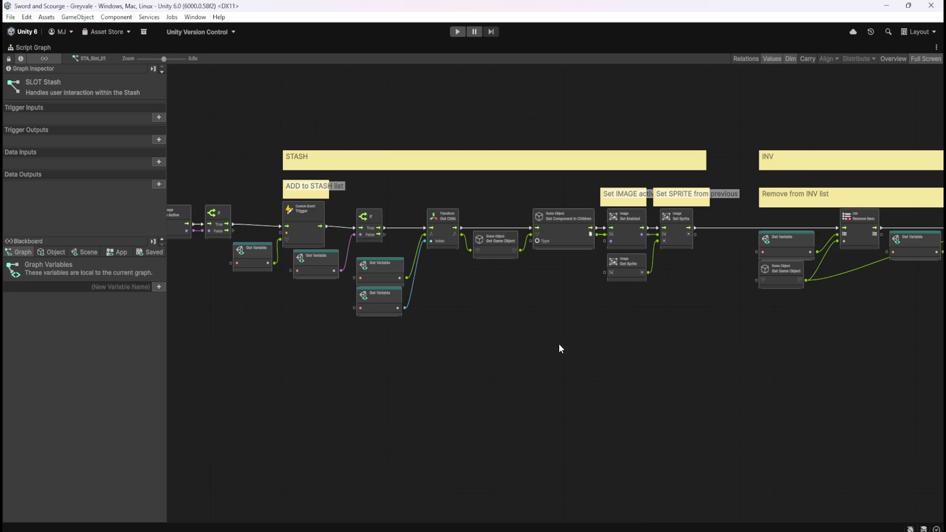
{"action": "scroll", "coordinate": [586, 349], "scroll_direction": "left", "scroll_amount": 3}
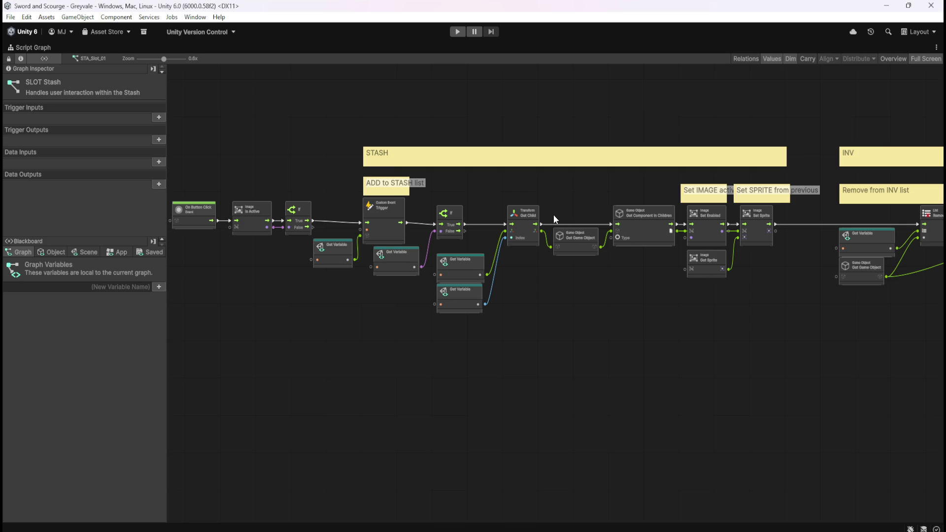
{"action": "scroll", "coordinate": [581, 325], "scroll_direction": "left", "scroll_amount": 3}
{"action": "scroll", "coordinate": [582, 325], "scroll_direction": "down", "scroll_amount": 2}
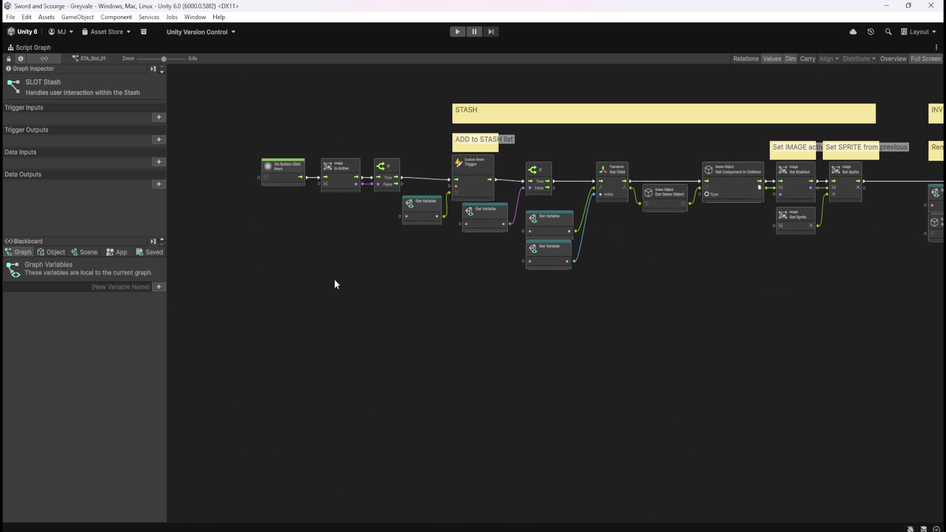
{"action": "scroll", "coordinate": [448, 312], "scroll_direction": "up", "scroll_amount": 2}
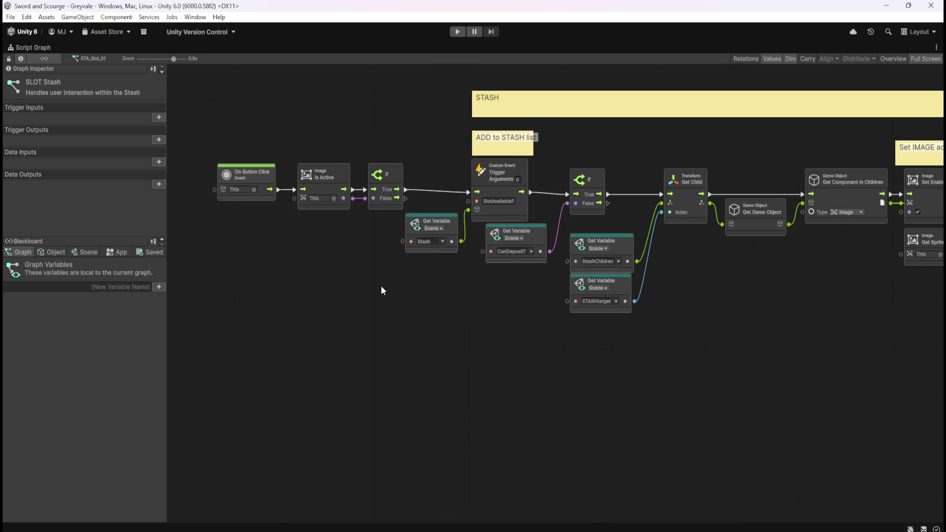
{"action": "left_click_drag", "start_coordinate": [217, 124], "coordinate": [383, 199]}
{"action": "key", "text": "ctrl+d"}
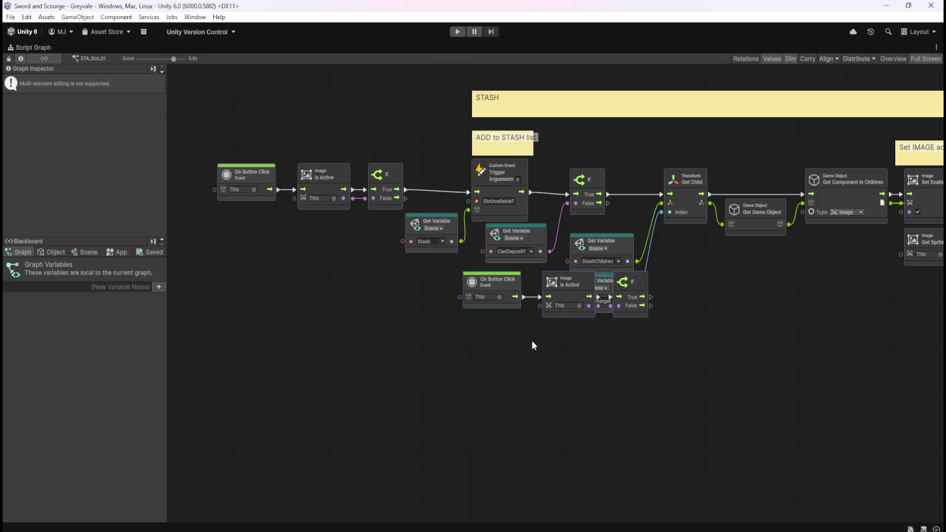
Step: Move the duplicated nodes below-left of the original chain and pan to the Set IMAGE and INV nodes
{"action": "left_click_drag", "start_coordinate": [587, 295], "coordinate": [336, 427]}
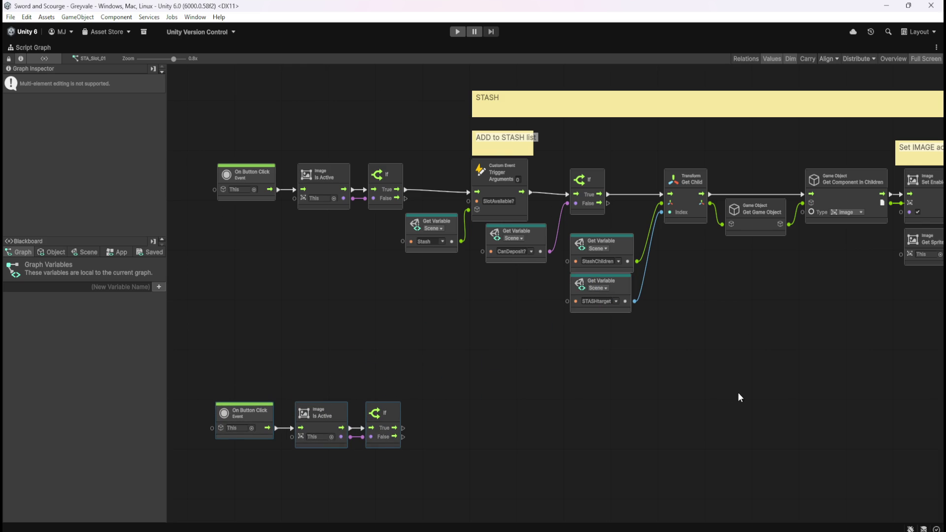
{"action": "left_click_drag", "start_coordinate": [751, 367], "coordinate": [710, 391]}
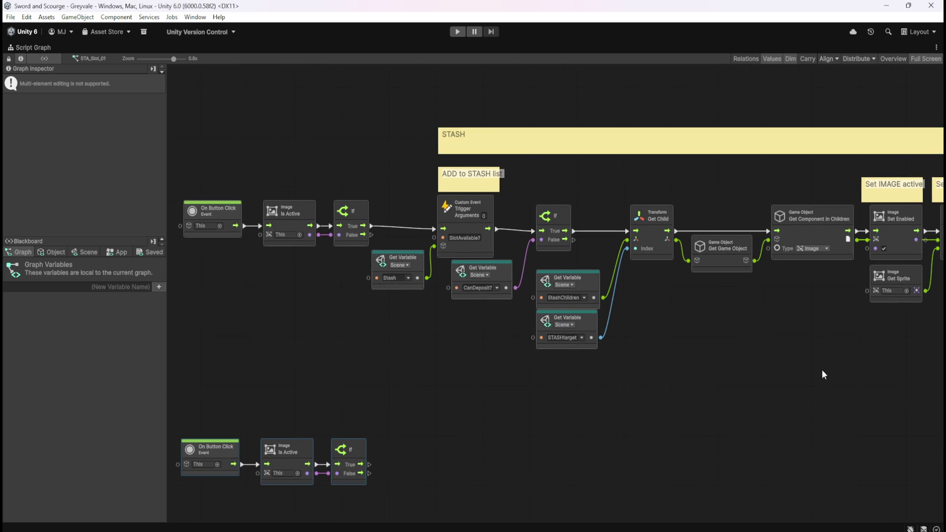
{"action": "left_click_drag", "start_coordinate": [822, 368], "coordinate": [601, 377]}
{"action": "left_click_drag", "start_coordinate": [778, 380], "coordinate": [351, 376]}
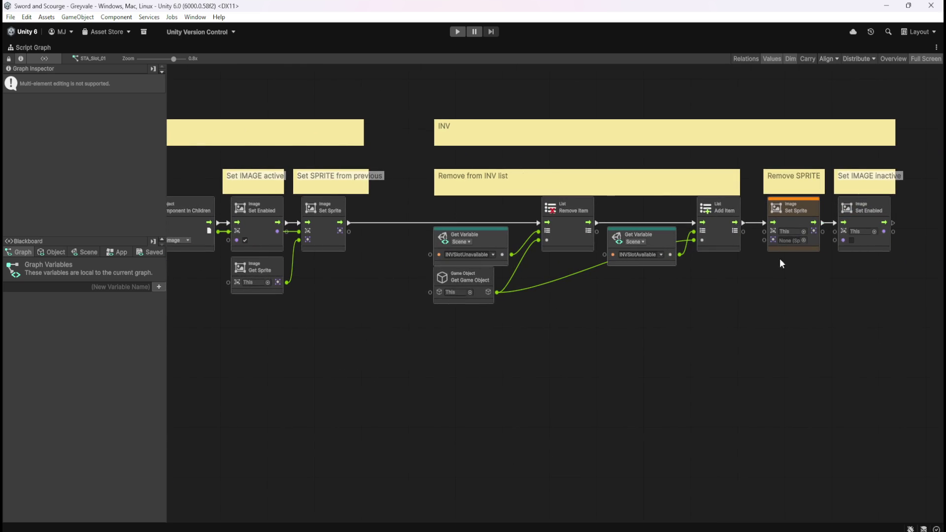
{"action": "scroll", "coordinate": [405, 370], "scroll_direction": "left", "scroll_amount": 10}
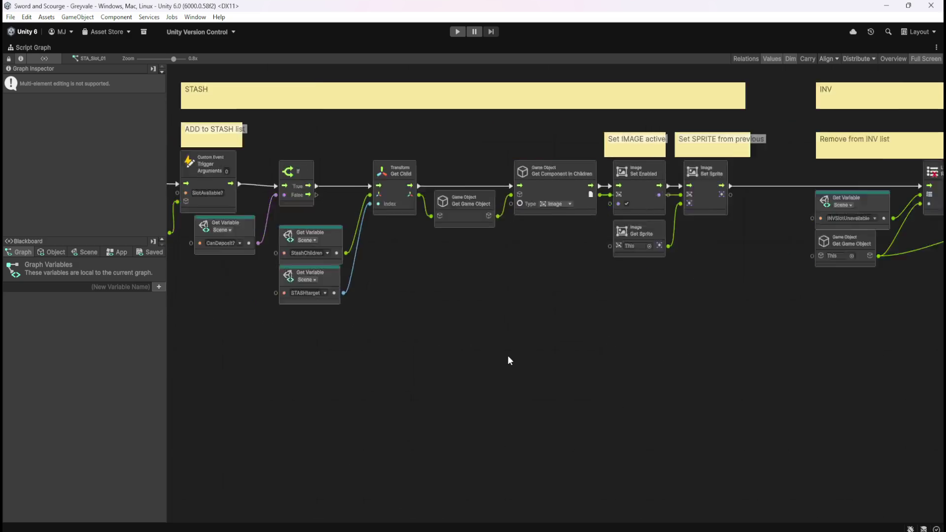
{"action": "scroll", "coordinate": [497, 384], "scroll_direction": "left", "scroll_amount": 2}
Step: Review the STASH and INV sections of the graph, then restore the docked layout
{"action": "left_click_drag", "start_coordinate": [484, 375], "coordinate": [286, 457]}
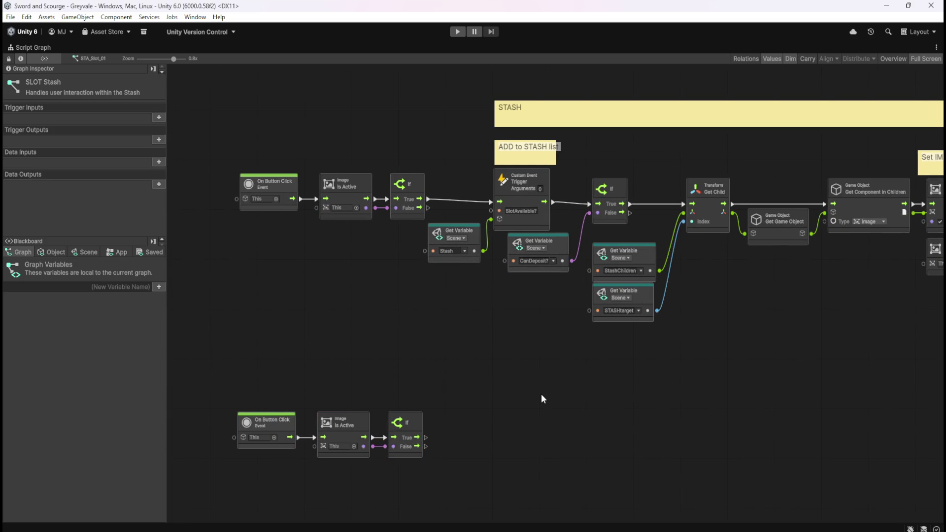
{"action": "mouse_move", "coordinate": [513, 363]}
{"action": "left_mouse_down"}
{"action": "mouse_move", "coordinate": [380, 376]}
{"action": "mouse_move", "coordinate": [401, 363]}
{"action": "mouse_move", "coordinate": [398, 346]}
{"action": "left_mouse_up"}
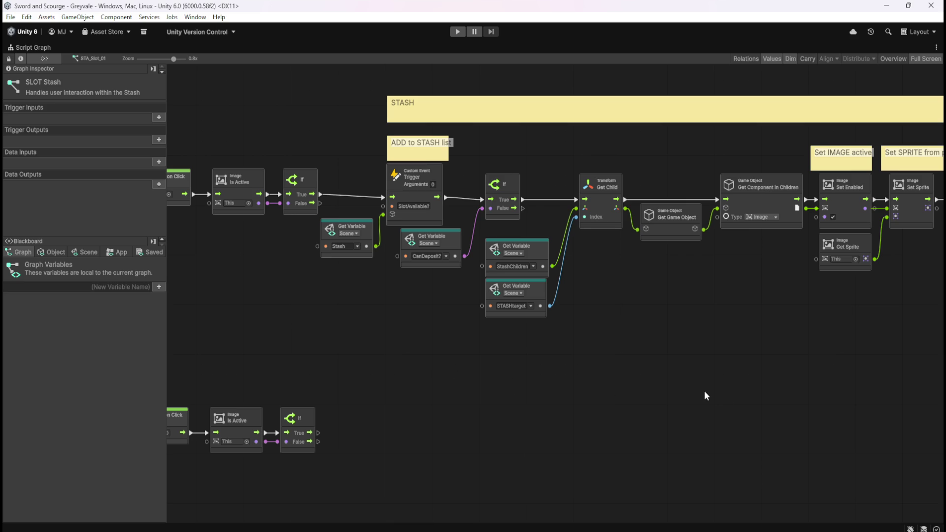
{"action": "scroll", "coordinate": [791, 401], "scroll_direction": "right", "scroll_amount": 10}
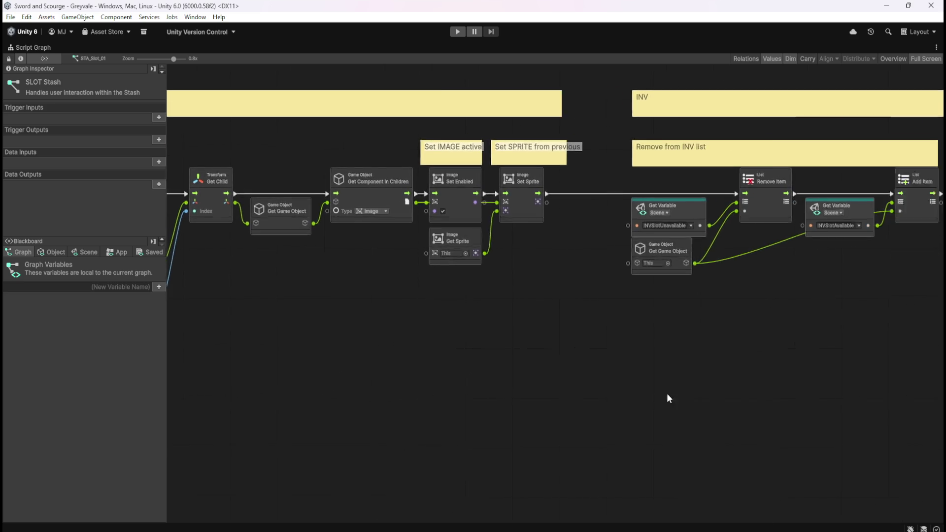
{"action": "scroll", "coordinate": [719, 402], "scroll_direction": "left", "scroll_amount": 10}
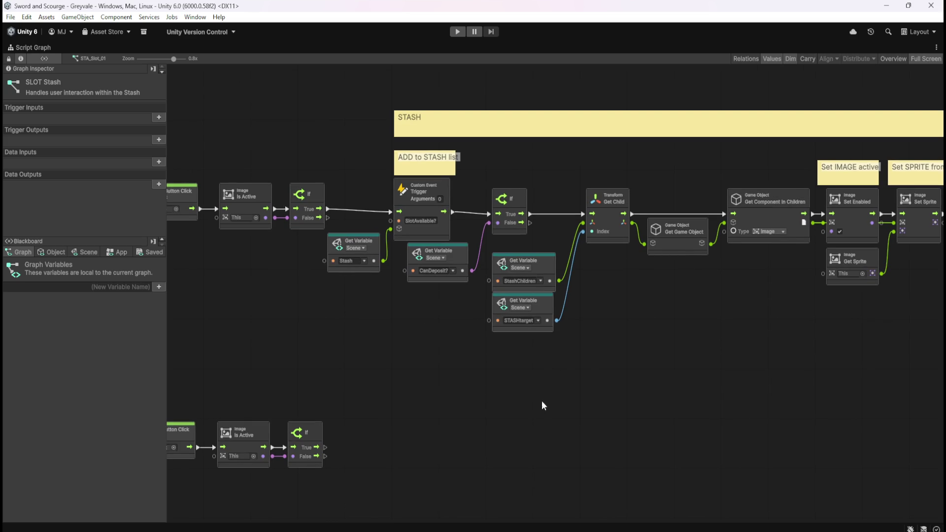
{"action": "mouse_move", "coordinate": [773, 373]}
{"action": "left_mouse_down"}
{"action": "mouse_move", "coordinate": [426, 358]}
{"action": "mouse_move", "coordinate": [673, 359]}
{"action": "left_mouse_up"}
{"action": "left_click_drag", "start_coordinate": [423, 376], "coordinate": [620, 366]}
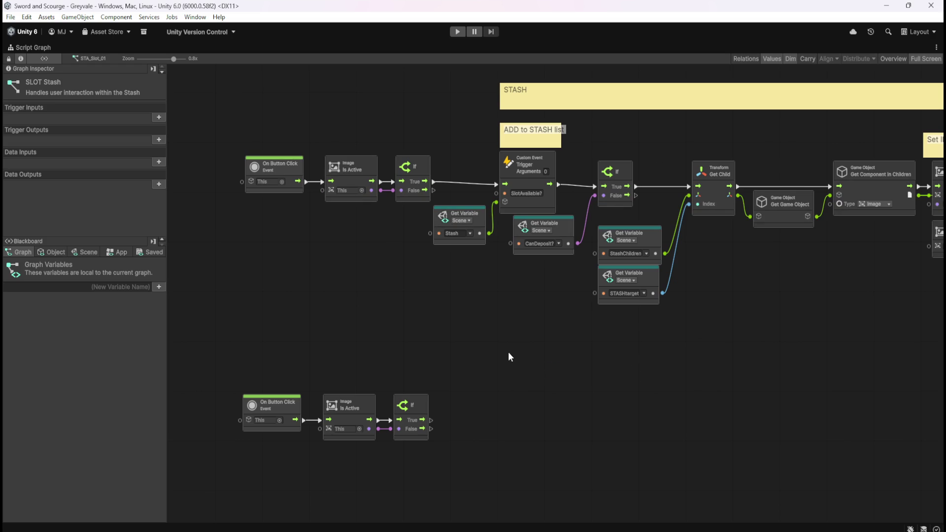
{"action": "key", "text": "shift+space"}
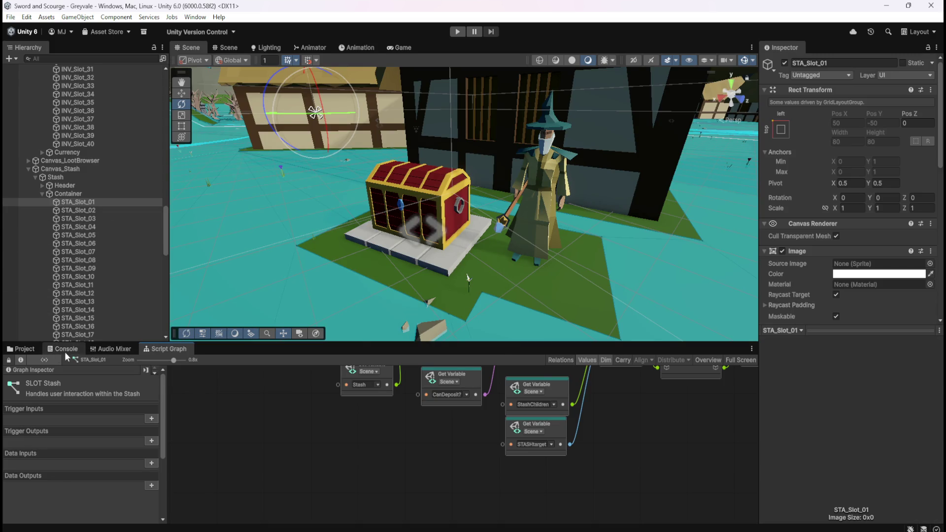
Step: Select the Inventory object and enlarge its controller graph to fill the editor
{"action": "left_click", "coordinate": [31, 350]}
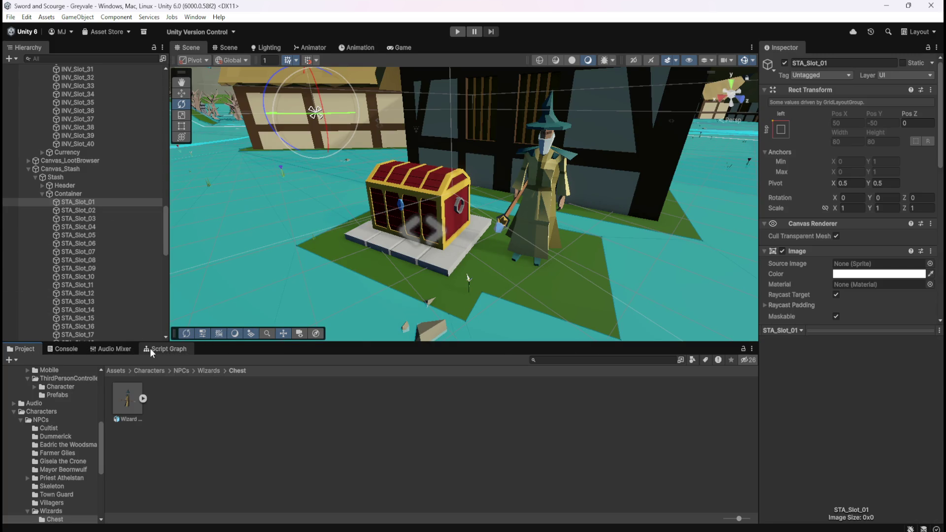
{"action": "scroll", "coordinate": [96, 194], "scroll_direction": "up", "scroll_amount": 10}
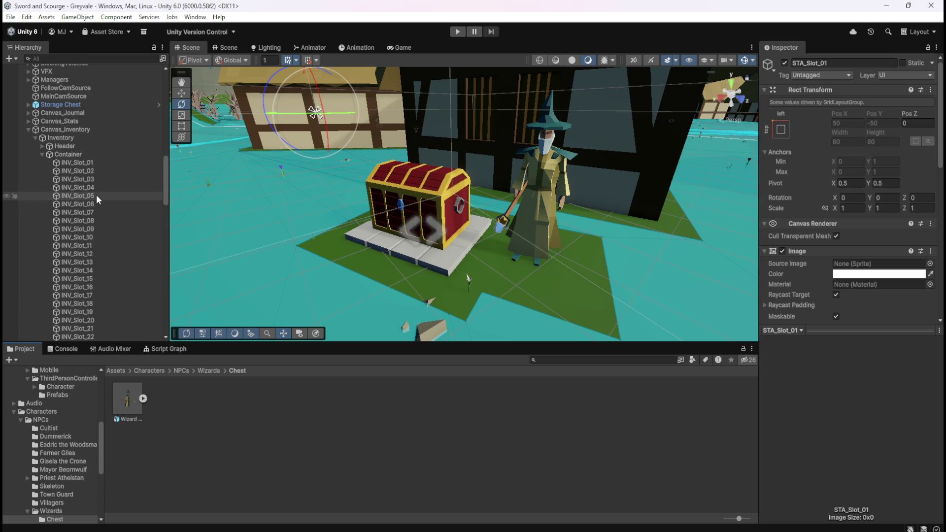
{"action": "left_click", "coordinate": [84, 141]}
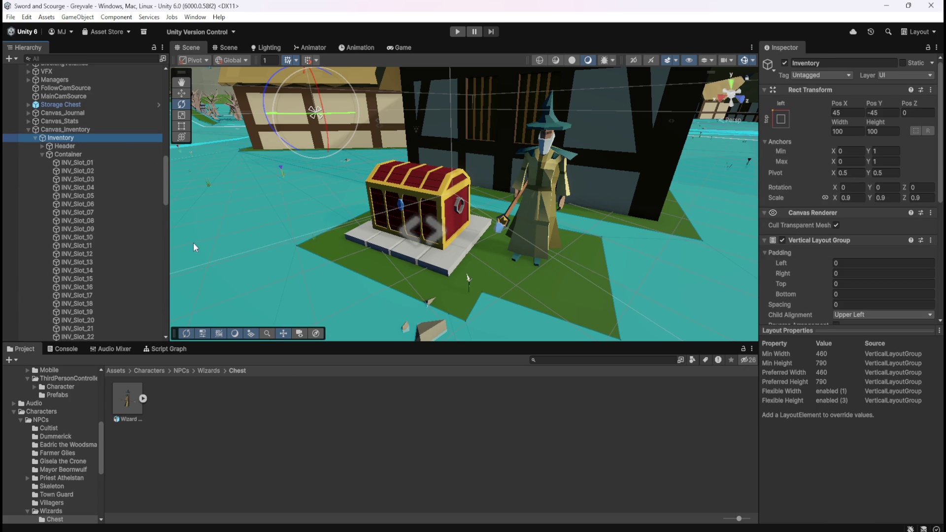
{"action": "left_click", "coordinate": [183, 349]}
{"action": "key", "text": "shift+space"}
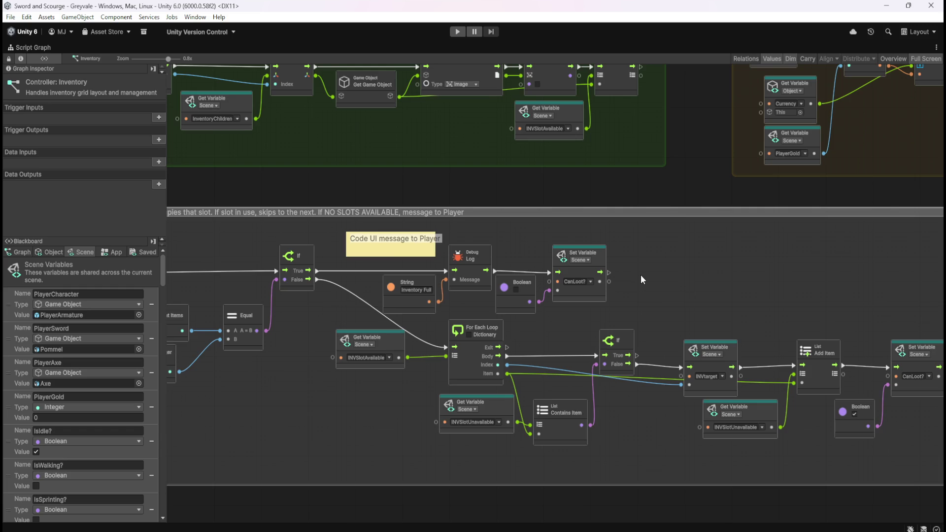
{"action": "scroll", "coordinate": [640, 274], "scroll_direction": "down", "scroll_amount": 3}
{"action": "scroll", "coordinate": [679, 235], "scroll_direction": "up", "scroll_amount": 5}
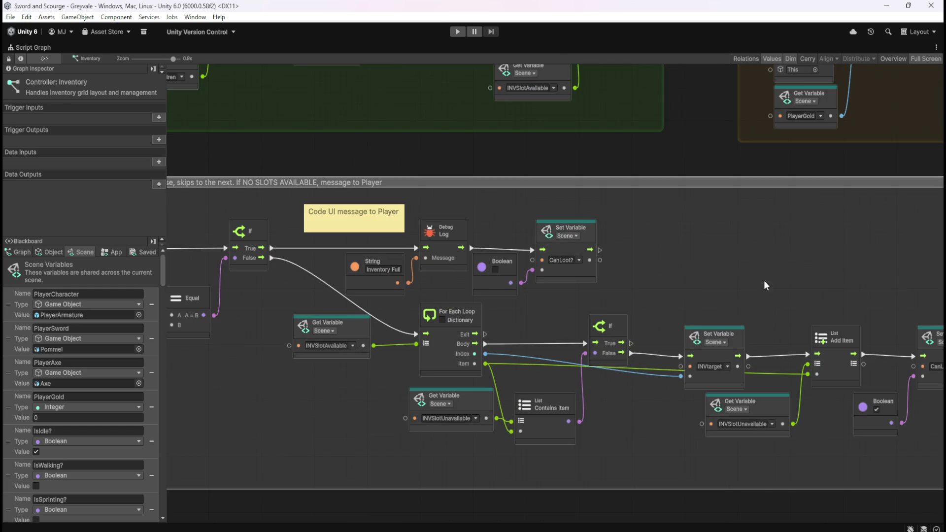
{"action": "scroll", "coordinate": [648, 301], "scroll_direction": "down", "scroll_amount": 5}
{"action": "scroll", "coordinate": [660, 288], "scroll_direction": "up", "scroll_amount": 3}
{"action": "scroll", "coordinate": [327, 362], "scroll_direction": "down", "scroll_amount": 3}
{"action": "scroll", "coordinate": [282, 369], "scroll_direction": "up", "scroll_amount": 3}
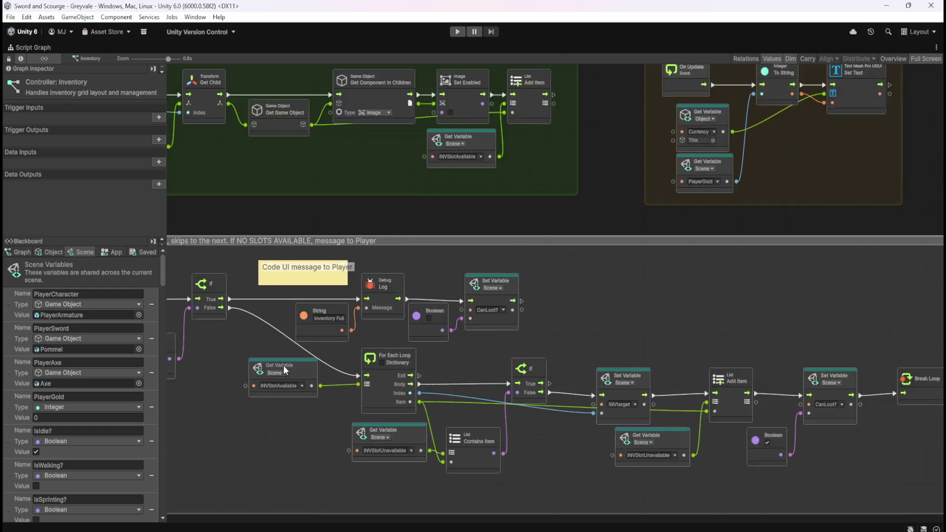
{"action": "scroll", "coordinate": [283, 370], "scroll_direction": "down", "scroll_amount": 2}
{"action": "scroll", "coordinate": [380, 321], "scroll_direction": "down", "scroll_amount": 5}
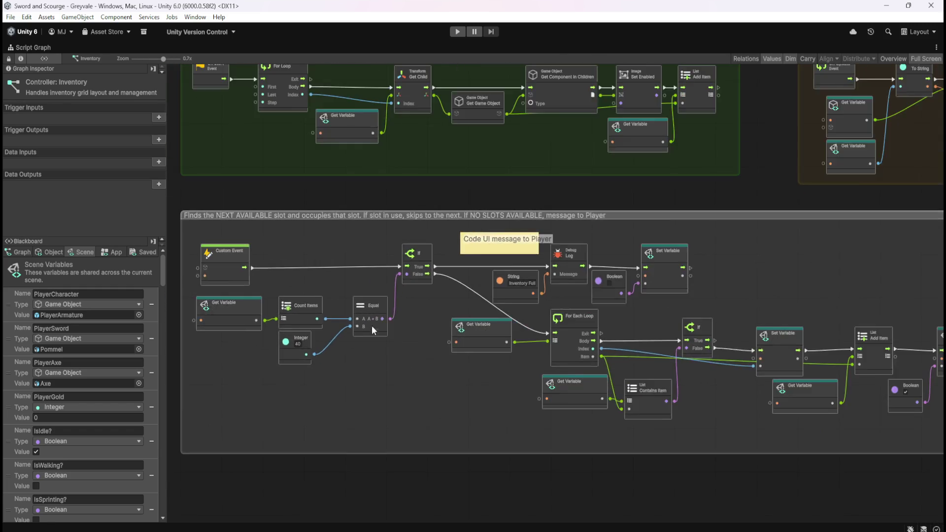
{"action": "scroll", "coordinate": [376, 365], "scroll_direction": "up", "scroll_amount": 5}
{"action": "scroll", "coordinate": [563, 453], "scroll_direction": "down", "scroll_amount": 4}
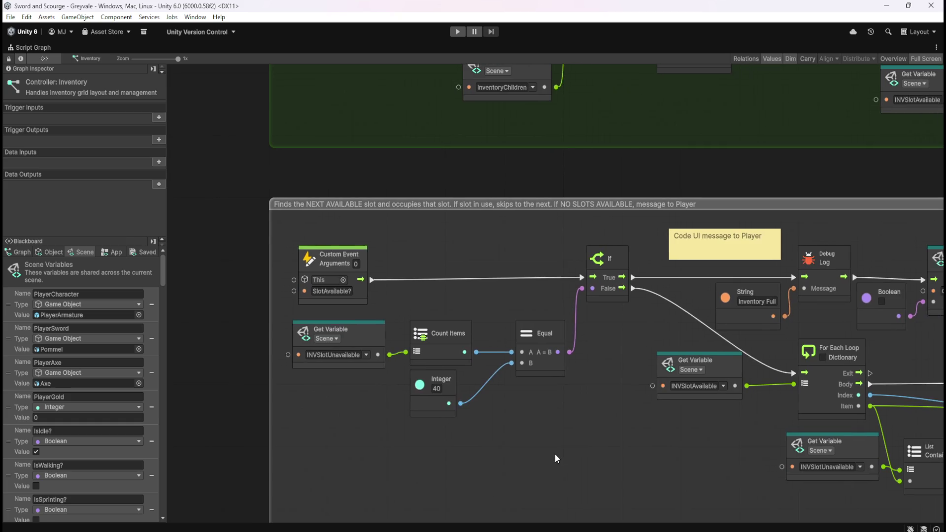
{"action": "scroll", "coordinate": [519, 334], "scroll_direction": "up", "scroll_amount": 4}
{"action": "scroll", "coordinate": [520, 334], "scroll_direction": "down", "scroll_amount": 4}
{"action": "scroll", "coordinate": [566, 344], "scroll_direction": "up", "scroll_amount": 4}
Step: Review the For Each Loop slot-finding nodes, then restore the layout and select INV_Slot_01
{"action": "mouse_move", "coordinate": [536, 414]}
{"action": "left_mouse_down"}
{"action": "mouse_move", "coordinate": [548, 239]}
{"action": "mouse_move", "coordinate": [784, 255]}
{"action": "left_mouse_up"}
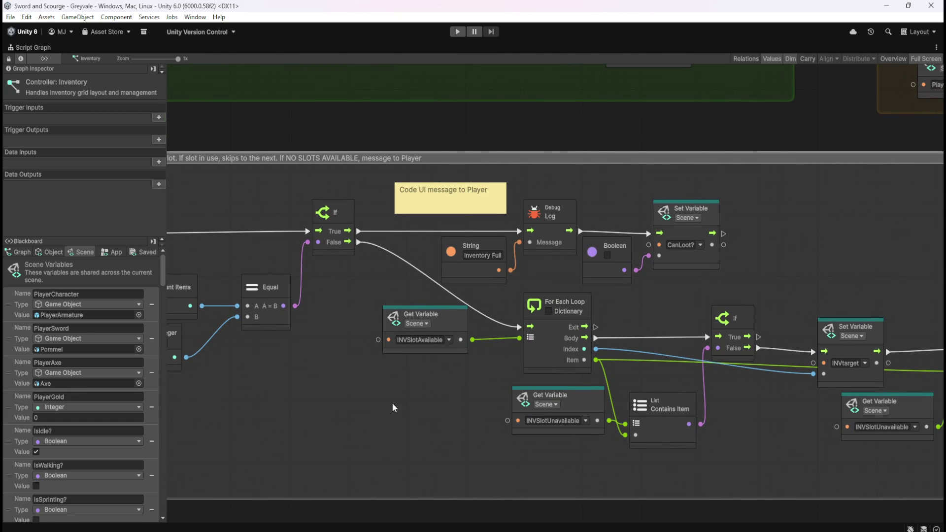
{"action": "mouse_move", "coordinate": [297, 433]}
{"action": "left_mouse_down"}
{"action": "mouse_move", "coordinate": [554, 411]}
{"action": "mouse_move", "coordinate": [400, 404]}
{"action": "left_mouse_up"}
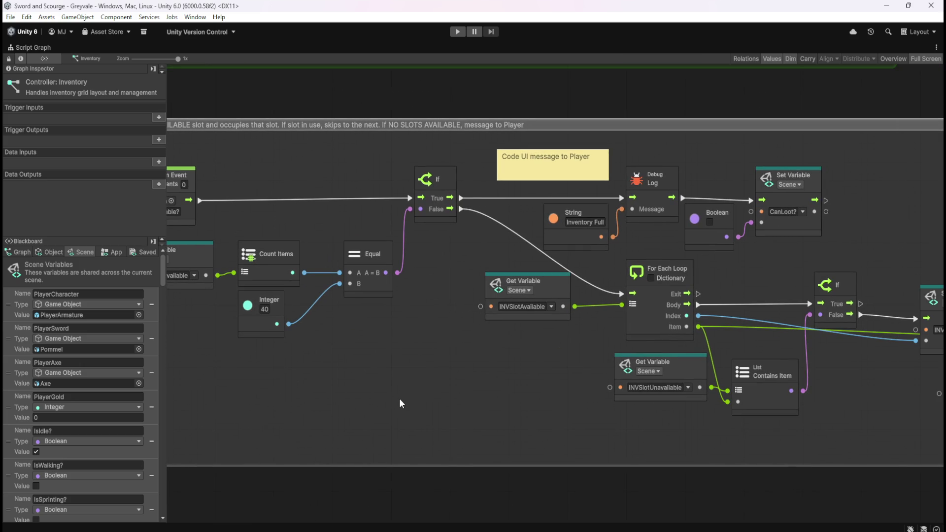
{"action": "mouse_move", "coordinate": [844, 441]}
{"action": "left_mouse_down"}
{"action": "mouse_move", "coordinate": [541, 444]}
{"action": "mouse_move", "coordinate": [475, 433]}
{"action": "mouse_move", "coordinate": [640, 401]}
{"action": "left_mouse_up"}
{"action": "left_click_drag", "start_coordinate": [161, 271], "coordinate": [178, 509]}
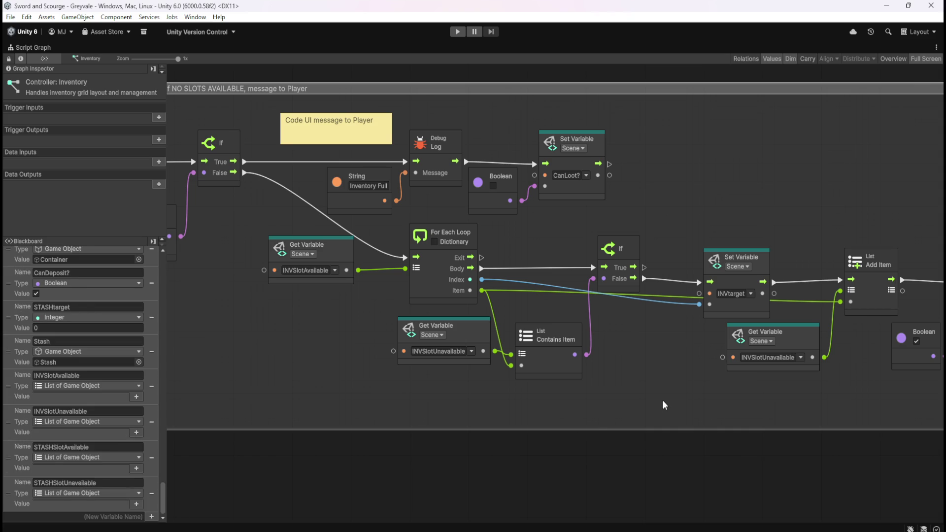
{"action": "key", "text": "shift+space"}
{"action": "left_click", "coordinate": [111, 164]}
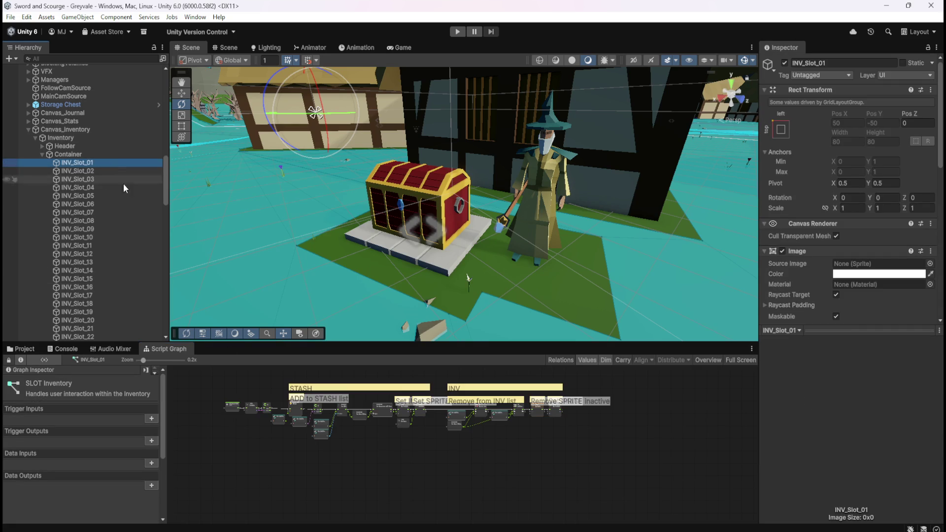
{"action": "key", "text": "shift+space"}
{"action": "scroll", "coordinate": [365, 283], "scroll_direction": "up", "scroll_amount": 4}
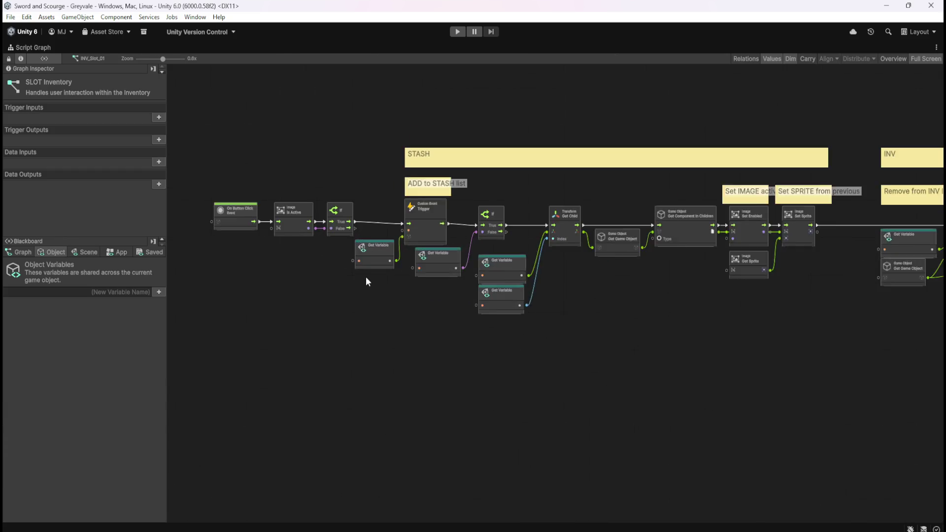
{"action": "scroll", "coordinate": [365, 283], "scroll_direction": "up", "scroll_amount": 2}
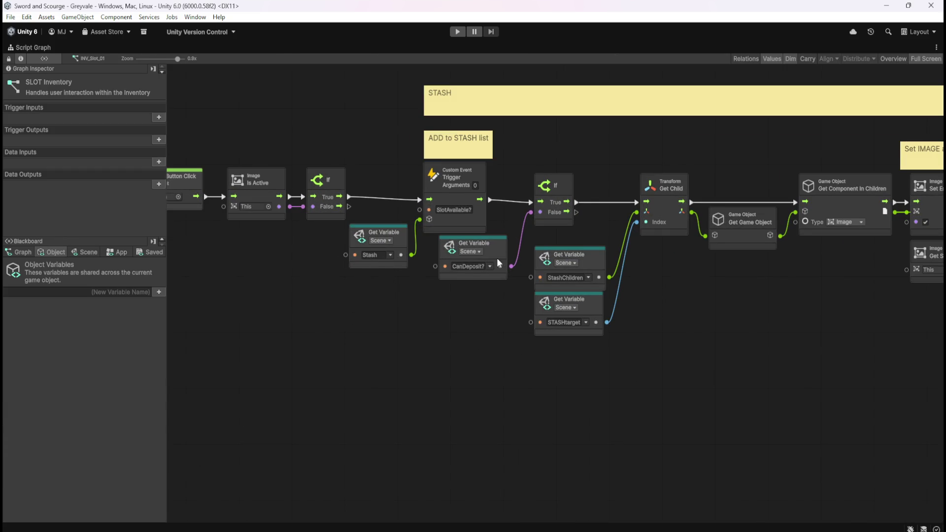
{"action": "scroll", "coordinate": [613, 374], "scroll_direction": "right", "scroll_amount": 10}
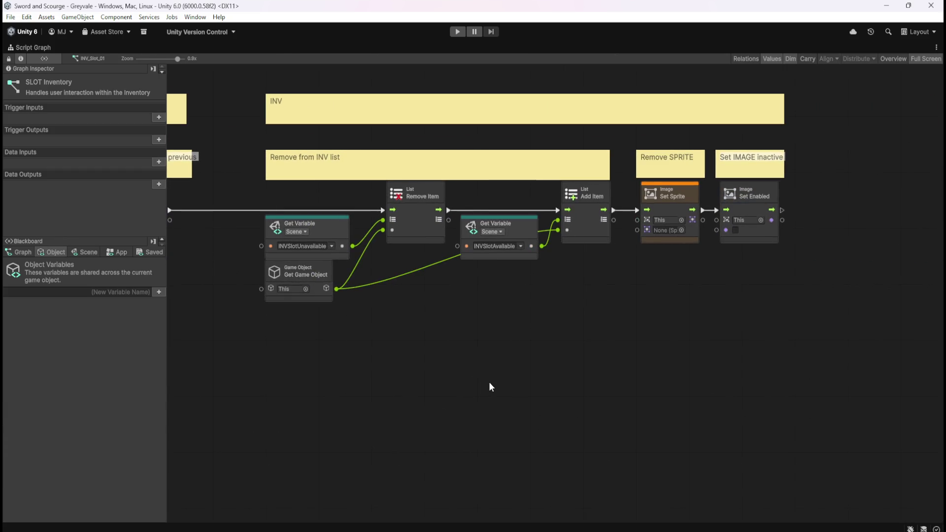
{"action": "scroll", "coordinate": [489, 382], "scroll_direction": "left", "scroll_amount": 10}
{"action": "mouse_move", "coordinate": [720, 418]}
{"action": "left_mouse_down"}
{"action": "mouse_move", "coordinate": [721, 394]}
{"action": "mouse_move", "coordinate": [756, 380]}
{"action": "mouse_move", "coordinate": [801, 379]}
{"action": "mouse_move", "coordinate": [765, 366]}
{"action": "mouse_move", "coordinate": [785, 365]}
{"action": "left_mouse_up"}
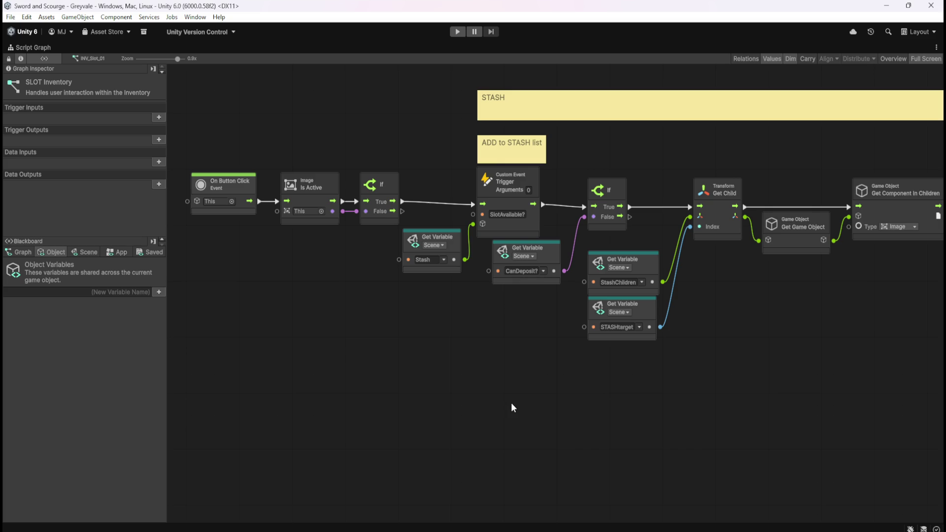
{"action": "key", "text": "shift+space"}
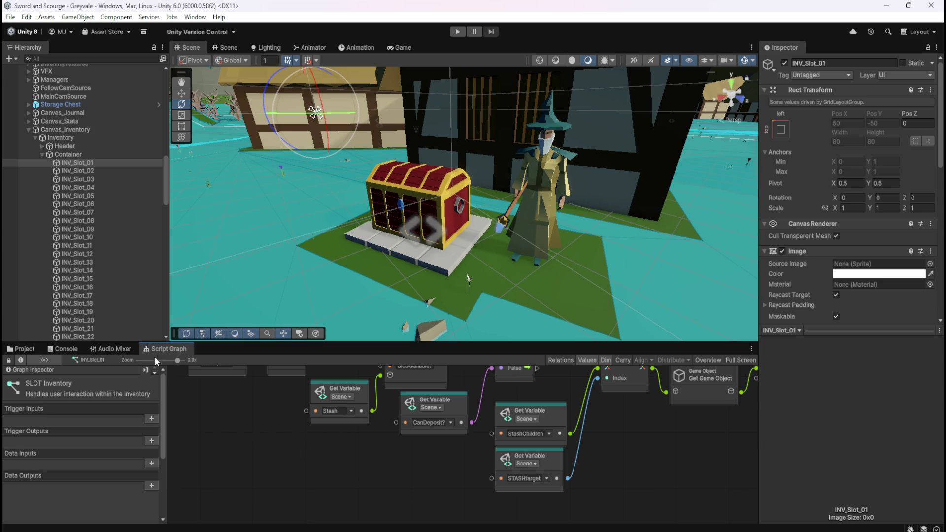
{"action": "left_click", "coordinate": [81, 137]}
Step: Maximise the Inventory graph and box-select its Count Items, Integer 40 and Equal nodes
{"action": "key", "text": "shift+space"}
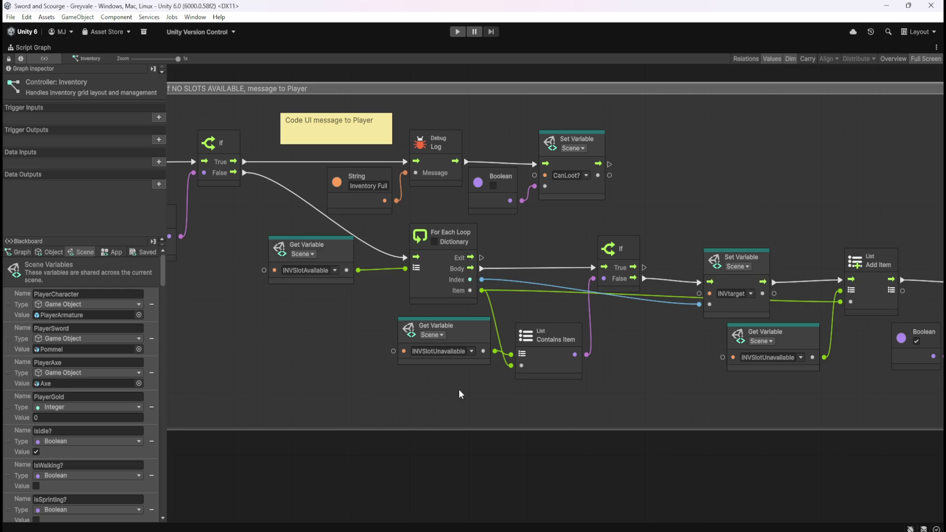
{"action": "scroll", "coordinate": [800, 379], "scroll_direction": "down", "scroll_amount": 5}
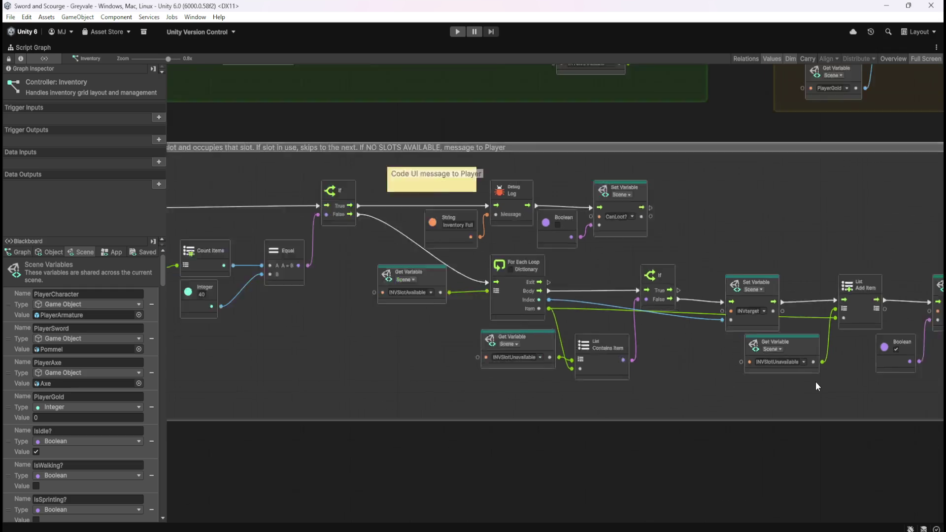
{"action": "scroll", "coordinate": [438, 292], "scroll_direction": "up", "scroll_amount": 3}
{"action": "scroll", "coordinate": [438, 292], "scroll_direction": "up", "scroll_amount": 2}
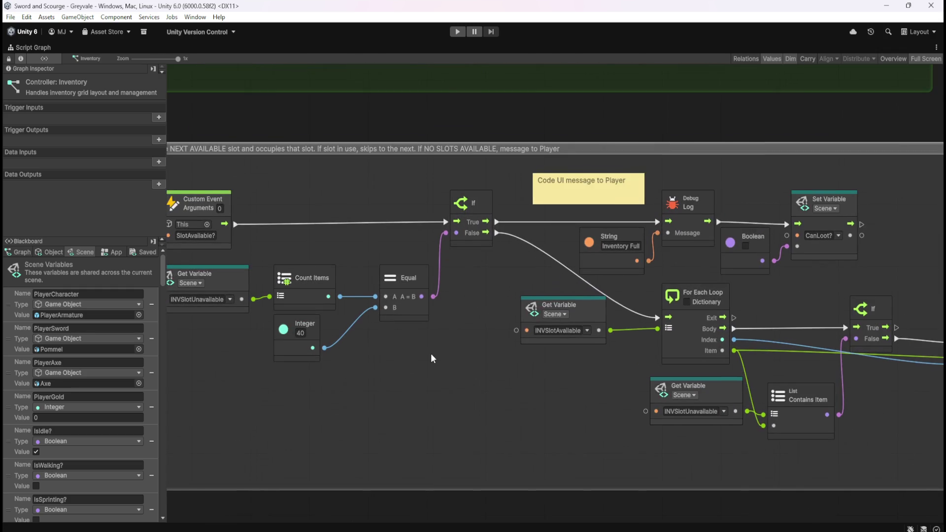
{"action": "left_click_drag", "start_coordinate": [428, 352], "coordinate": [465, 362]}
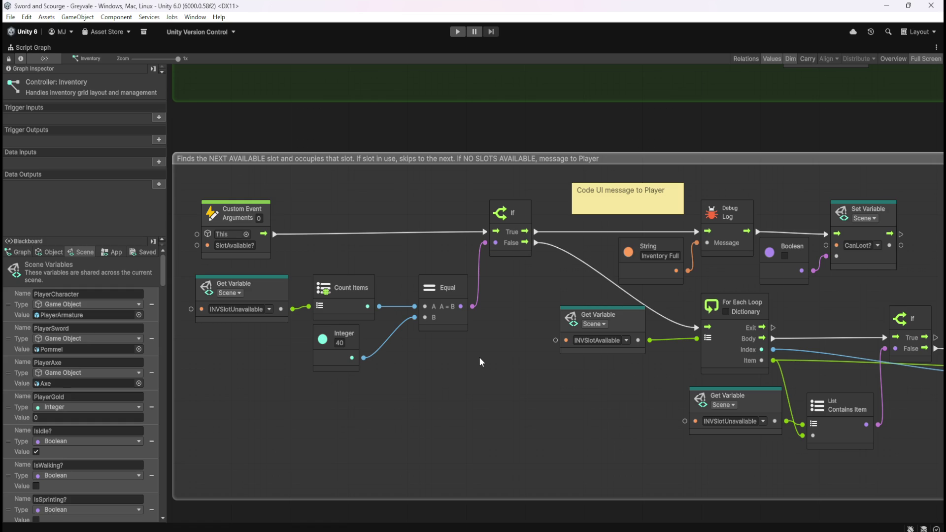
{"action": "left_click_drag", "start_coordinate": [474, 422], "coordinate": [305, 265]}
{"action": "left_click", "coordinate": [494, 375]}
{"action": "mouse_move", "coordinate": [482, 382]}
{"action": "left_mouse_down"}
{"action": "mouse_move", "coordinate": [347, 312]}
{"action": "mouse_move", "coordinate": [306, 270]}
{"action": "left_mouse_up"}
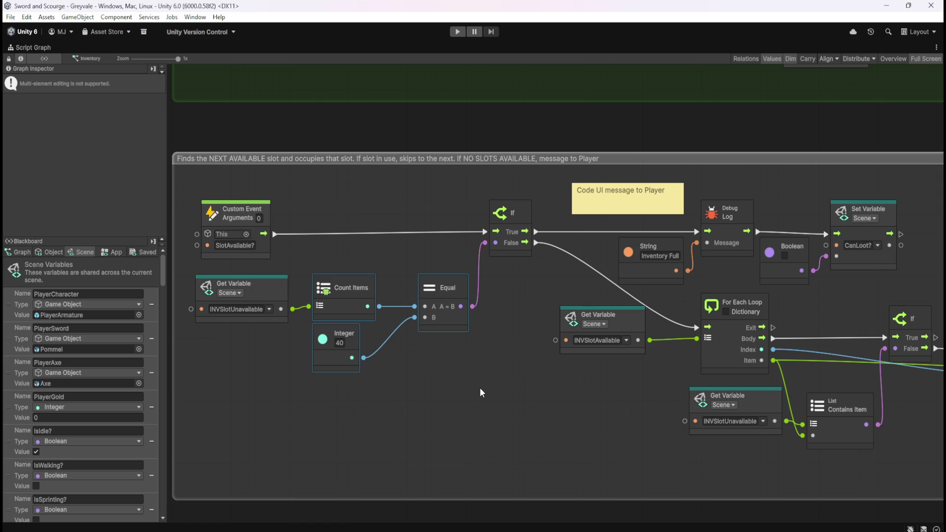
{"action": "left_click", "coordinate": [494, 375]}
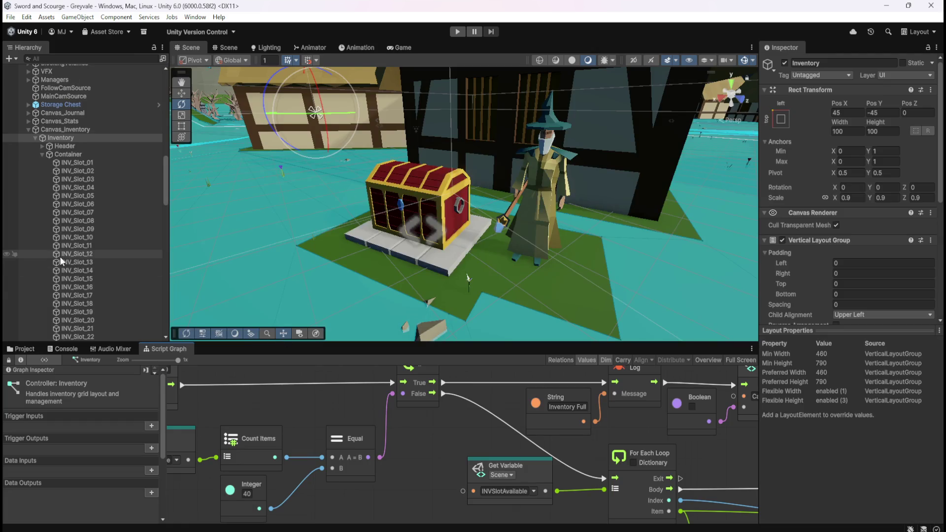
Step: Compare the full-size graphs of STA_Slot_01 and INV_Slot_36
{"action": "scroll", "coordinate": [74, 256], "scroll_direction": "down", "scroll_amount": 10}
{"action": "left_click", "coordinate": [89, 264]}
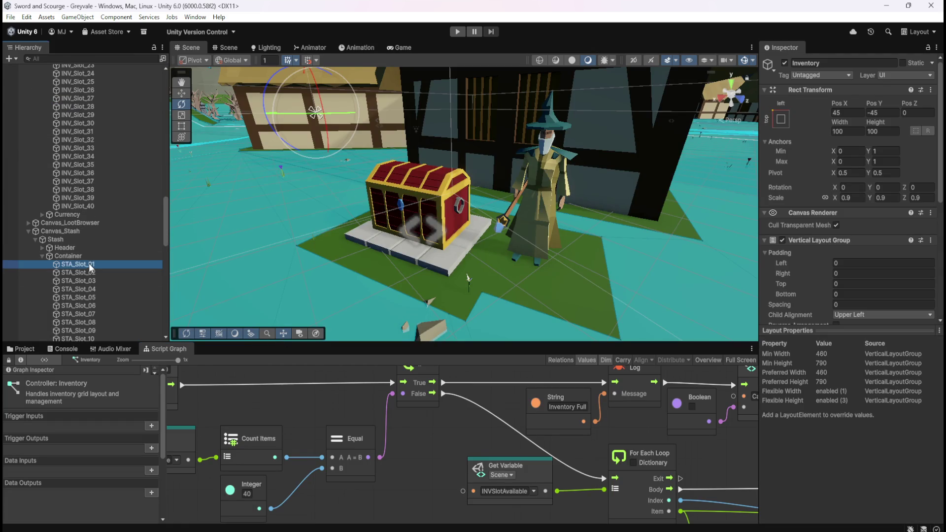
{"action": "key", "text": "shift+space"}
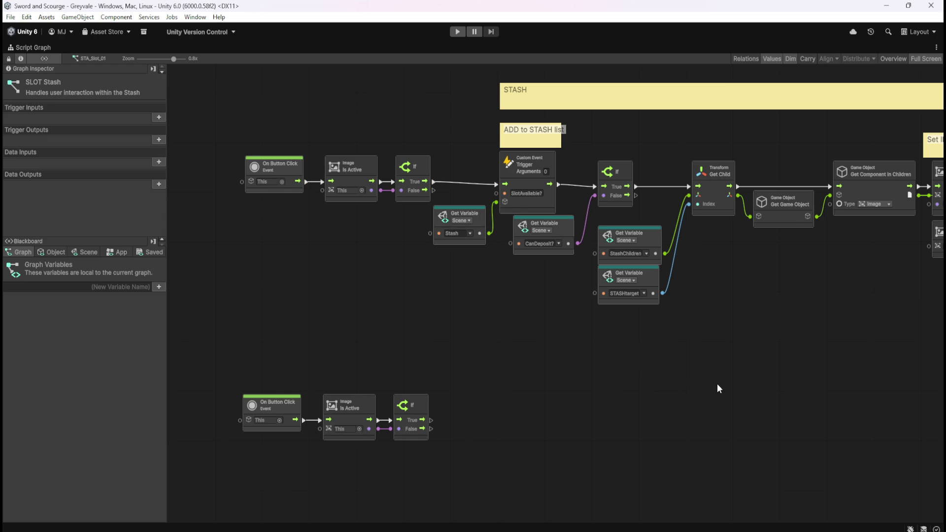
{"action": "key", "text": "shift+space"}
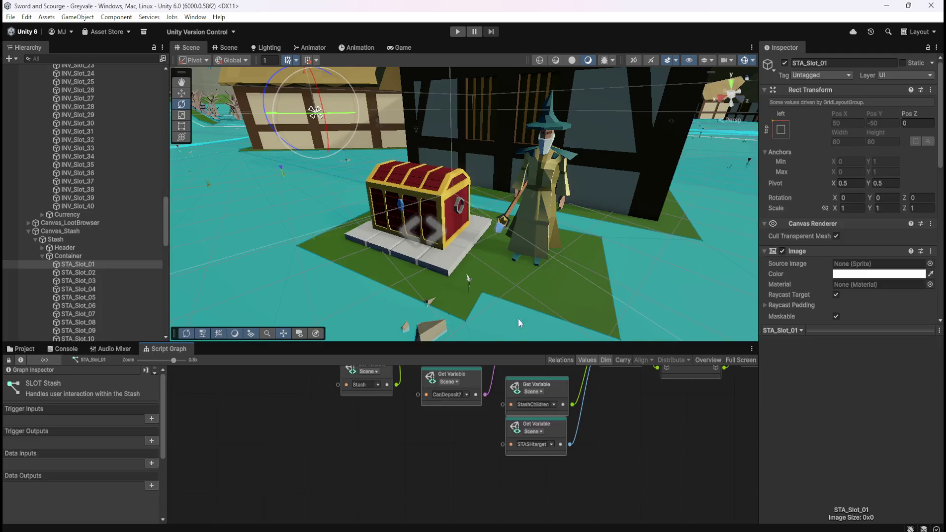
{"action": "left_click", "coordinate": [92, 172]}
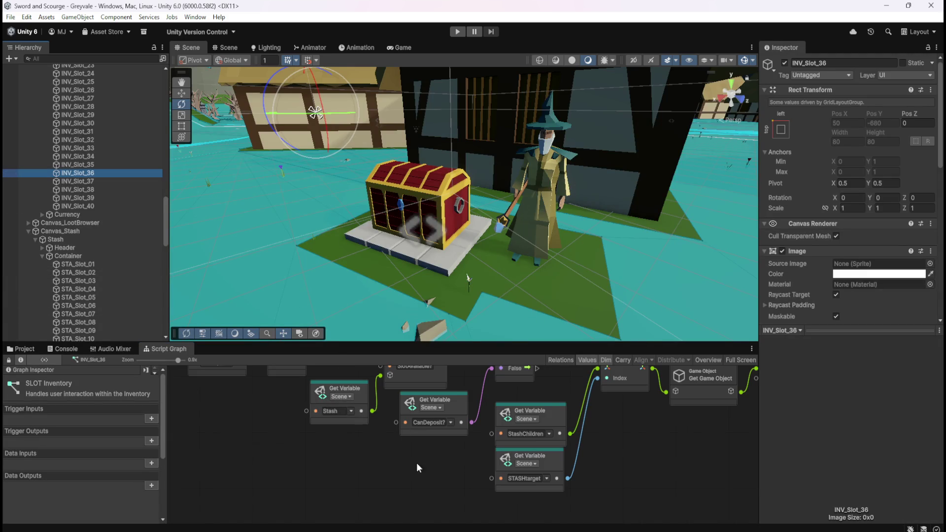
{"action": "key", "text": "shift+space"}
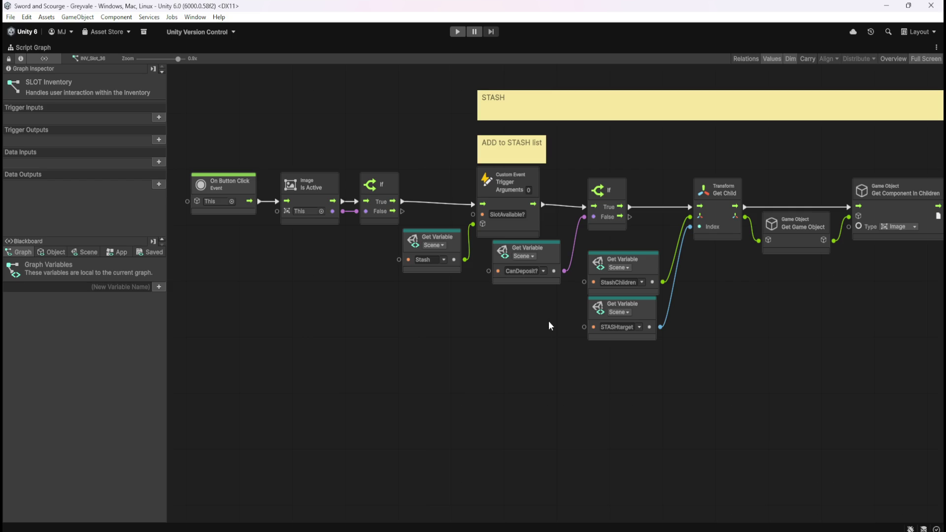
{"action": "key", "text": "shift+space"}
Step: Maximise the Stash object's controller graph and pan through its slot-finding group
{"action": "left_click", "coordinate": [80, 240]}
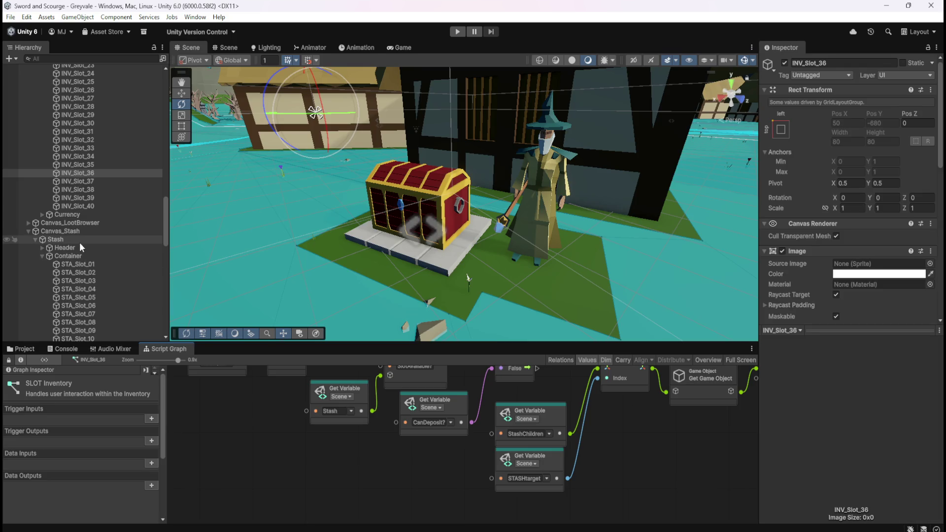
{"action": "key", "text": "shift+space"}
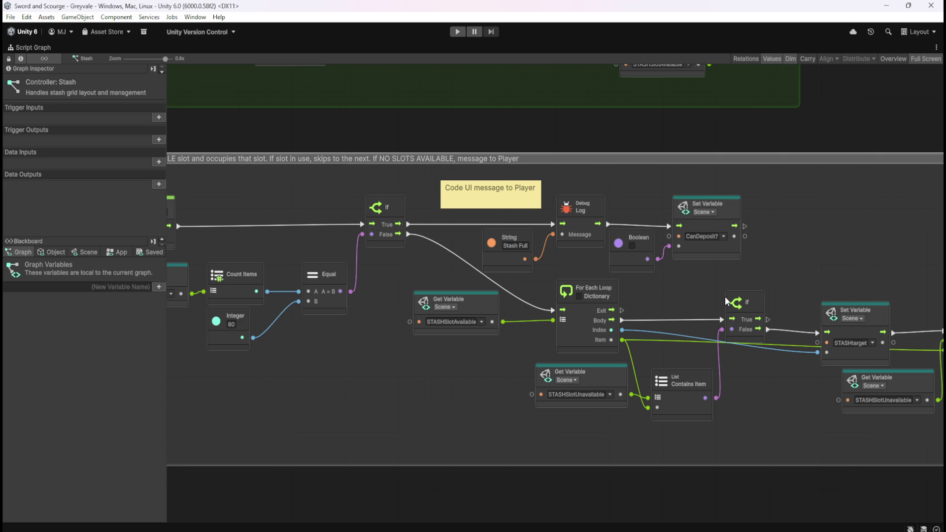
{"action": "scroll", "coordinate": [726, 296], "scroll_direction": "down", "scroll_amount": 5}
{"action": "scroll", "coordinate": [694, 302], "scroll_direction": "up", "scroll_amount": 4}
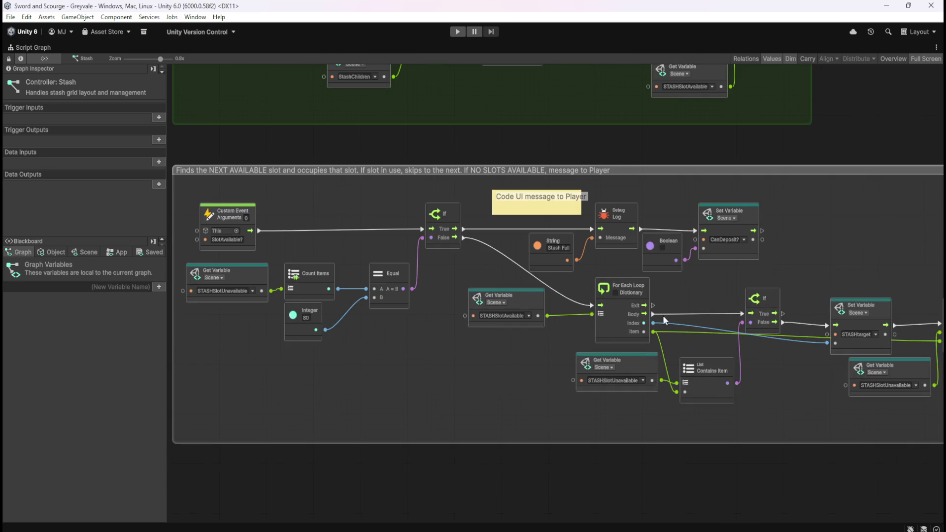
{"action": "mouse_move", "coordinate": [702, 403]}
{"action": "left_mouse_down"}
{"action": "mouse_move", "coordinate": [405, 385]}
{"action": "mouse_move", "coordinate": [454, 380]}
{"action": "mouse_move", "coordinate": [540, 395]}
{"action": "mouse_move", "coordinate": [492, 393]}
{"action": "mouse_move", "coordinate": [516, 400]}
{"action": "mouse_move", "coordinate": [661, 420]}
{"action": "mouse_move", "coordinate": [800, 406]}
{"action": "left_mouse_up"}
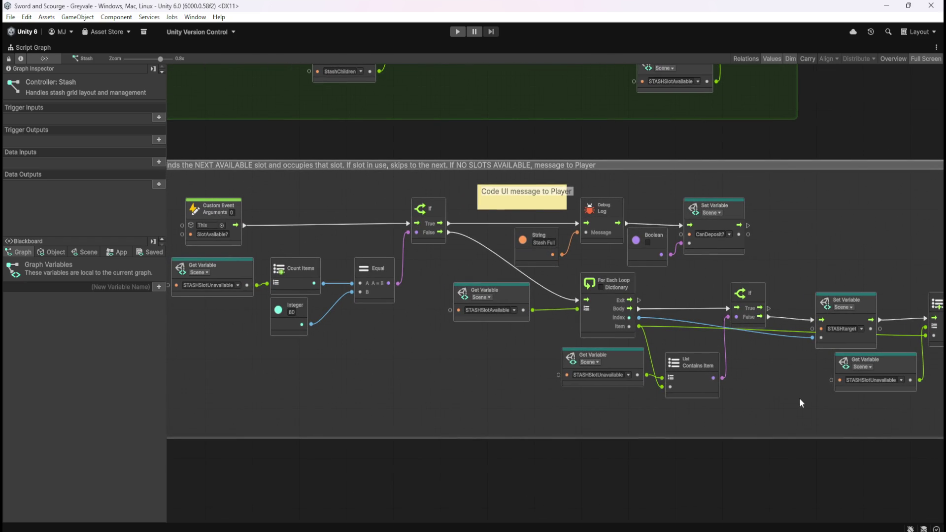
{"action": "mouse_move", "coordinate": [799, 397]}
{"action": "left_mouse_down"}
{"action": "mouse_move", "coordinate": [433, 364]}
{"action": "mouse_move", "coordinate": [701, 398]}
{"action": "mouse_move", "coordinate": [818, 389]}
{"action": "left_mouse_up"}
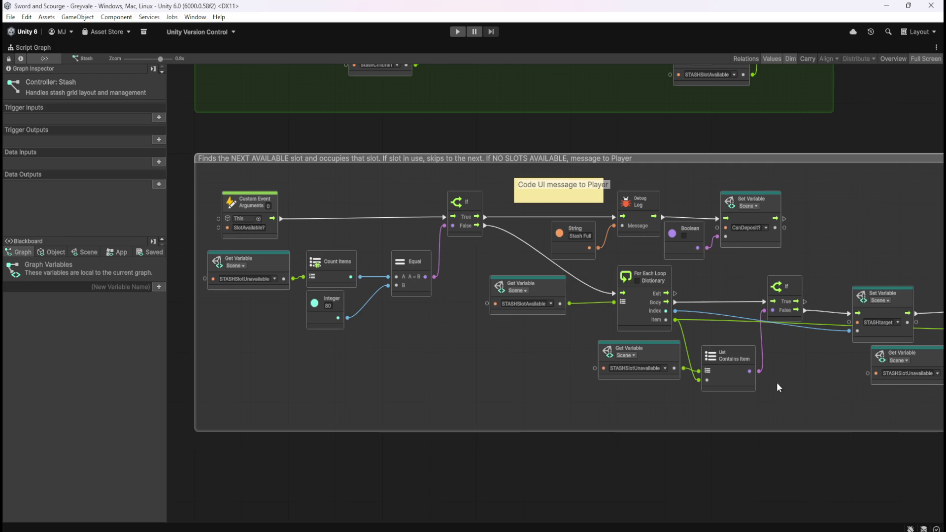
{"action": "key", "text": "shift+space"}
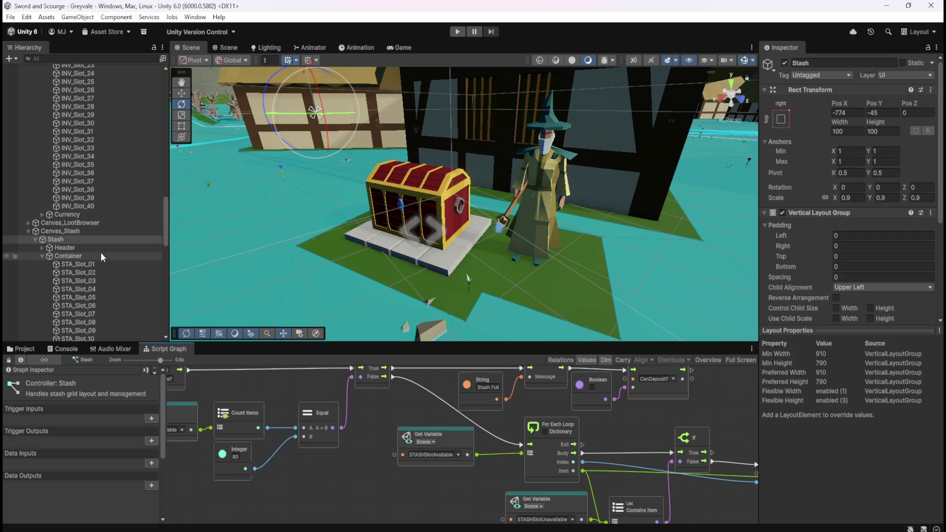
Step: Maximise STA_Slot_01's SLOT Stash graph, pan between STASH and INV nodes, then restore the layout
{"action": "left_click", "coordinate": [96, 266]}
{"action": "key", "text": "shift+space"}
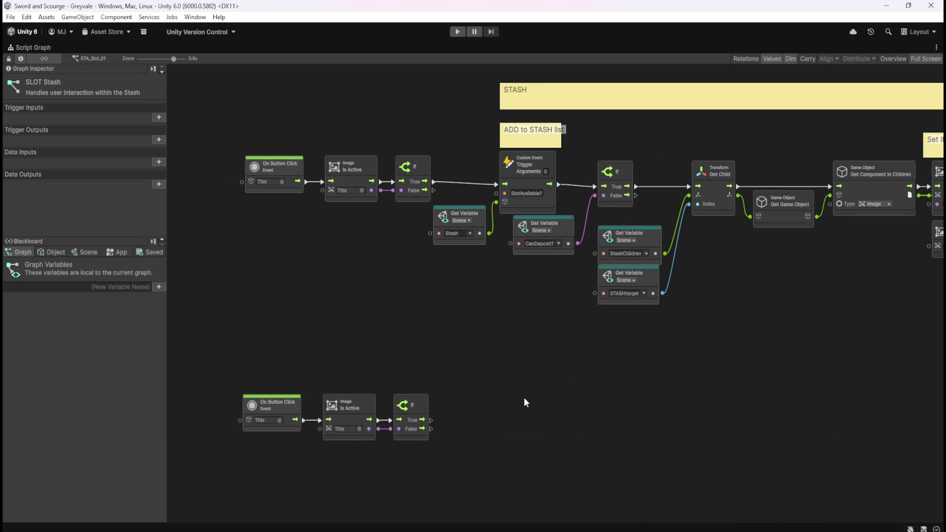
{"action": "mouse_move", "coordinate": [610, 368]}
{"action": "left_mouse_down"}
{"action": "mouse_move", "coordinate": [570, 379]}
{"action": "mouse_move", "coordinate": [383, 377]}
{"action": "mouse_move", "coordinate": [697, 389]}
{"action": "left_mouse_up"}
{"action": "mouse_move", "coordinate": [448, 382]}
{"action": "left_mouse_down"}
{"action": "mouse_move", "coordinate": [562, 372]}
{"action": "mouse_move", "coordinate": [474, 369]}
{"action": "mouse_move", "coordinate": [613, 344]}
{"action": "left_mouse_up"}
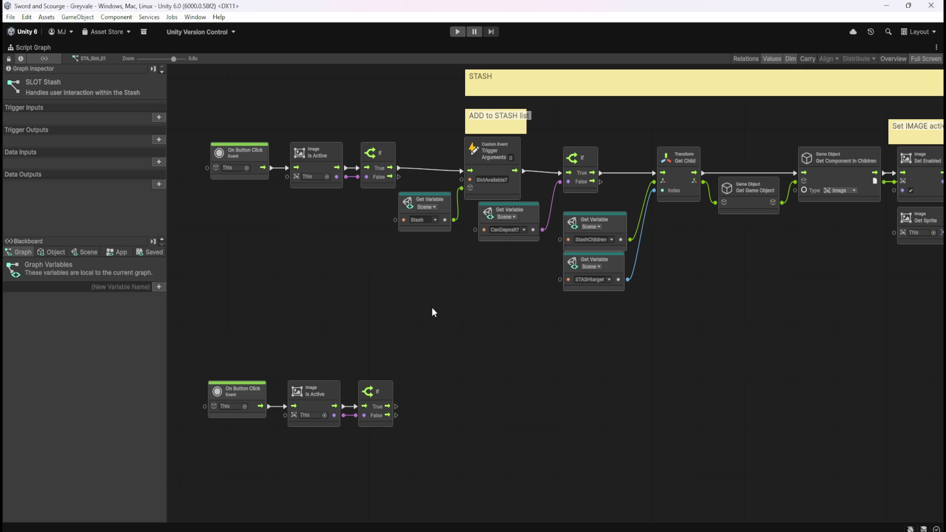
{"action": "key", "text": "shift+space"}
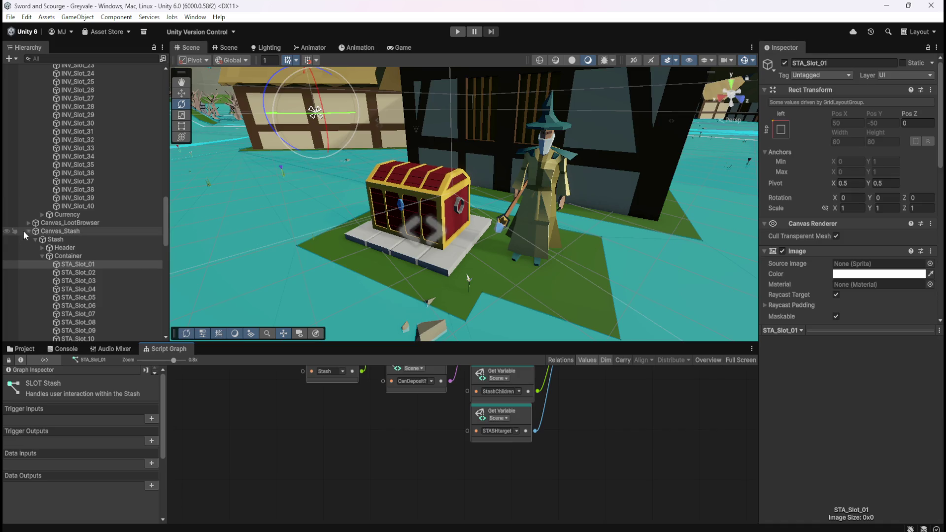
Step: Select the Bone Stack prefab in Assets/Prefabs/Loot and show its Script Graph full-size
{"action": "left_click", "coordinate": [20, 349]}
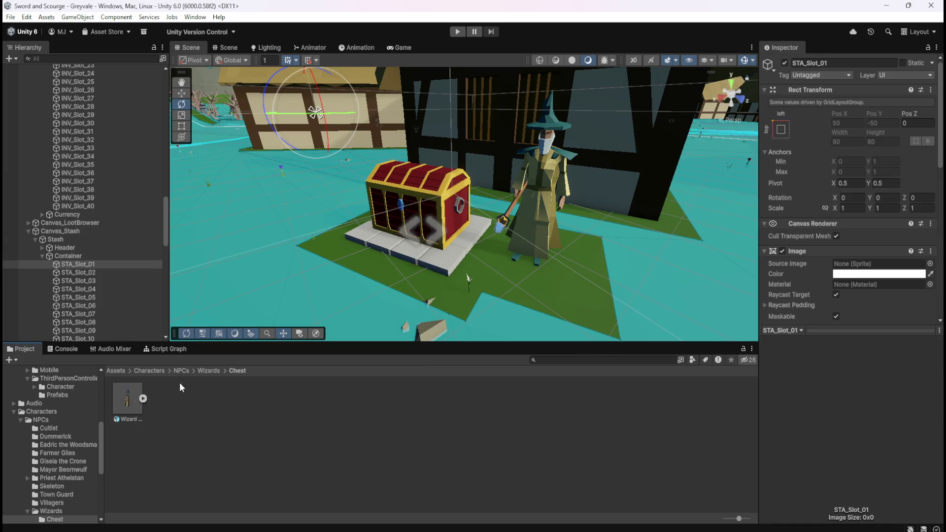
{"action": "left_click", "coordinate": [116, 370]}
{"action": "double_click", "coordinate": [386, 397]}
{"action": "left_click", "coordinate": [126, 402]}
{"action": "double_click", "coordinate": [125, 403]}
{"action": "left_click", "coordinate": [145, 371]}
{"action": "left_click", "coordinate": [199, 404]}
{"action": "double_click", "coordinate": [199, 404]}
{"action": "left_click", "coordinate": [131, 403]}
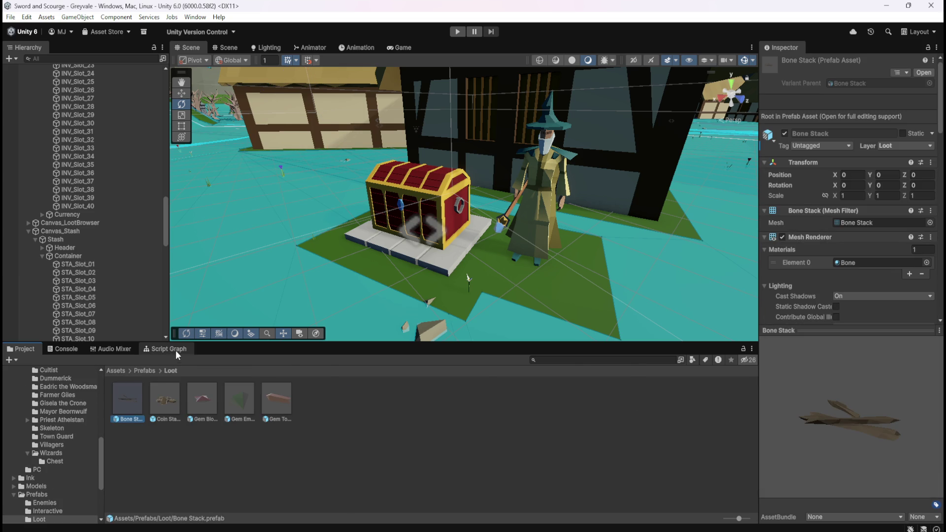
{"action": "left_click", "coordinate": [176, 351]}
{"action": "key", "text": "shift+space"}
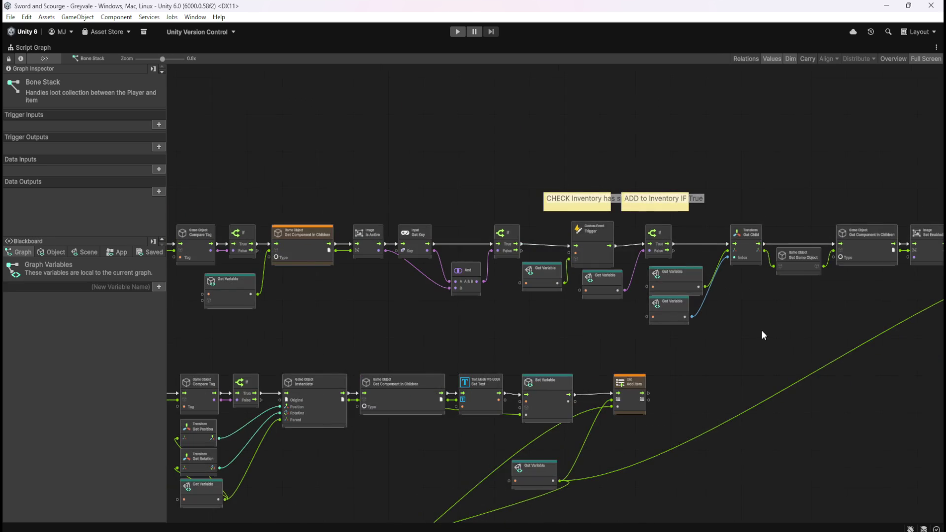
Step: Box-select the If, Custom Event and Get Variable inventory-check nodes in the Bone Stack graph
{"action": "scroll", "coordinate": [383, 313], "scroll_direction": "up", "scroll_amount": 3}
{"action": "scroll", "coordinate": [829, 309], "scroll_direction": "down", "scroll_amount": 3}
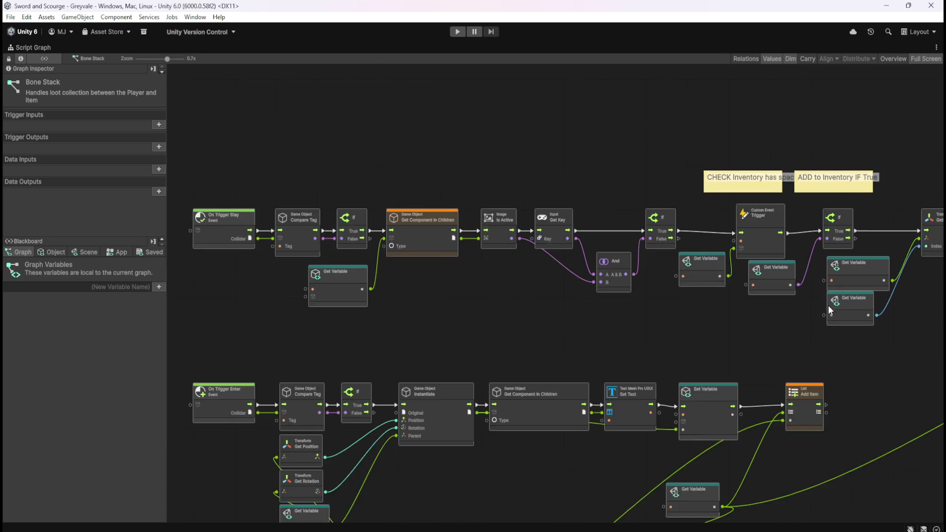
{"action": "scroll", "coordinate": [772, 331], "scroll_direction": "up", "scroll_amount": 3}
{"action": "left_click_drag", "start_coordinate": [779, 327], "coordinate": [424, 333]}
{"action": "scroll", "coordinate": [605, 322], "scroll_direction": "down", "scroll_amount": 1}
{"action": "scroll", "coordinate": [604, 322], "scroll_direction": "up", "scroll_amount": 1}
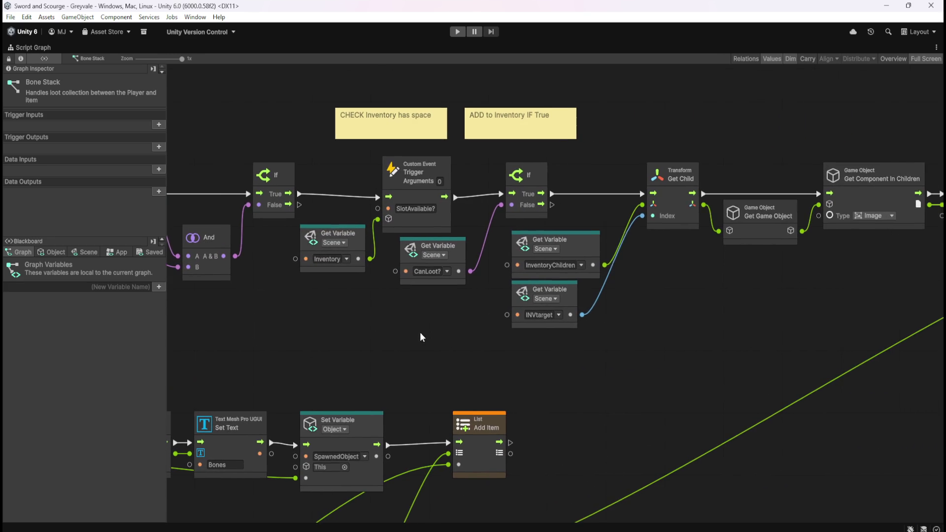
{"action": "left_click_drag", "start_coordinate": [355, 181], "coordinate": [504, 268]}
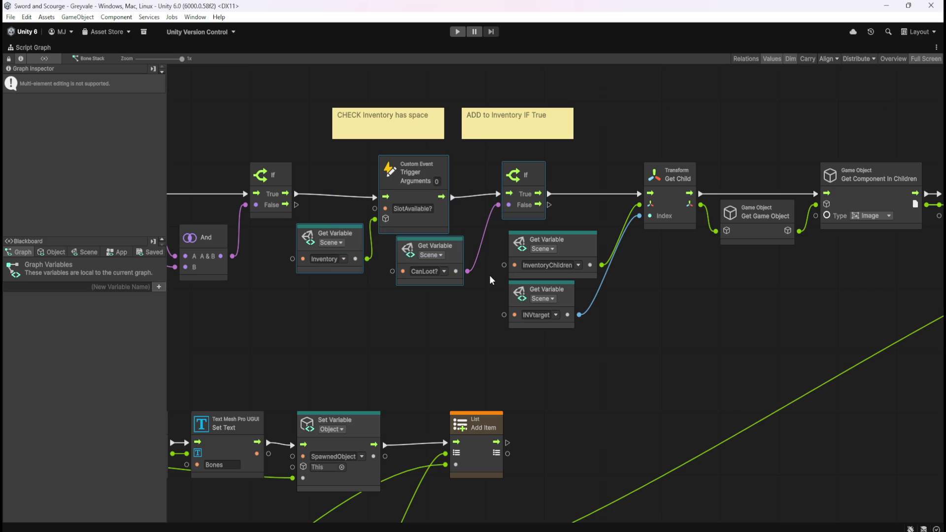
{"action": "left_click_drag", "start_coordinate": [316, 337], "coordinate": [592, 341]}
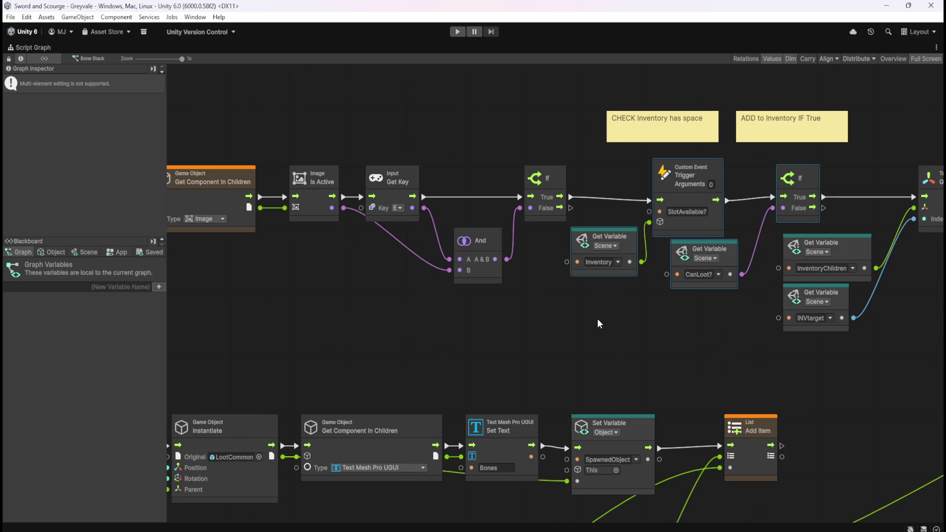
{"action": "left_click", "coordinate": [597, 318]}
Step: Reselect STA_Slot_01 and show its SLOT Stash graph full-size
{"action": "key", "text": "shift+space"}
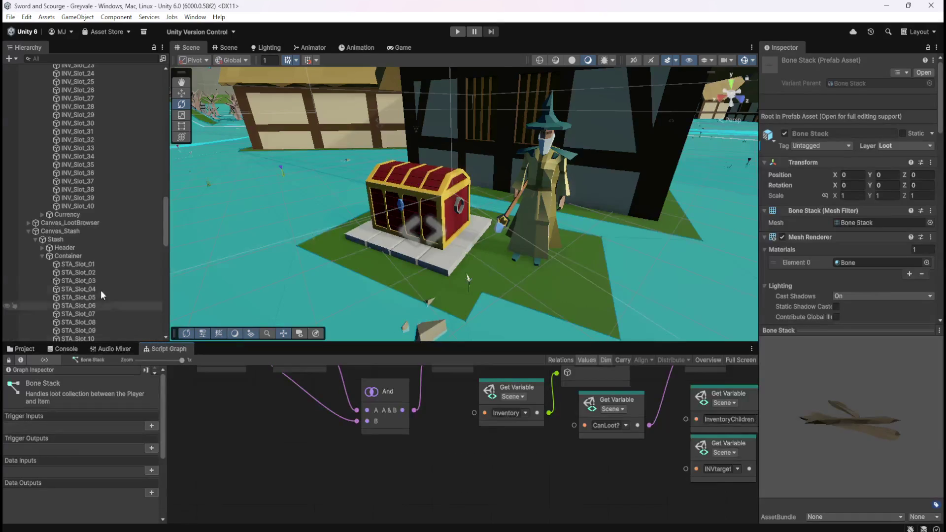
{"action": "scroll", "coordinate": [93, 281], "scroll_direction": "down", "scroll_amount": 3}
{"action": "left_click", "coordinate": [99, 203]}
{"action": "key", "text": "shift+space"}
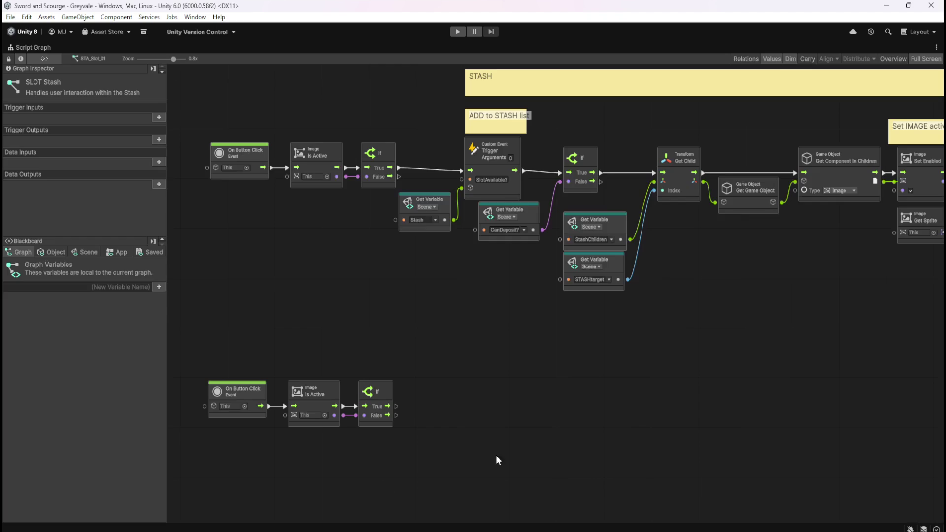
Step: Paste the inventory-check nodes and place them beside the second chain's If node
{"action": "scroll", "coordinate": [526, 351], "scroll_direction": "down", "scroll_amount": 3}
{"action": "key", "text": "ctrl+v"}
{"action": "mouse_move", "coordinate": [506, 316]}
{"action": "left_mouse_down"}
{"action": "mouse_move", "coordinate": [383, 389]}
{"action": "mouse_move", "coordinate": [390, 384]}
{"action": "left_mouse_up"}
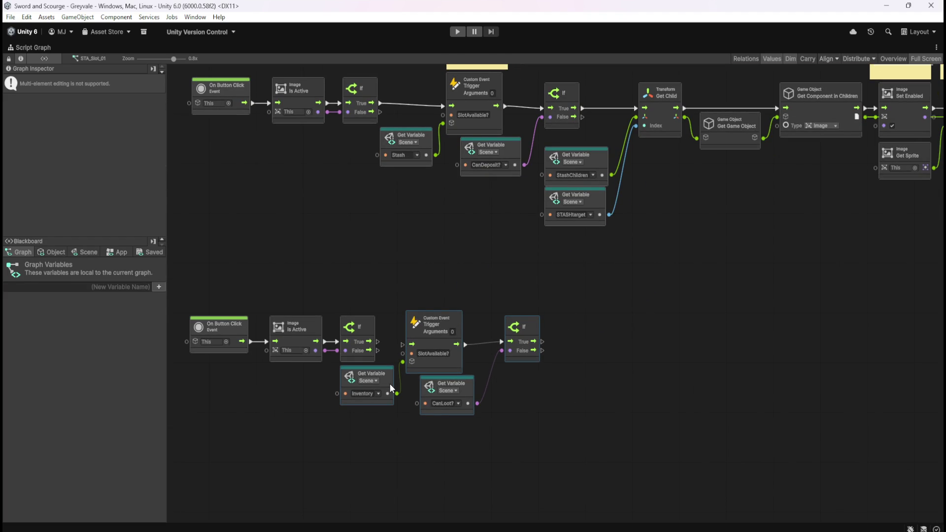
{"action": "left_click_drag", "start_coordinate": [388, 374], "coordinate": [408, 374]}
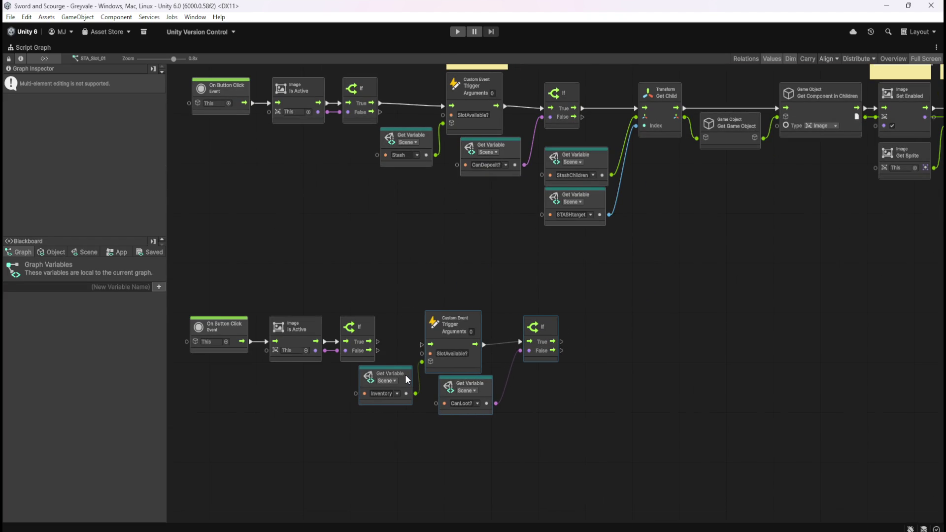
Step: Wire the If True output into the SlotAvailable? Trigger Custom Event node
{"action": "left_click_drag", "start_coordinate": [381, 342], "coordinate": [423, 346]}
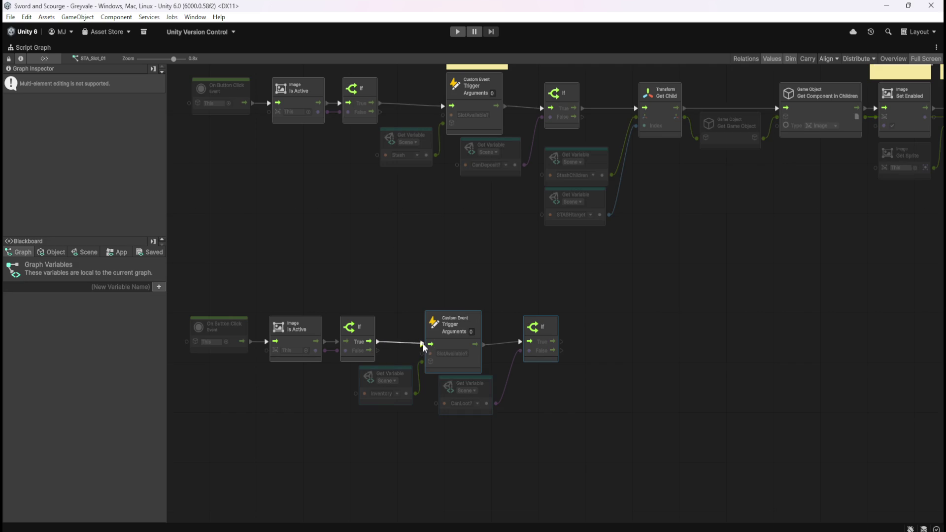
{"action": "left_click", "coordinate": [400, 261]}
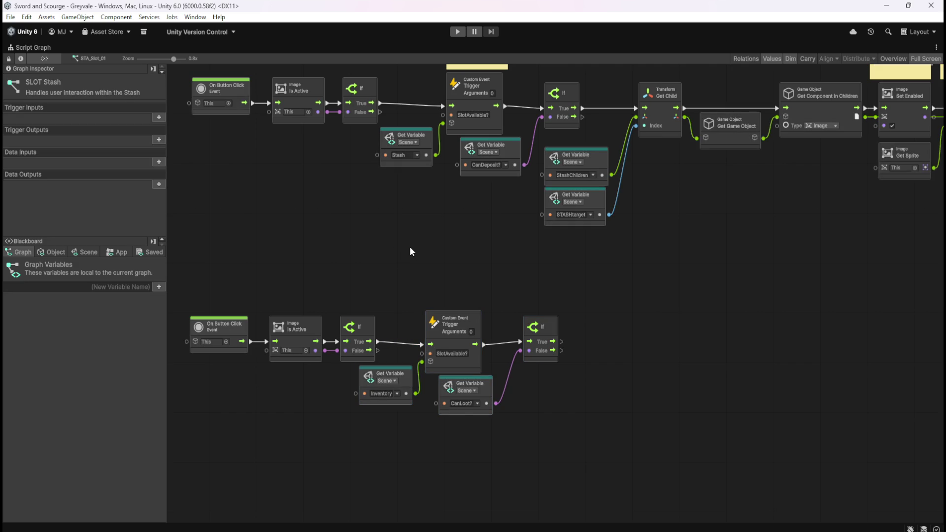
{"action": "mouse_move", "coordinate": [420, 248]}
{"action": "left_mouse_down"}
{"action": "mouse_move", "coordinate": [428, 297]}
{"action": "mouse_move", "coordinate": [432, 283]}
{"action": "mouse_move", "coordinate": [420, 327]}
{"action": "mouse_move", "coordinate": [405, 305]}
{"action": "mouse_move", "coordinate": [451, 296]}
{"action": "left_mouse_up"}
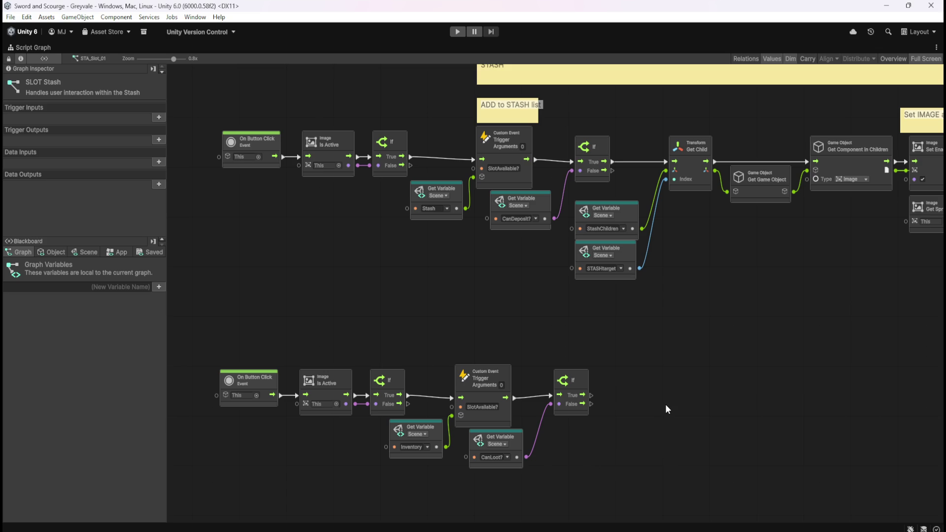
Step: Inspect the CanLoot? variable node and pan back to the button-click chain starts
{"action": "left_click", "coordinate": [520, 450]}
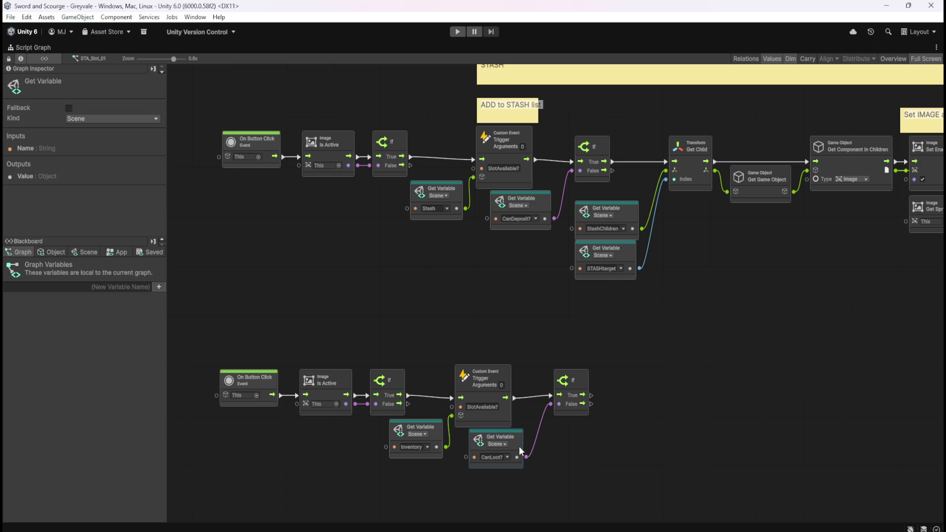
{"action": "left_click", "coordinate": [649, 440]}
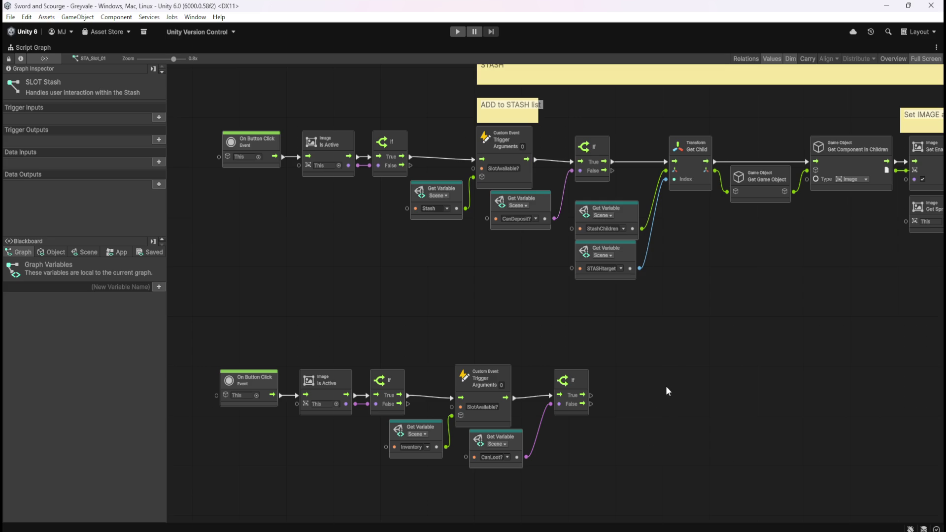
{"action": "scroll", "coordinate": [667, 393], "scroll_direction": "right", "scroll_amount": 5}
{"action": "left_click_drag", "start_coordinate": [612, 382], "coordinate": [605, 385]}
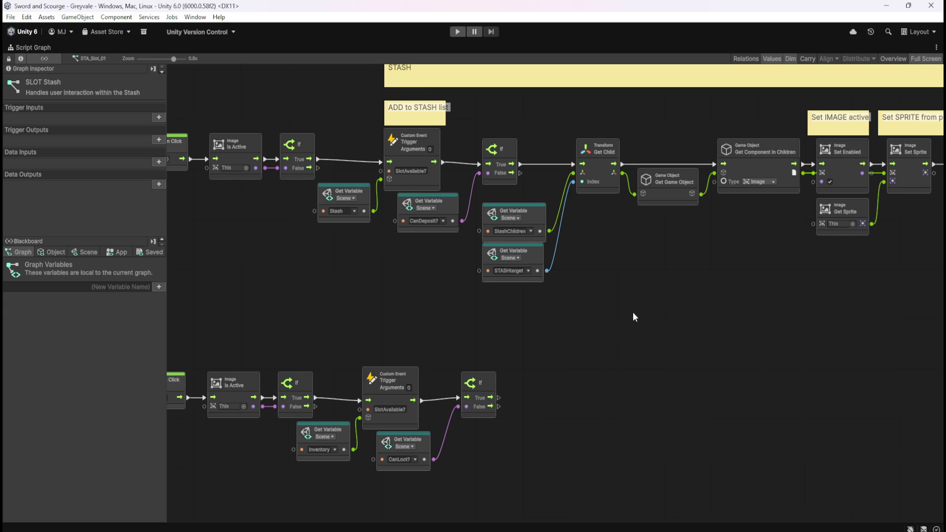
{"action": "scroll", "coordinate": [628, 328], "scroll_direction": "left", "scroll_amount": 1}
{"action": "left_click_drag", "start_coordinate": [587, 363], "coordinate": [664, 335]}
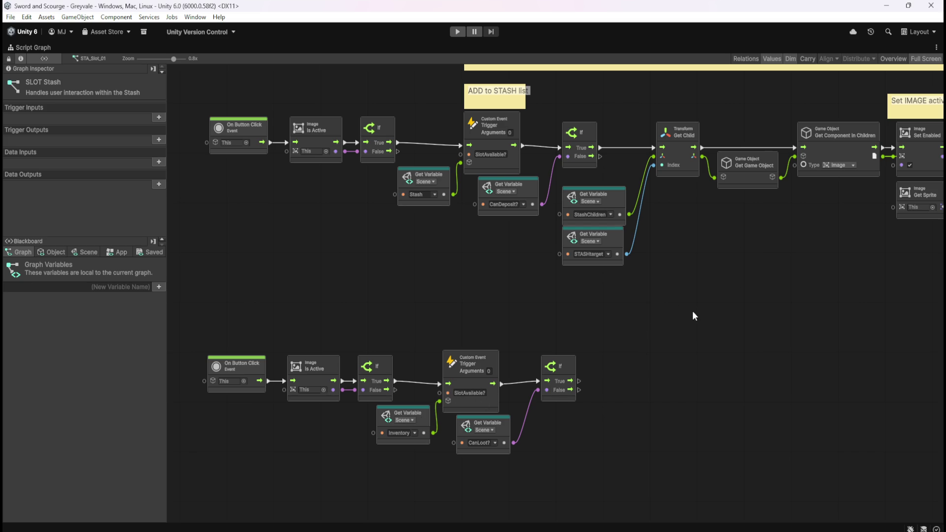
{"action": "scroll", "coordinate": [755, 310], "scroll_direction": "right", "scroll_amount": 10}
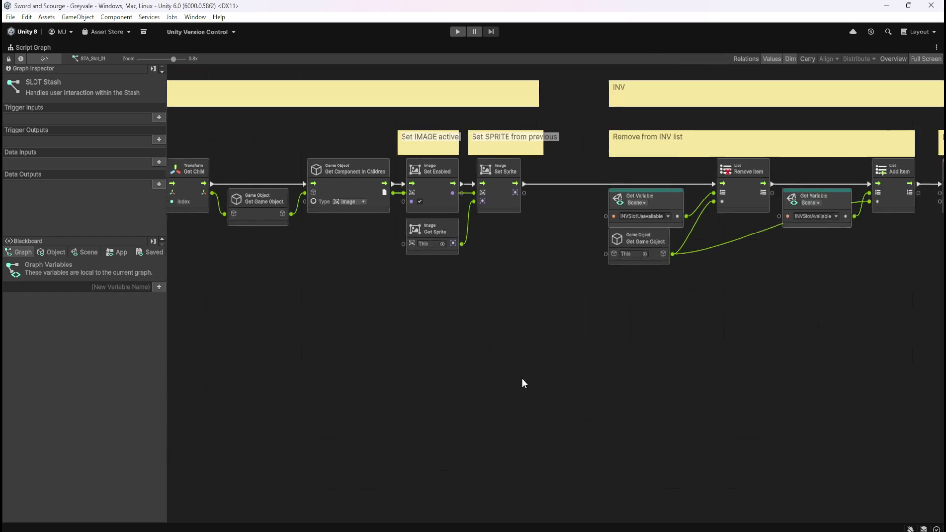
{"action": "scroll", "coordinate": [439, 364], "scroll_direction": "down", "scroll_amount": 10}
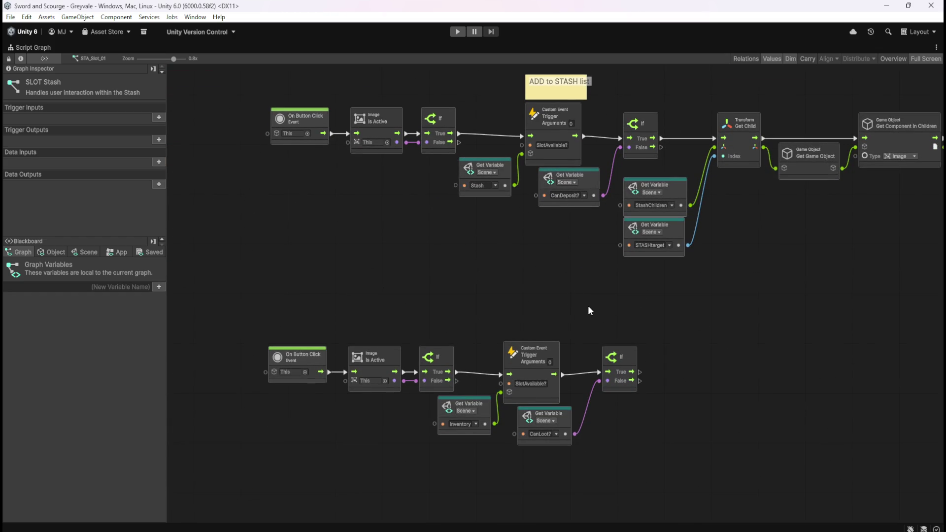
{"action": "key", "text": "shift+space"}
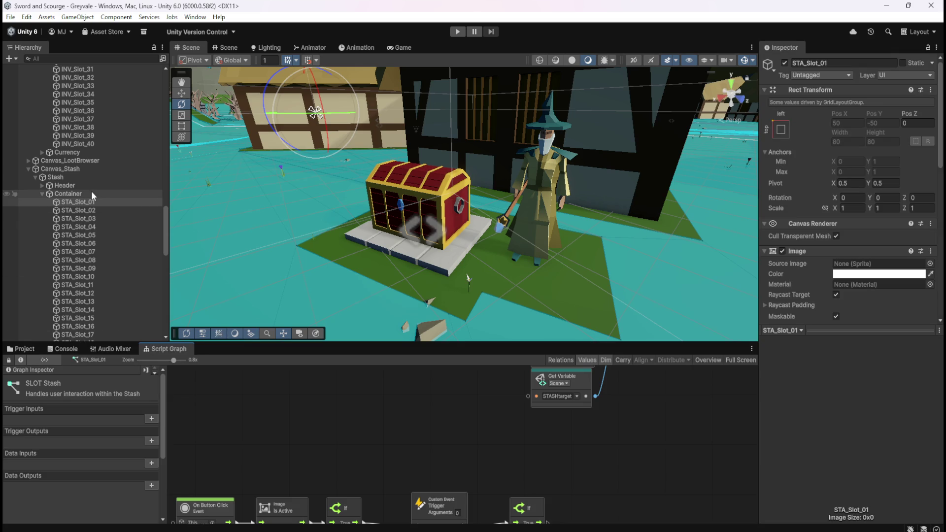
Step: Review the Stash controller graph and STA_Slot_01's slot graph full-screen
{"action": "left_click", "coordinate": [102, 177]}
{"action": "left_click", "coordinate": [433, 474]}
{"action": "key", "text": "shift+space"}
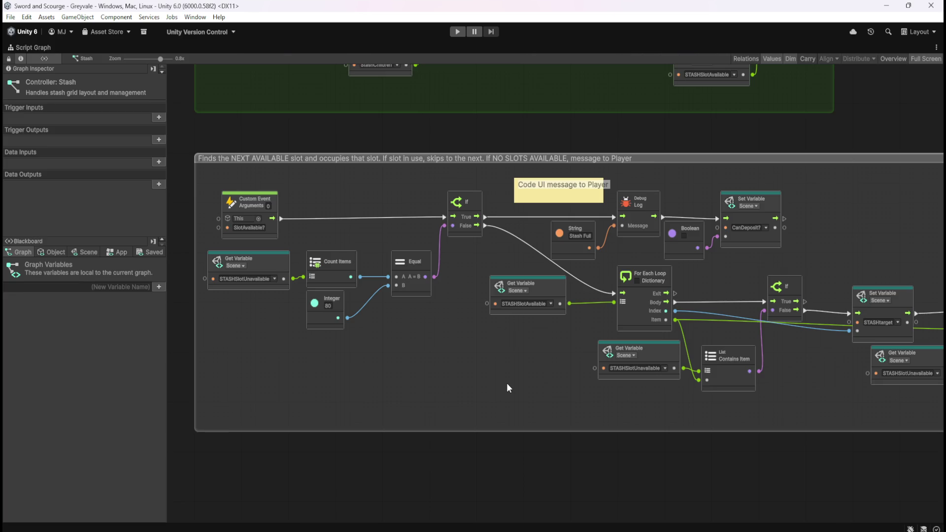
{"action": "key", "text": "shift+space"}
{"action": "left_click", "coordinate": [89, 202]}
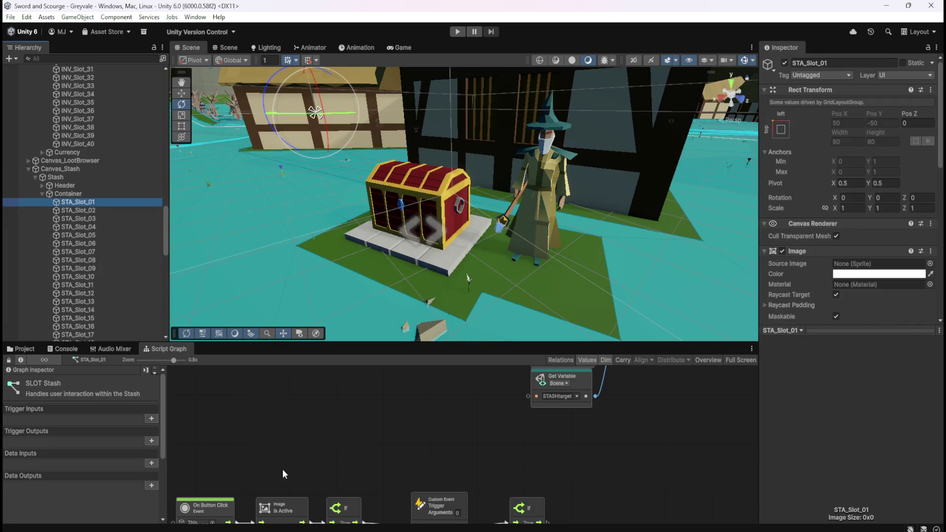
{"action": "key", "text": "shift+space"}
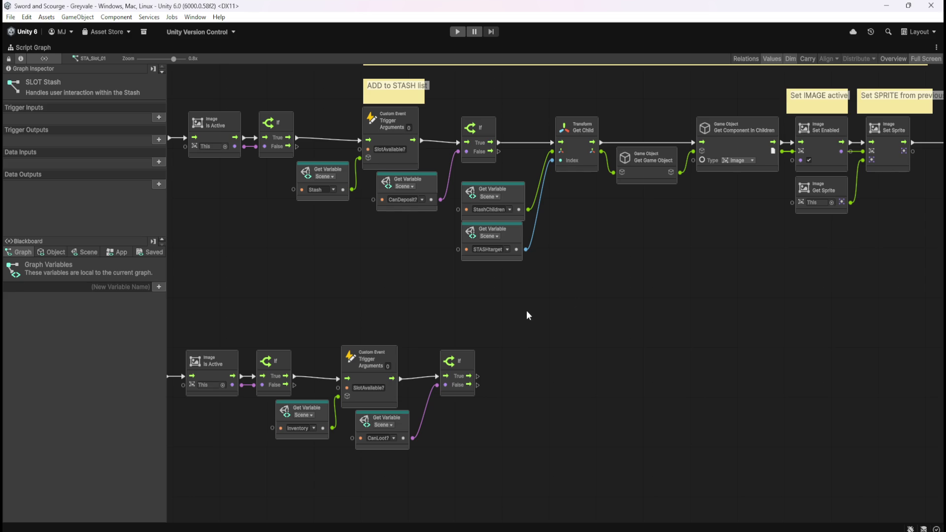
{"action": "key", "text": "shift+space"}
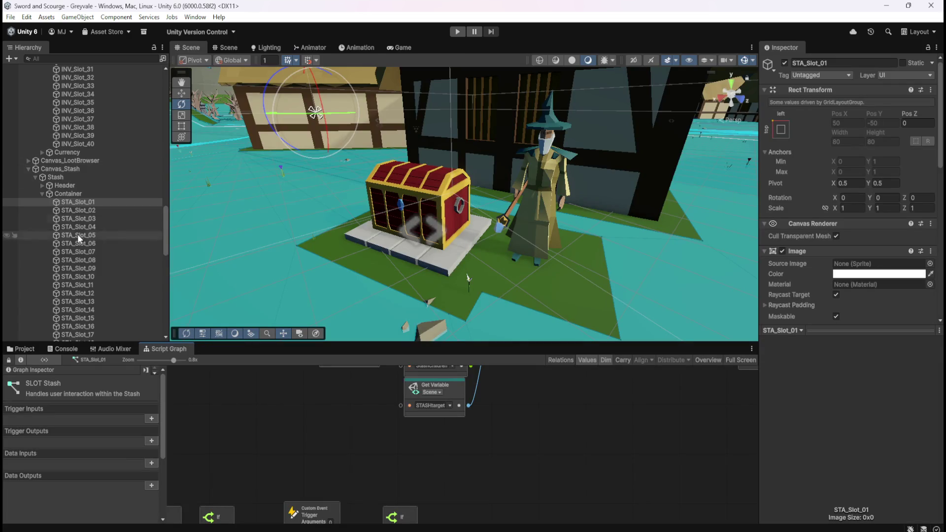
Step: Copy the Bone Stack graph's Get Child to Get Component nodes, then return to STA_Slot_01
{"action": "left_click", "coordinate": [21, 349]}
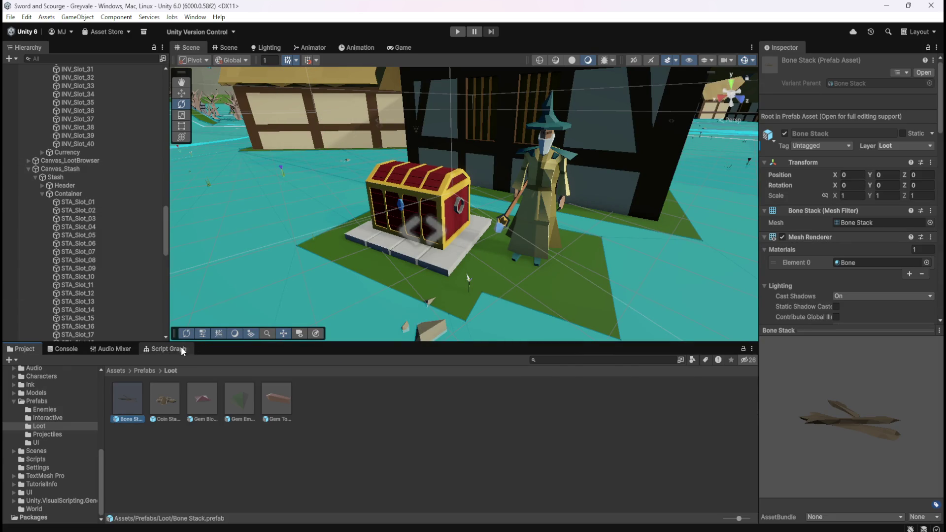
{"action": "left_click", "coordinate": [182, 347]}
{"action": "key", "text": "shift+space"}
{"action": "scroll", "coordinate": [510, 379], "scroll_direction": "right", "scroll_amount": 8}
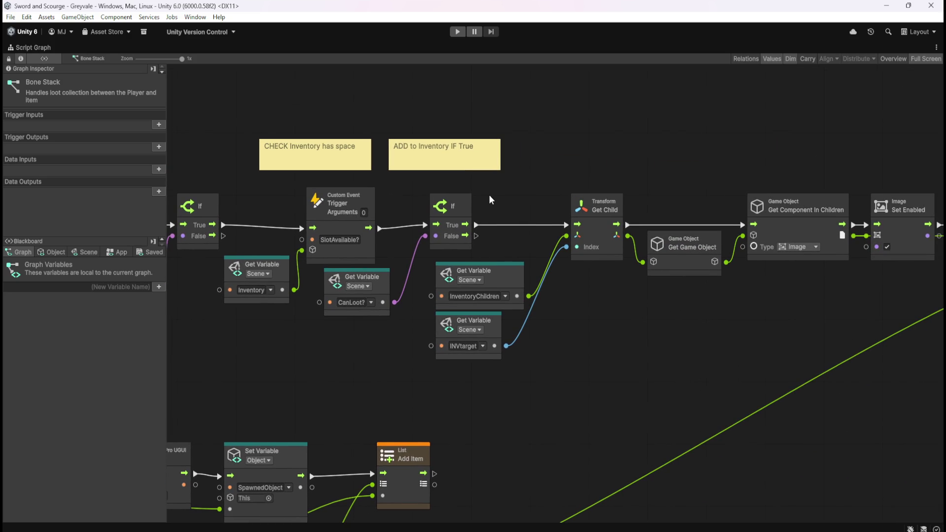
{"action": "scroll", "coordinate": [568, 374], "scroll_direction": "right", "scroll_amount": 6}
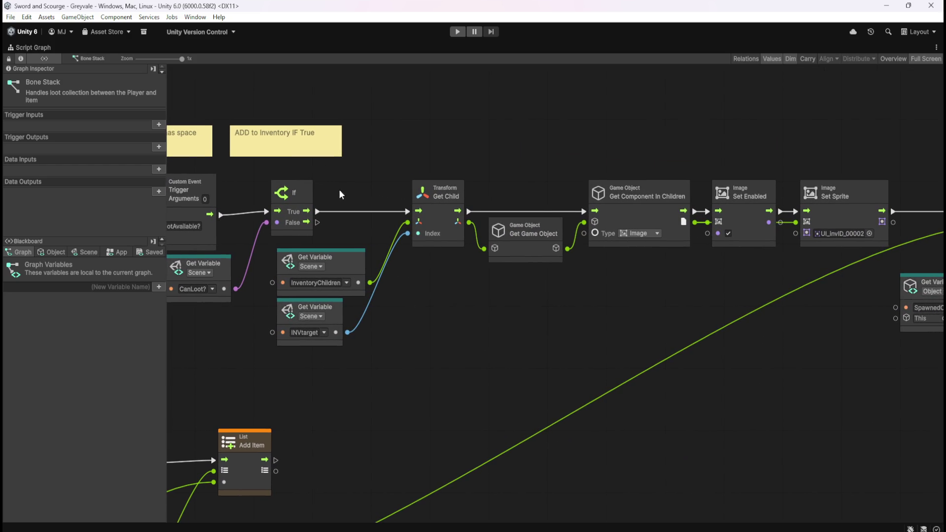
{"action": "mouse_move", "coordinate": [331, 182]}
{"action": "left_mouse_down"}
{"action": "mouse_move", "coordinate": [689, 321]}
{"action": "mouse_move", "coordinate": [669, 357]}
{"action": "mouse_move", "coordinate": [670, 348]}
{"action": "mouse_move", "coordinate": [650, 342]}
{"action": "left_mouse_up"}
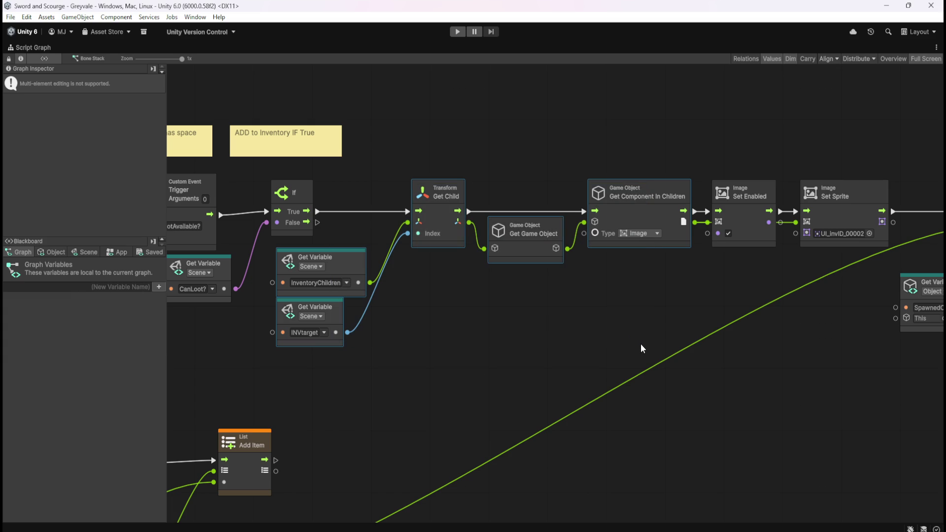
{"action": "left_click", "coordinate": [539, 327]}
{"action": "key", "text": "shift+space"}
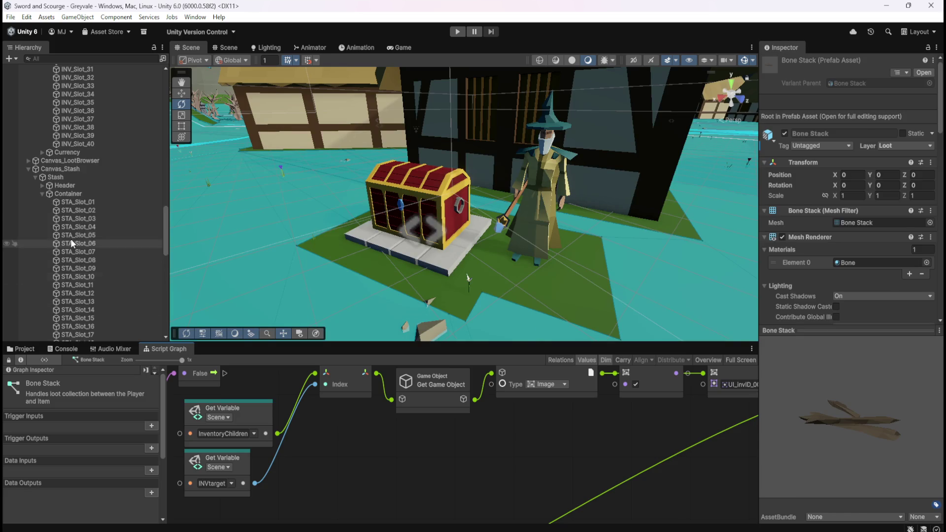
{"action": "left_click", "coordinate": [96, 203]}
{"action": "key", "text": "shift+space"}
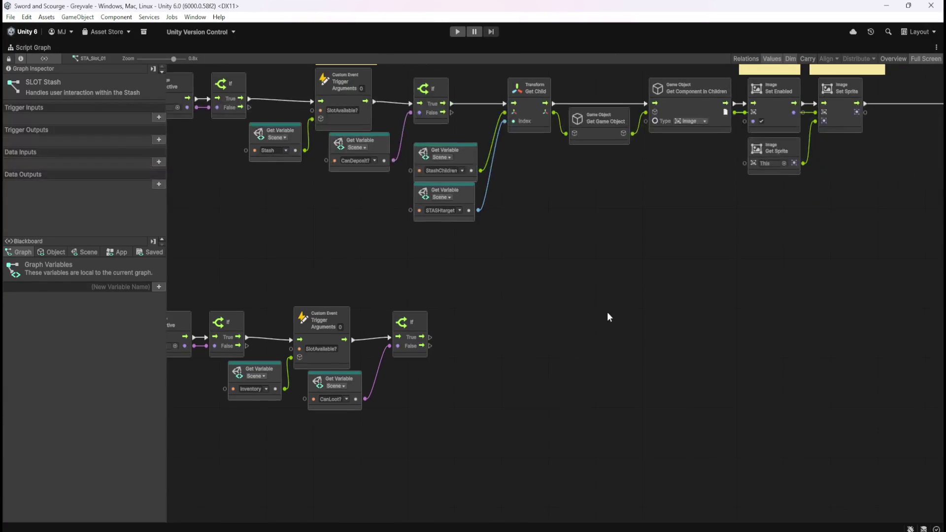
Step: Paste the Get Child, Get Game Object and Get Component in Children nodes after the lower If
{"action": "left_click_drag", "start_coordinate": [640, 332], "coordinate": [617, 333]}
{"action": "key", "text": "ctrl+v"}
{"action": "mouse_move", "coordinate": [524, 272]}
{"action": "left_mouse_down"}
{"action": "mouse_move", "coordinate": [531, 315]}
{"action": "mouse_move", "coordinate": [514, 357]}
{"action": "left_mouse_up"}
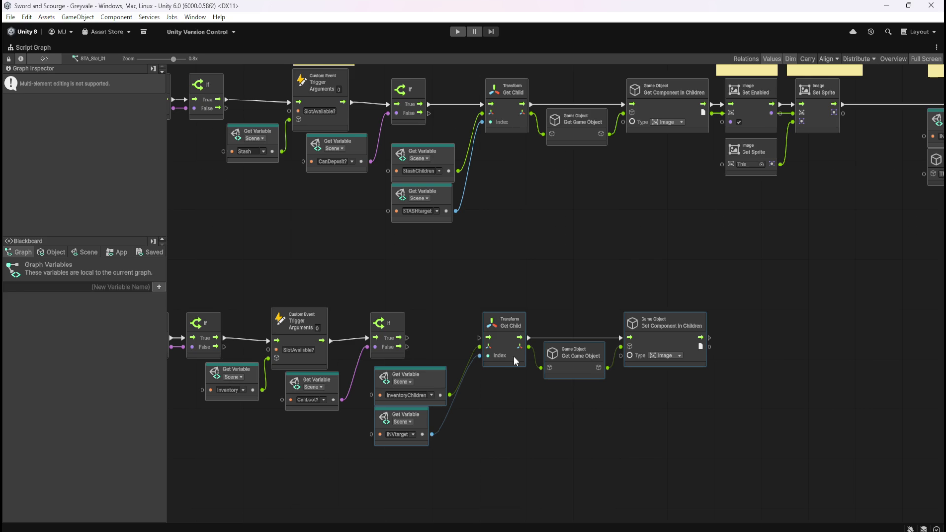
{"action": "left_click", "coordinate": [421, 307]}
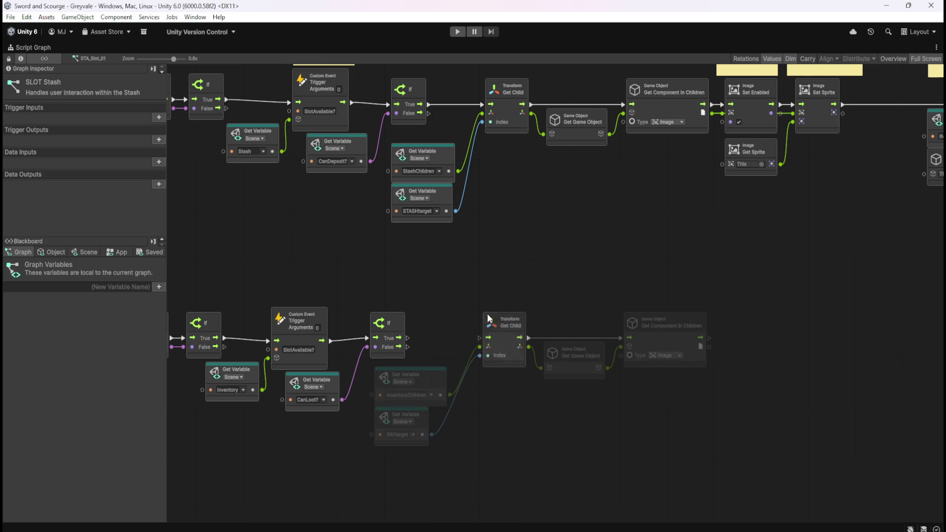
{"action": "mouse_move", "coordinate": [436, 322]}
{"action": "left_mouse_down"}
{"action": "mouse_move", "coordinate": [572, 334]}
{"action": "mouse_move", "coordinate": [507, 372]}
{"action": "mouse_move", "coordinate": [553, 380]}
{"action": "mouse_move", "coordinate": [562, 371]}
{"action": "left_mouse_up"}
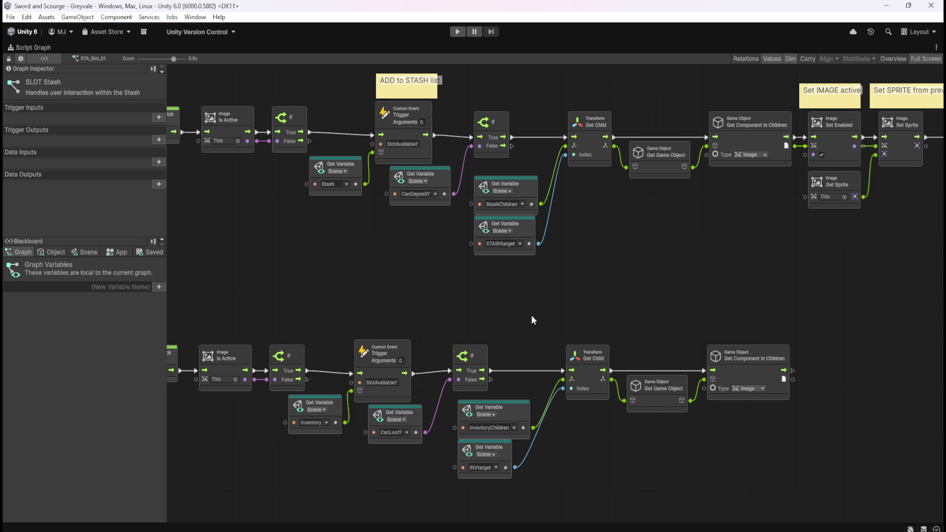
{"action": "scroll", "coordinate": [537, 315], "scroll_direction": "right", "scroll_amount": 2}
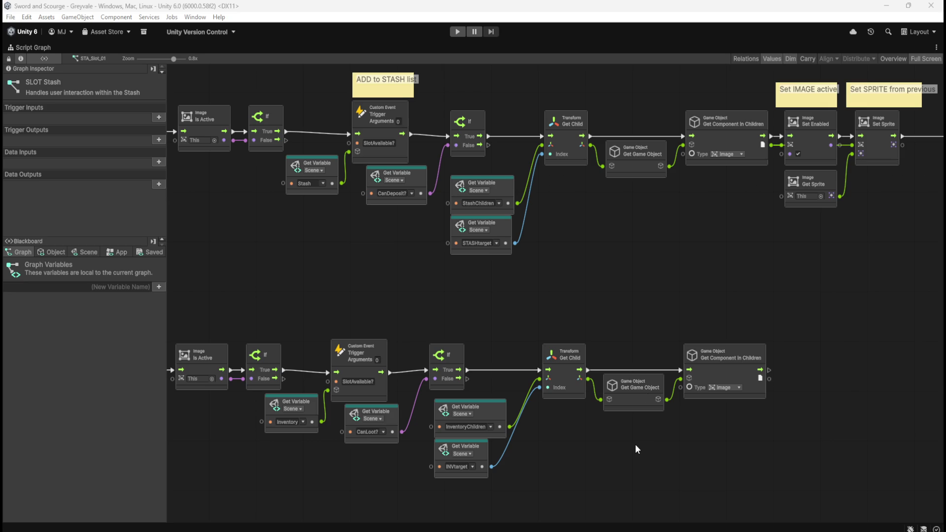
{"action": "left_click_drag", "start_coordinate": [689, 252], "coordinate": [619, 251]}
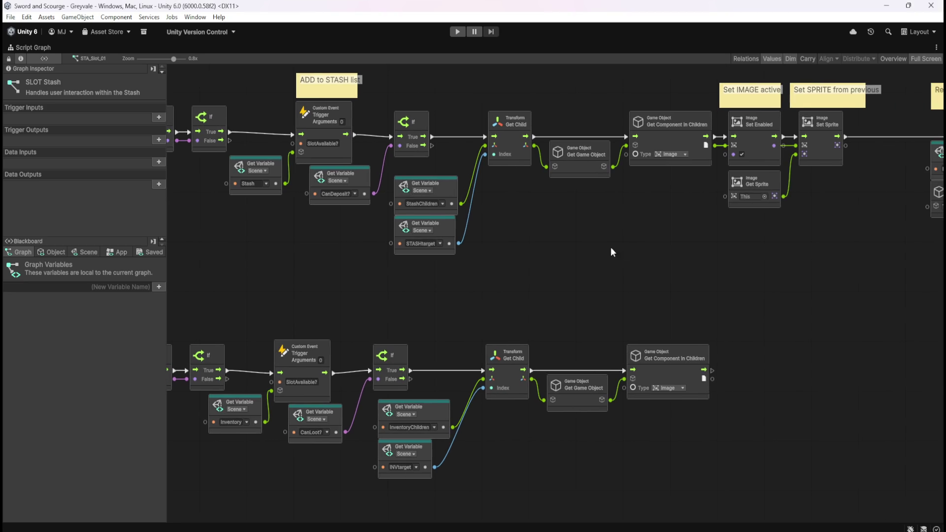
{"action": "mouse_move", "coordinate": [753, 248]}
{"action": "left_mouse_down"}
{"action": "mouse_move", "coordinate": [675, 271]}
{"action": "mouse_move", "coordinate": [741, 273]}
{"action": "mouse_move", "coordinate": [682, 286]}
{"action": "mouse_move", "coordinate": [649, 276]}
{"action": "left_mouse_up"}
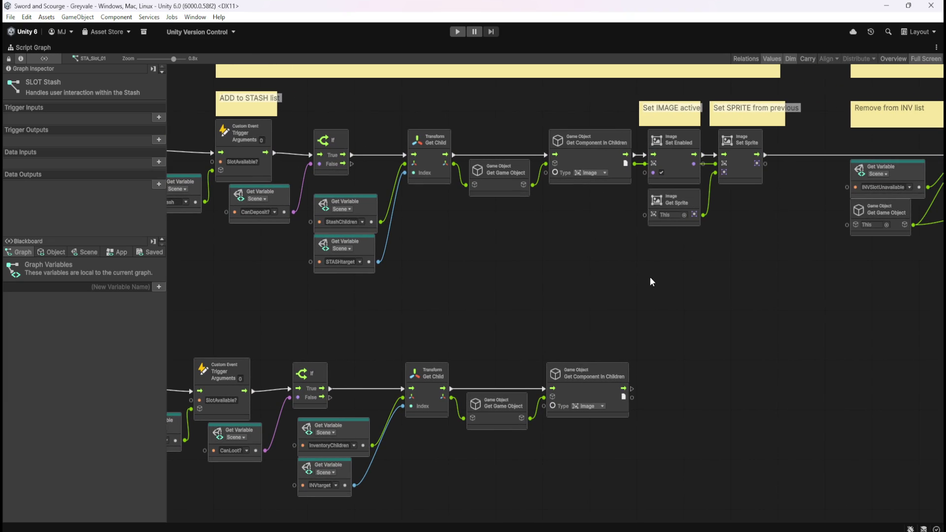
{"action": "left_click_drag", "start_coordinate": [643, 295], "coordinate": [692, 306]}
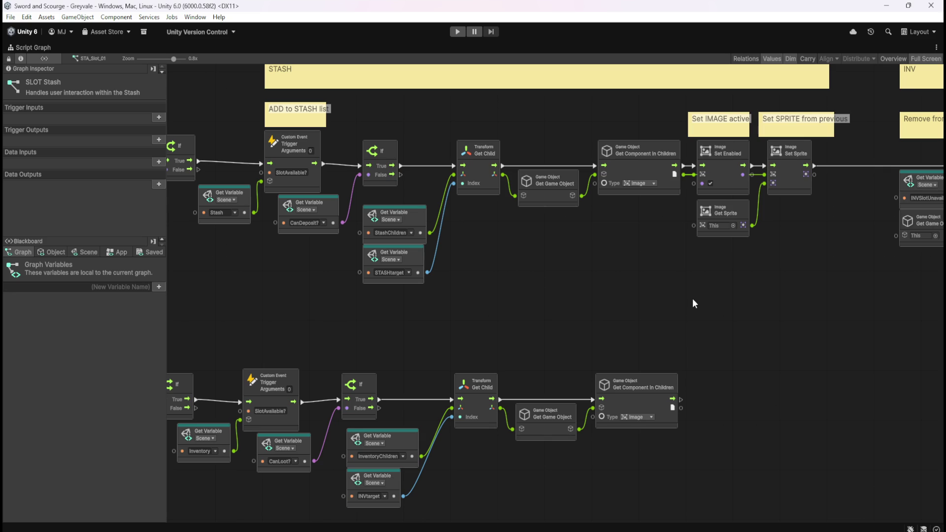
{"action": "mouse_move", "coordinate": [727, 335]}
{"action": "left_mouse_down"}
{"action": "mouse_move", "coordinate": [756, 321]}
{"action": "mouse_move", "coordinate": [643, 339]}
{"action": "left_mouse_up"}
{"action": "mouse_move", "coordinate": [649, 233]}
{"action": "left_mouse_down"}
{"action": "mouse_move", "coordinate": [537, 290]}
{"action": "mouse_move", "coordinate": [632, 305]}
{"action": "mouse_move", "coordinate": [503, 304]}
{"action": "left_mouse_up"}
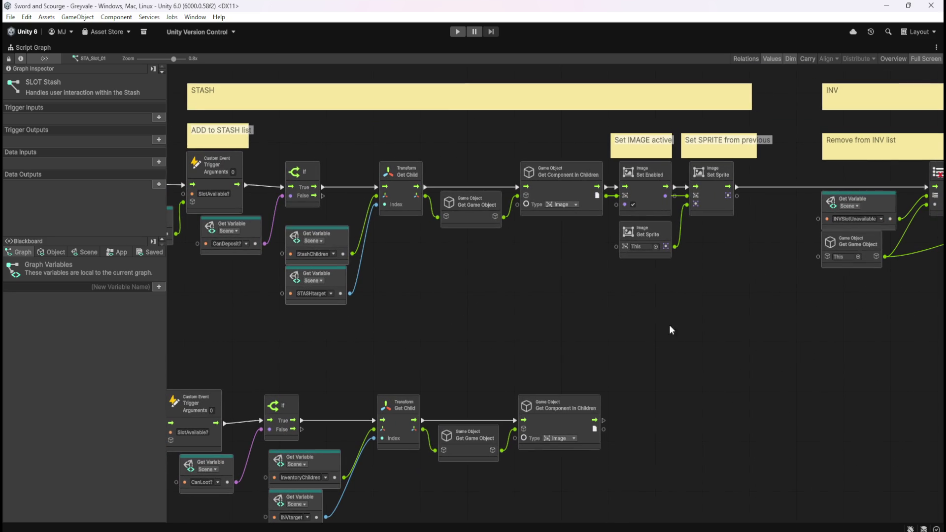
{"action": "left_click_drag", "start_coordinate": [563, 309], "coordinate": [598, 277]}
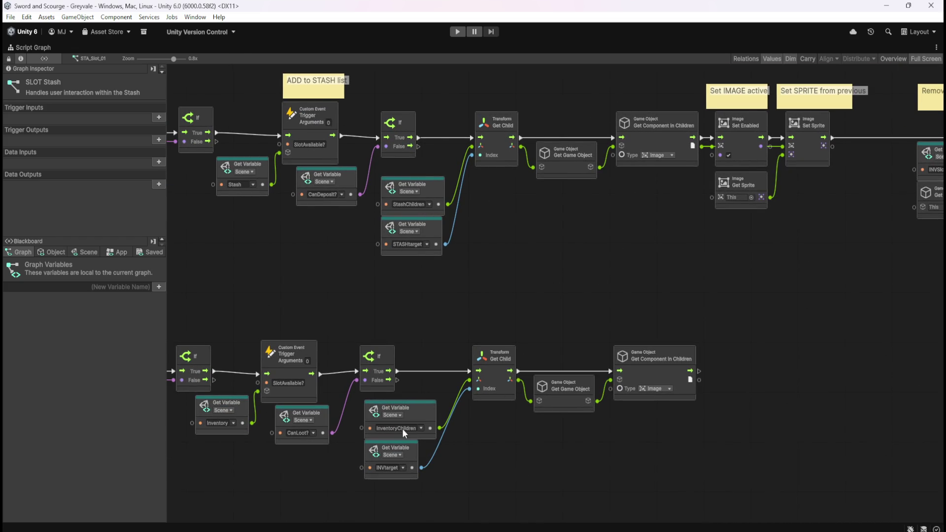
{"action": "scroll", "coordinate": [527, 365], "scroll_direction": "right", "scroll_amount": 5}
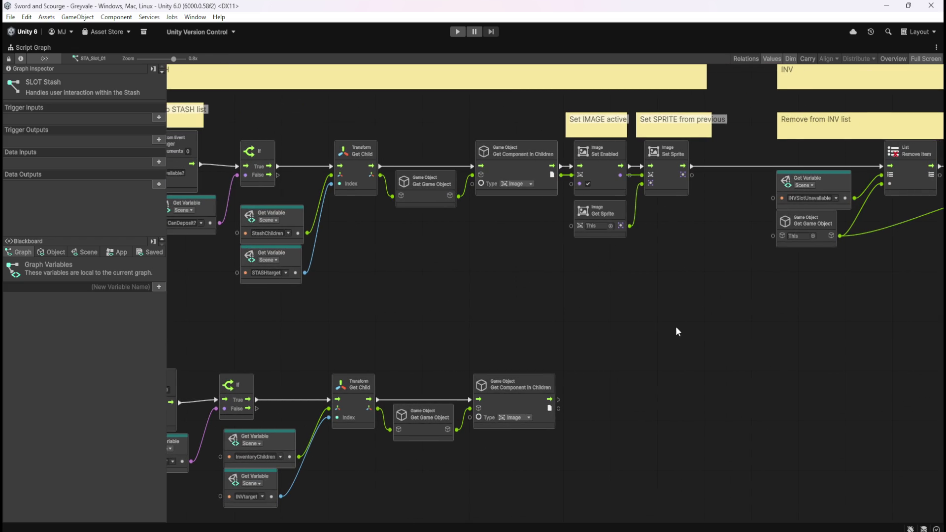
{"action": "scroll", "coordinate": [674, 327], "scroll_direction": "right", "scroll_amount": 12}
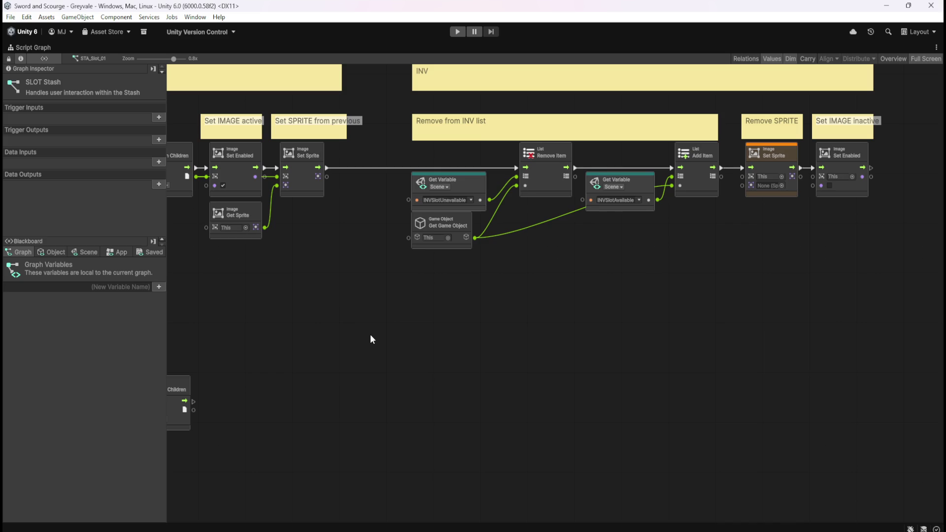
{"action": "left_click_drag", "start_coordinate": [371, 335], "coordinate": [749, 351]}
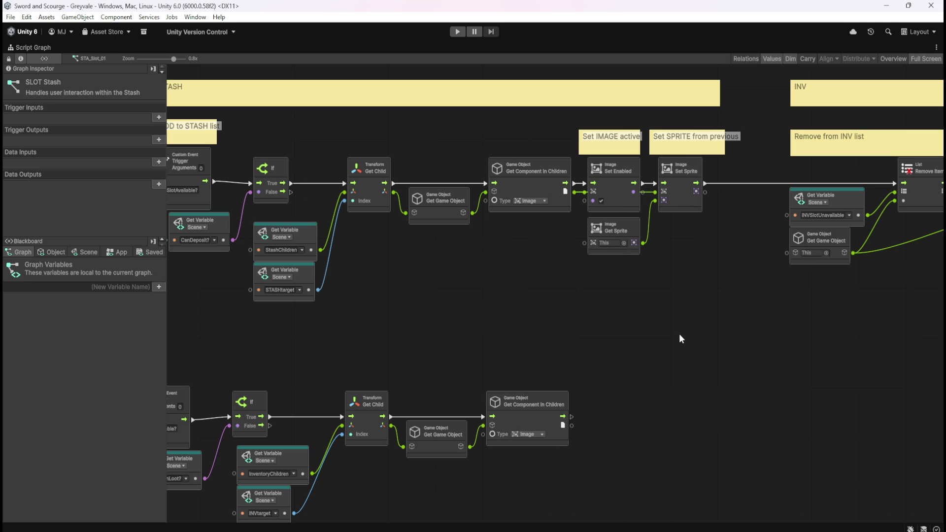
{"action": "left_click_drag", "start_coordinate": [619, 385], "coordinate": [640, 341]}
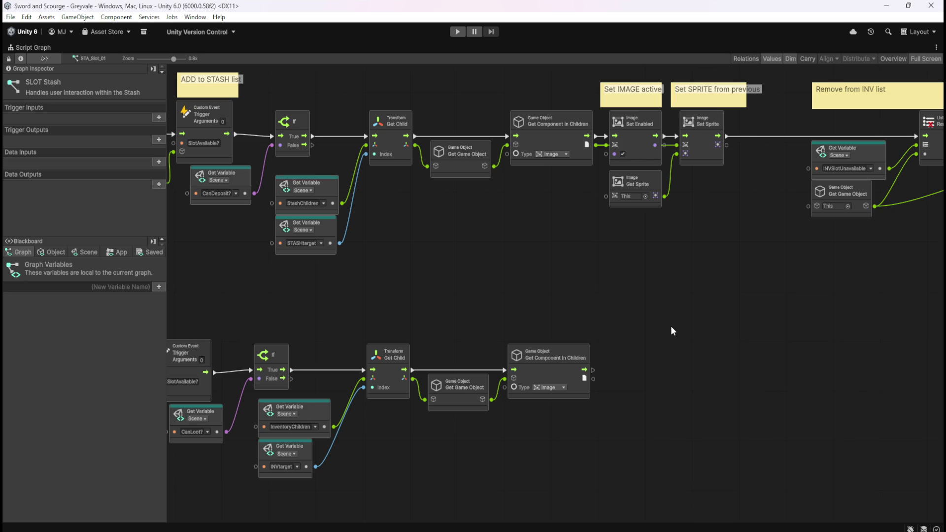
{"action": "left_click_drag", "start_coordinate": [538, 288], "coordinate": [644, 282]}
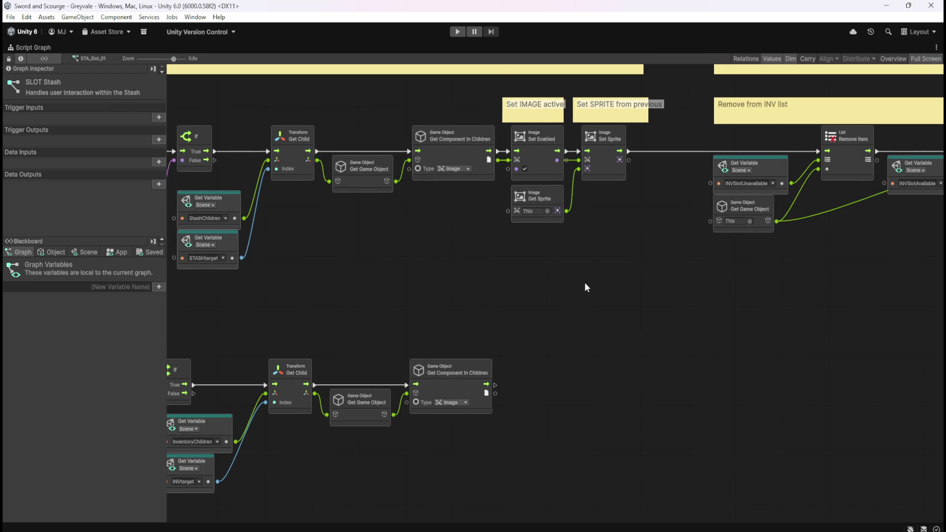
{"action": "left_click_drag", "start_coordinate": [526, 253], "coordinate": [597, 168]}
Step: Paste copies of the image nodes and wire lower Get Component in Children into Set Enabled
{"action": "key", "text": "ctrl+c"}
{"action": "key", "text": "ctrl+v"}
{"action": "mouse_move", "coordinate": [549, 288]}
{"action": "left_mouse_down"}
{"action": "mouse_move", "coordinate": [567, 379]}
{"action": "mouse_move", "coordinate": [552, 411]}
{"action": "left_mouse_up"}
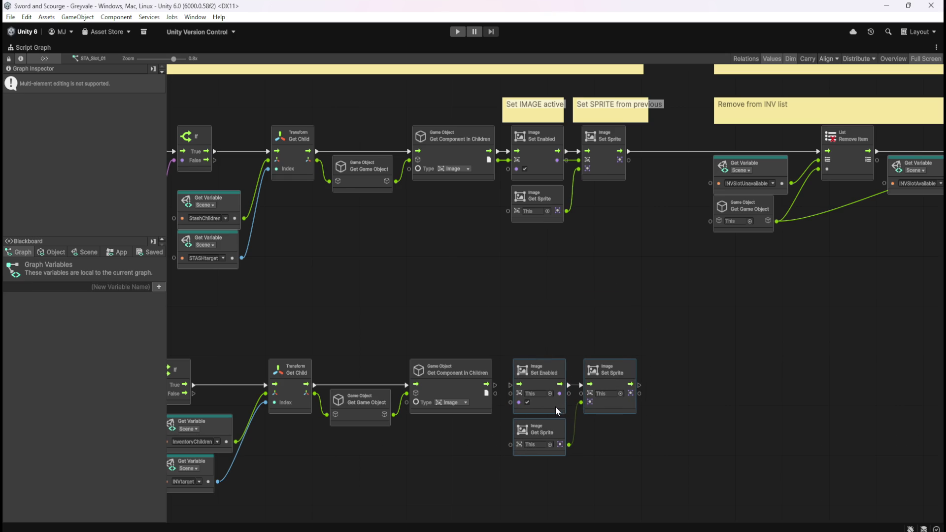
{"action": "left_click_drag", "start_coordinate": [497, 386], "coordinate": [507, 385]}
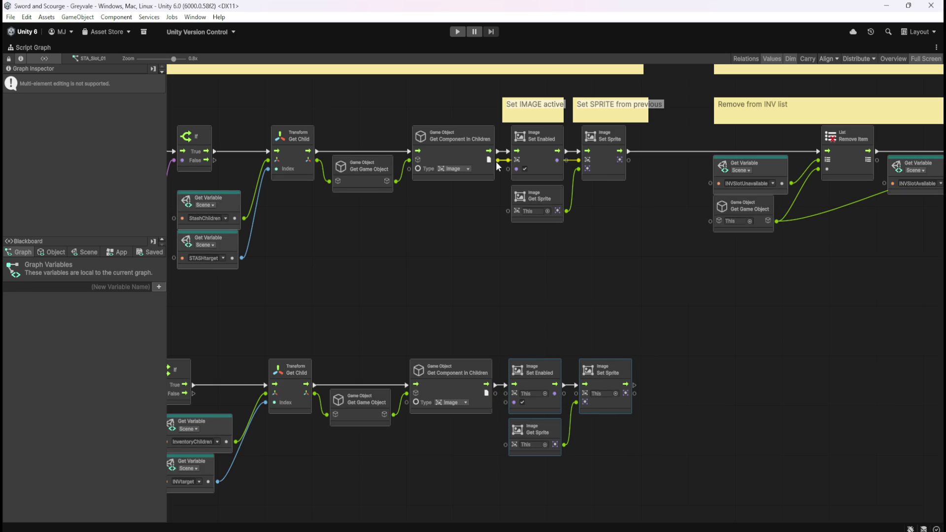
{"action": "left_click_drag", "start_coordinate": [496, 393], "coordinate": [577, 393]}
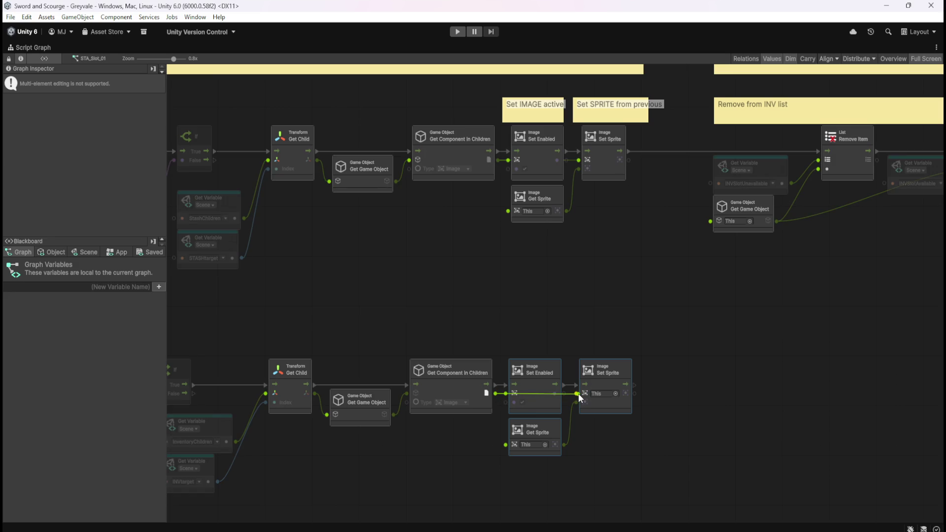
{"action": "left_click", "coordinate": [556, 278]}
Step: Pan along both rows to review the Set Sprite and Remove from INV list nodes
{"action": "mouse_move", "coordinate": [507, 285]}
{"action": "left_mouse_down"}
{"action": "mouse_move", "coordinate": [521, 300]}
{"action": "mouse_move", "coordinate": [659, 272]}
{"action": "mouse_move", "coordinate": [725, 240]}
{"action": "mouse_move", "coordinate": [827, 294]}
{"action": "mouse_move", "coordinate": [847, 286]}
{"action": "left_mouse_up"}
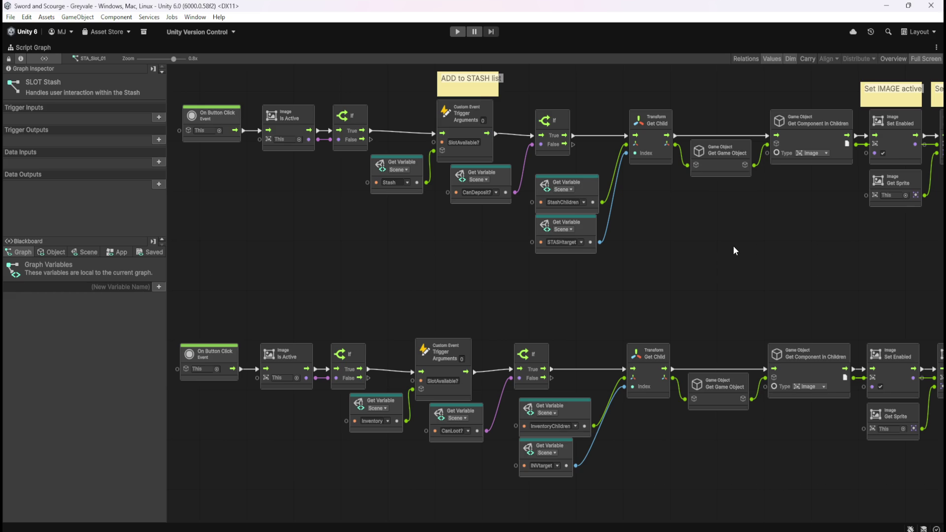
{"action": "left_click_drag", "start_coordinate": [767, 249], "coordinate": [669, 238]}
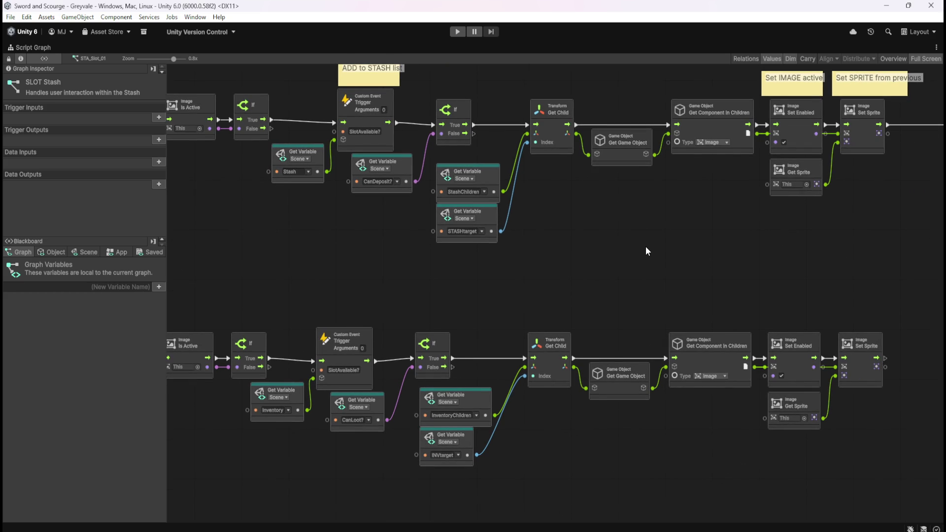
{"action": "left_click_drag", "start_coordinate": [594, 291], "coordinate": [510, 305]}
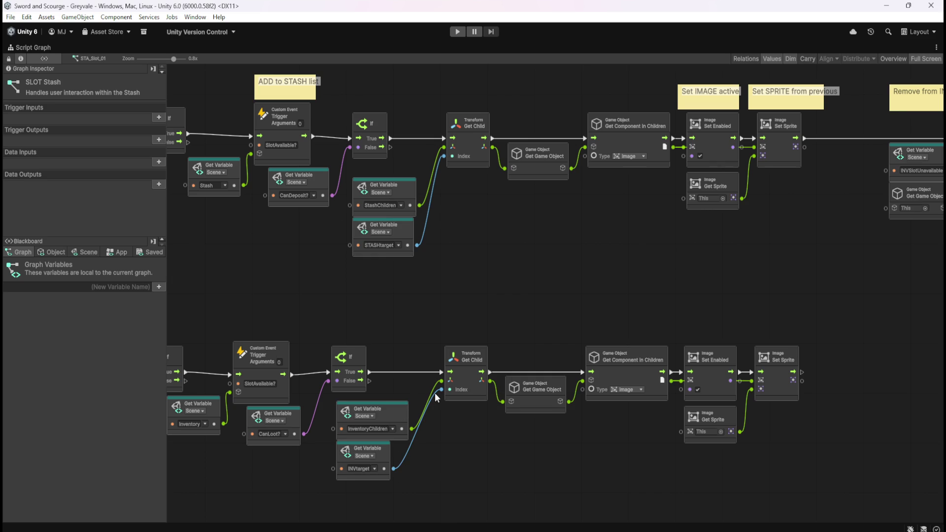
{"action": "left_click_drag", "start_coordinate": [540, 313], "coordinate": [436, 346]}
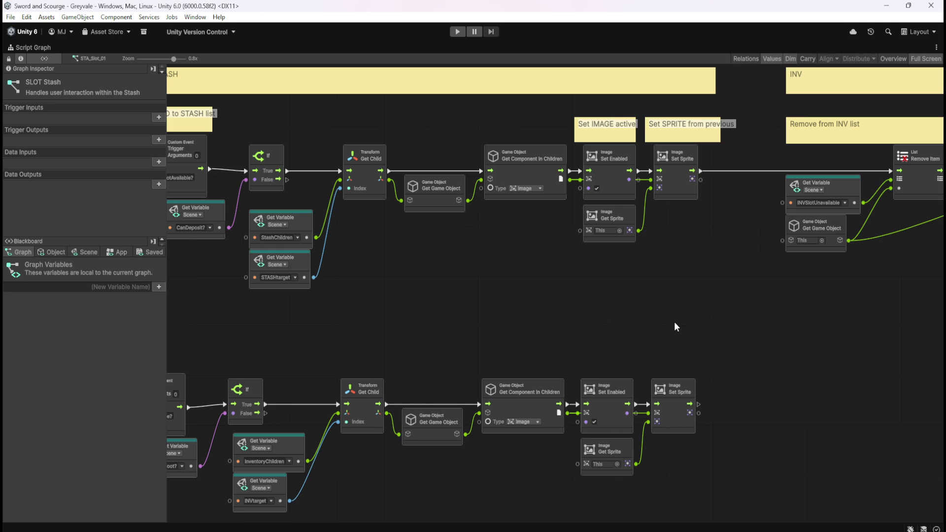
Step: Duplicate the INV Remove Item, Add Item, Set Sprite and Set Enabled nodes into the lower row
{"action": "left_click_drag", "start_coordinate": [734, 321], "coordinate": [613, 329]}
{"action": "scroll", "coordinate": [466, 298], "scroll_direction": "down", "scroll_amount": 3}
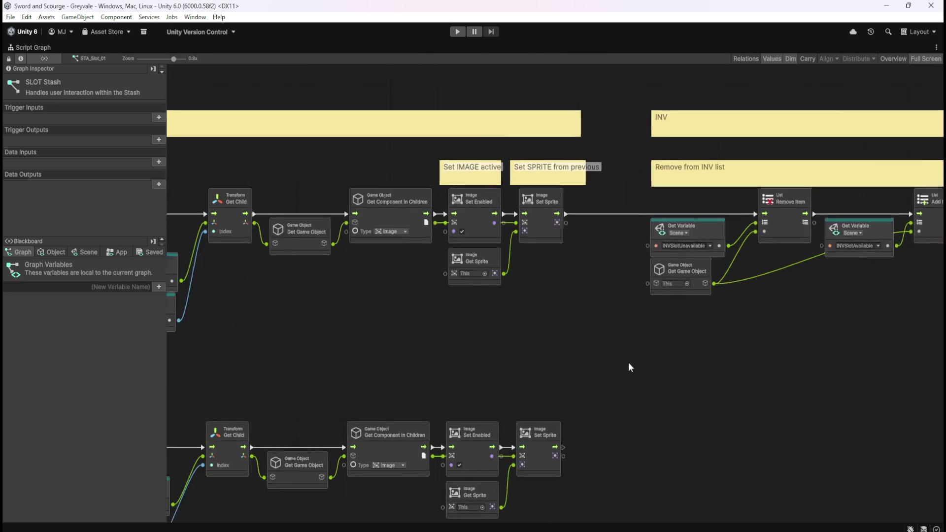
{"action": "left_click_drag", "start_coordinate": [752, 340], "coordinate": [535, 357]}
{"action": "scroll", "coordinate": [682, 206], "scroll_direction": "up", "scroll_amount": 2}
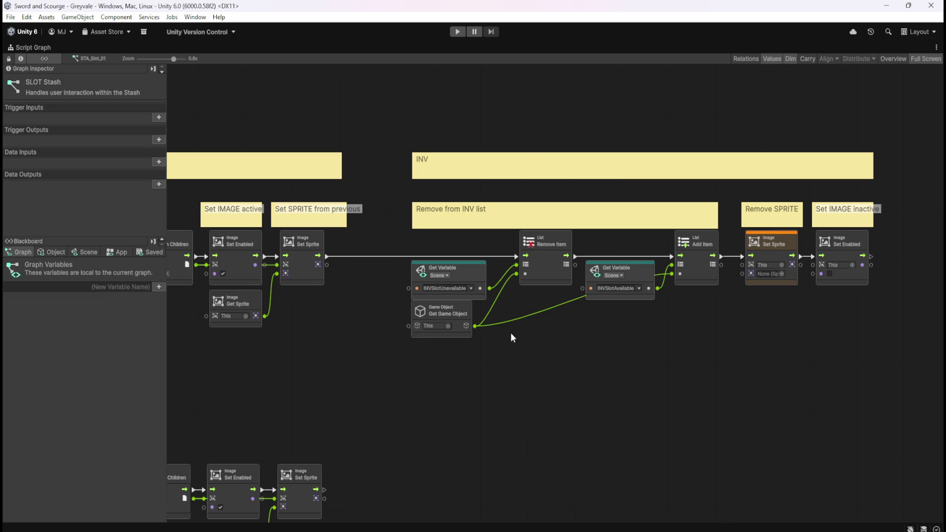
{"action": "mouse_move", "coordinate": [382, 367]}
{"action": "left_mouse_down"}
{"action": "mouse_move", "coordinate": [750, 346]}
{"action": "mouse_move", "coordinate": [901, 243]}
{"action": "left_mouse_up"}
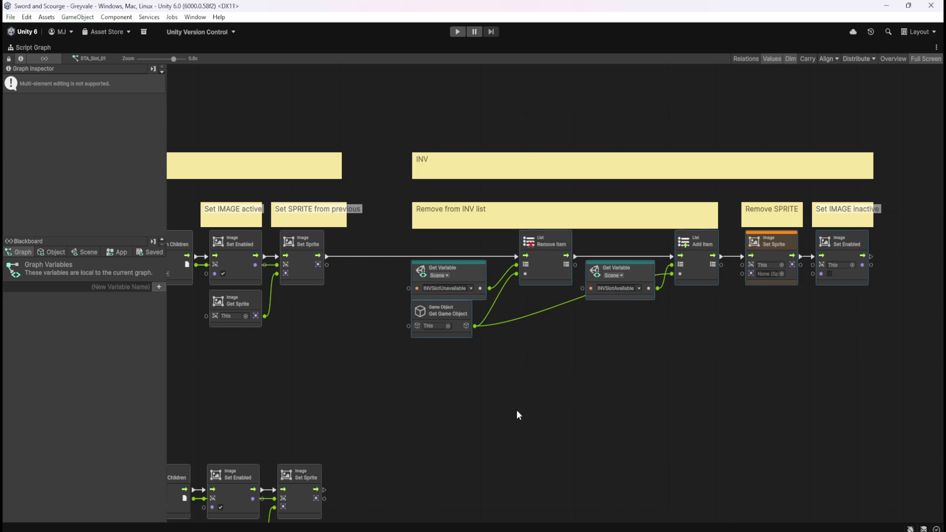
{"action": "left_click_drag", "start_coordinate": [517, 412], "coordinate": [549, 347]}
{"action": "key", "text": "ctrl+d"}
{"action": "left_click_drag", "start_coordinate": [623, 284], "coordinate": [693, 447]}
{"action": "mouse_move", "coordinate": [355, 426]}
{"action": "left_mouse_down"}
{"action": "mouse_move", "coordinate": [509, 430]}
{"action": "mouse_move", "coordinate": [488, 416]}
{"action": "left_mouse_up"}
{"action": "left_click_drag", "start_coordinate": [416, 352], "coordinate": [855, 512]}
Step: Wire the lower Set Sprite's flow output into the copied Remove Item node
{"action": "left_click_drag", "start_coordinate": [538, 444], "coordinate": [539, 440]}
{"action": "left_click_drag", "start_coordinate": [356, 427], "coordinate": [505, 425]}
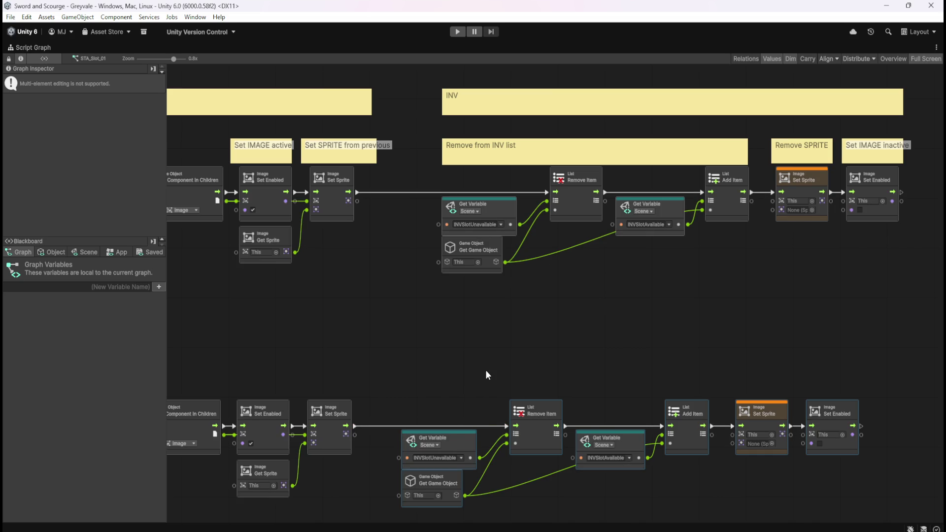
{"action": "left_click_drag", "start_coordinate": [486, 371], "coordinate": [502, 305]}
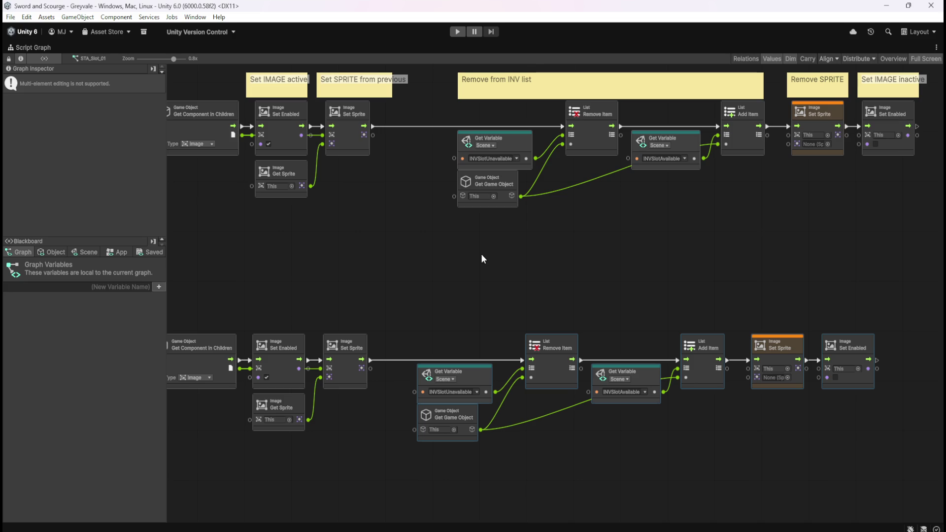
{"action": "left_click", "coordinate": [476, 265]}
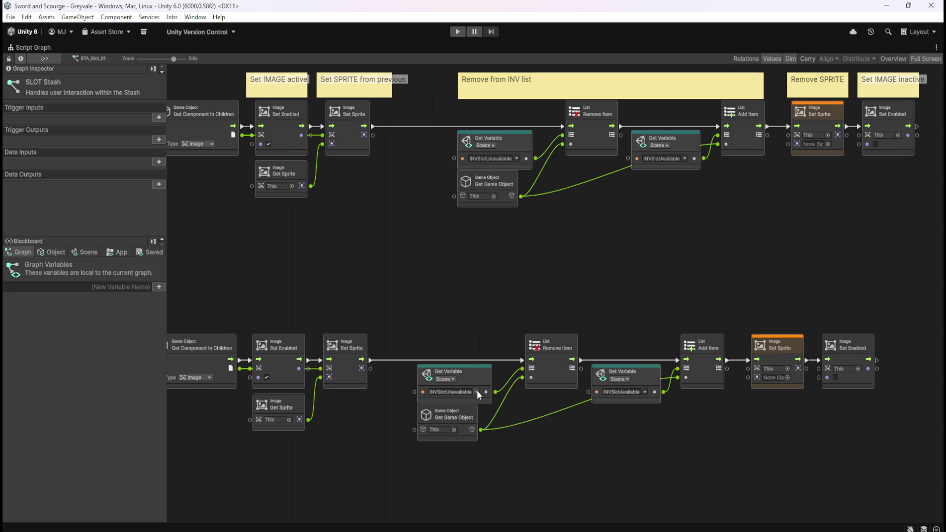
Step: Switch the lower unavailable-list Get Variable to STASHSlotUnavailable
{"action": "left_click", "coordinate": [477, 392]}
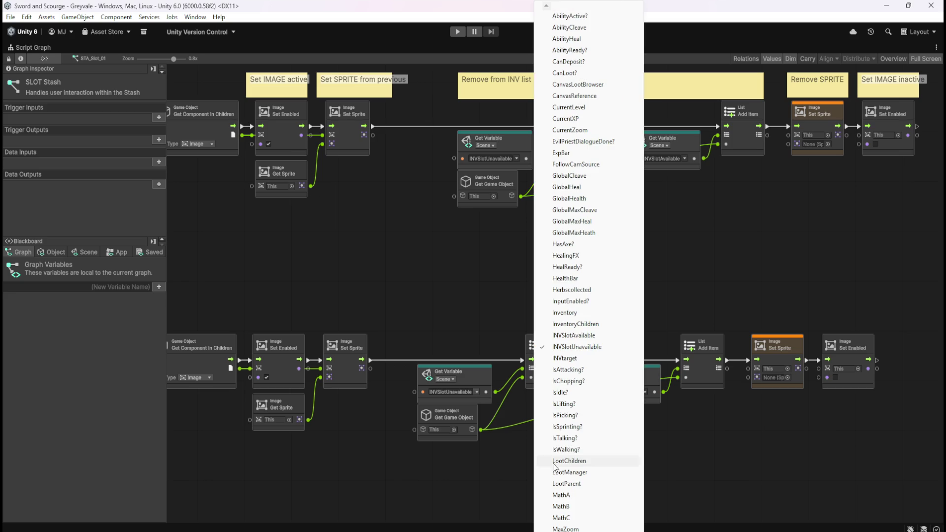
{"action": "scroll", "coordinate": [589, 271], "scroll_direction": "down", "scroll_amount": 5}
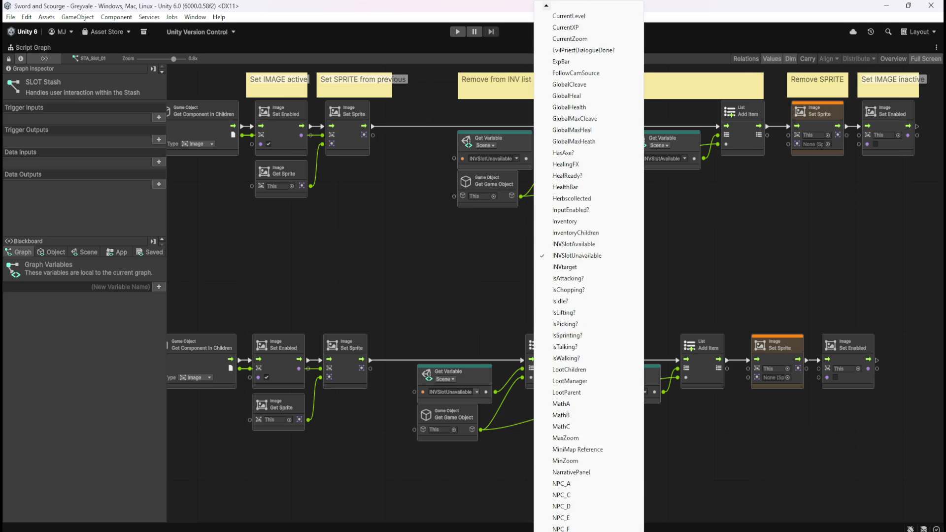
{"action": "scroll", "coordinate": [589, 272], "scroll_direction": "down", "scroll_amount": 6}
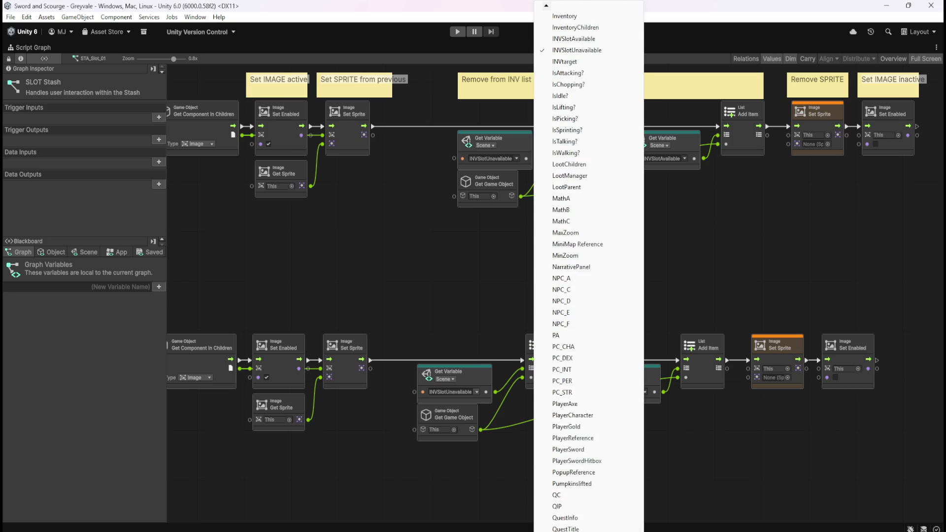
{"action": "scroll", "coordinate": [587, 449], "scroll_direction": "down", "scroll_amount": 2}
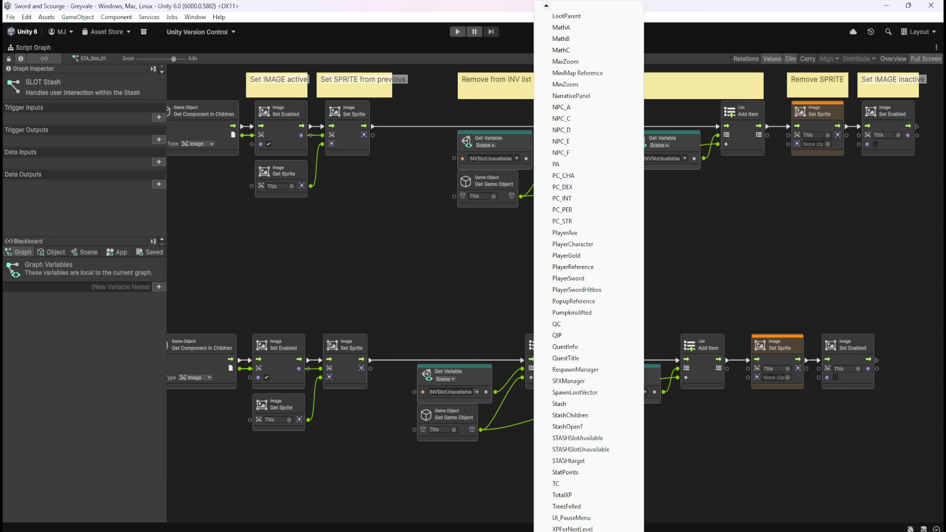
{"action": "left_click", "coordinate": [587, 449]}
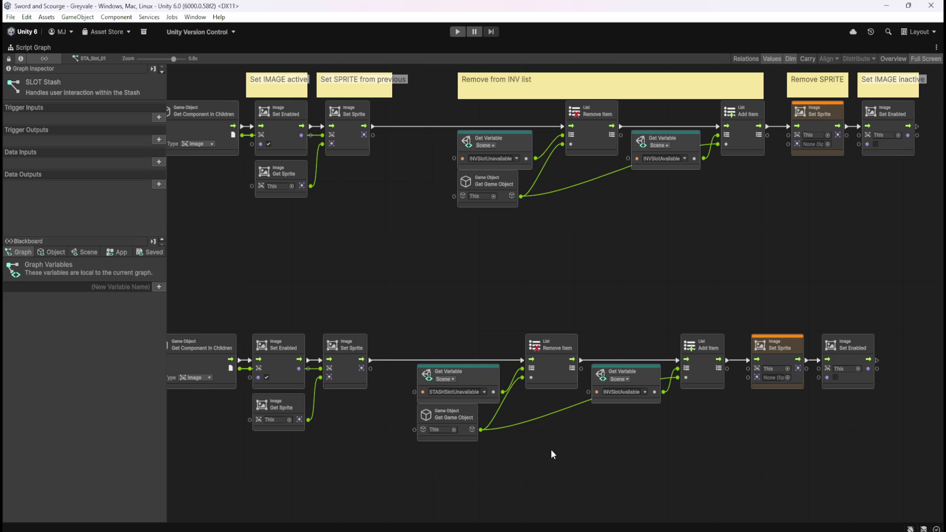
Step: Switch the lower available-list Get Variable to STASHSlotAvailable
{"action": "left_click", "coordinate": [643, 393]}
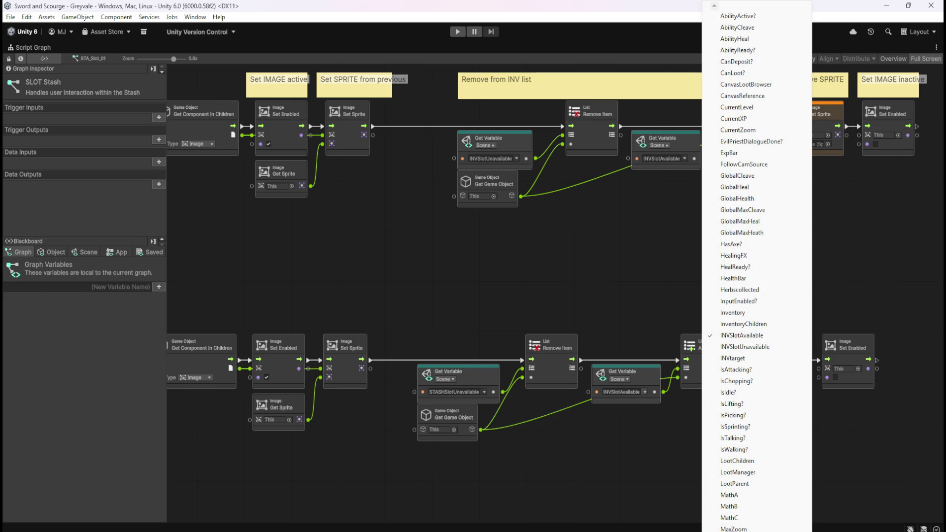
{"action": "scroll", "coordinate": [757, 271], "scroll_direction": "down", "scroll_amount": 6}
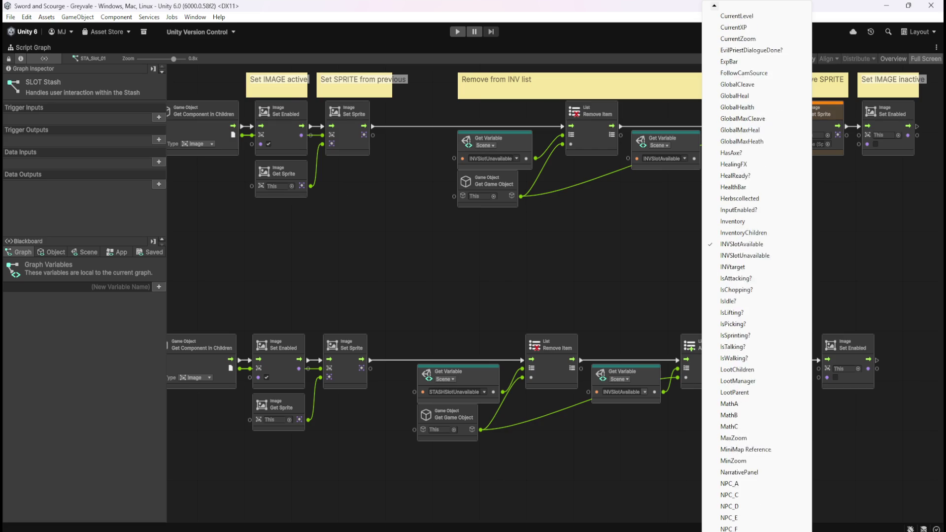
{"action": "scroll", "coordinate": [757, 272], "scroll_direction": "down", "scroll_amount": 9}
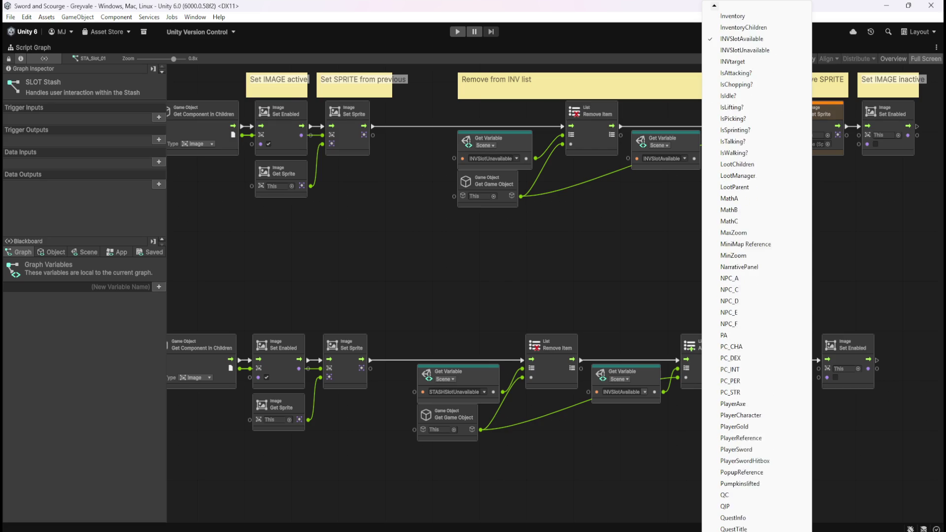
{"action": "scroll", "coordinate": [753, 476], "scroll_direction": "down", "scroll_amount": 4}
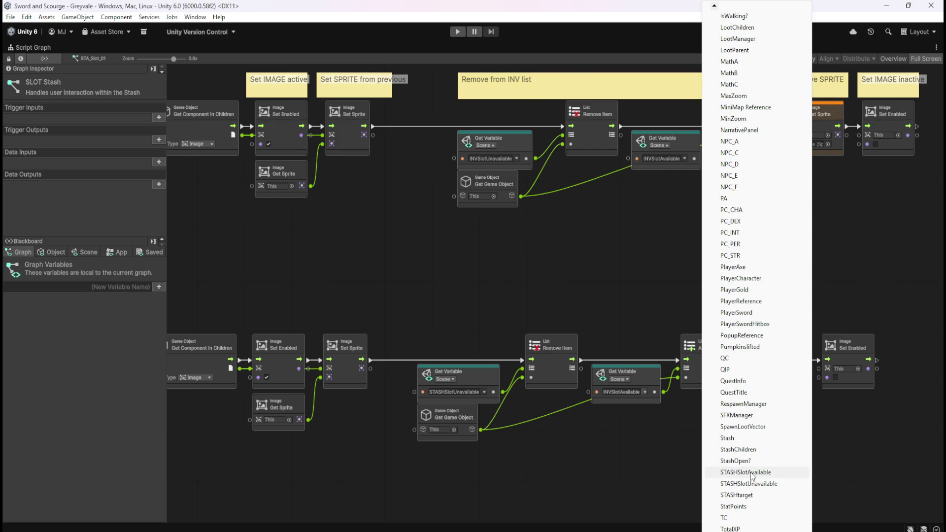
{"action": "left_click", "coordinate": [752, 473]}
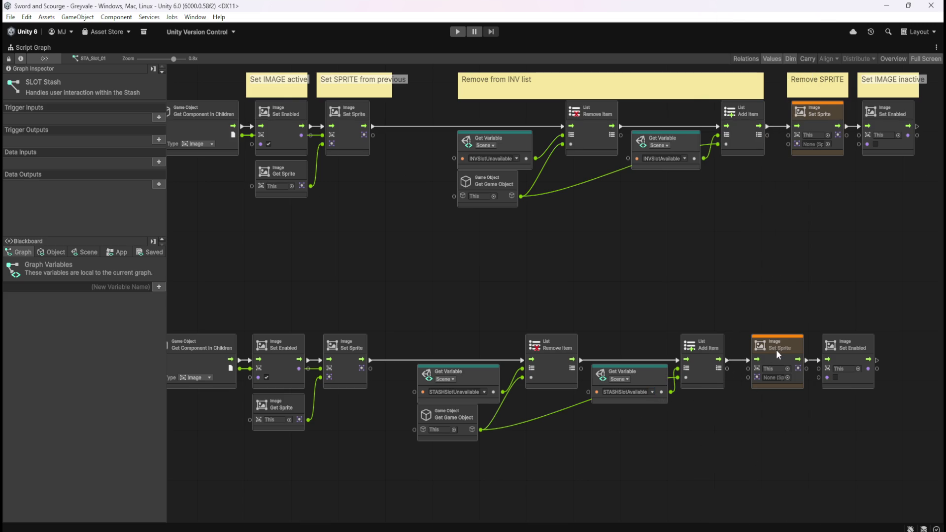
{"action": "left_click_drag", "start_coordinate": [775, 213], "coordinate": [678, 265]}
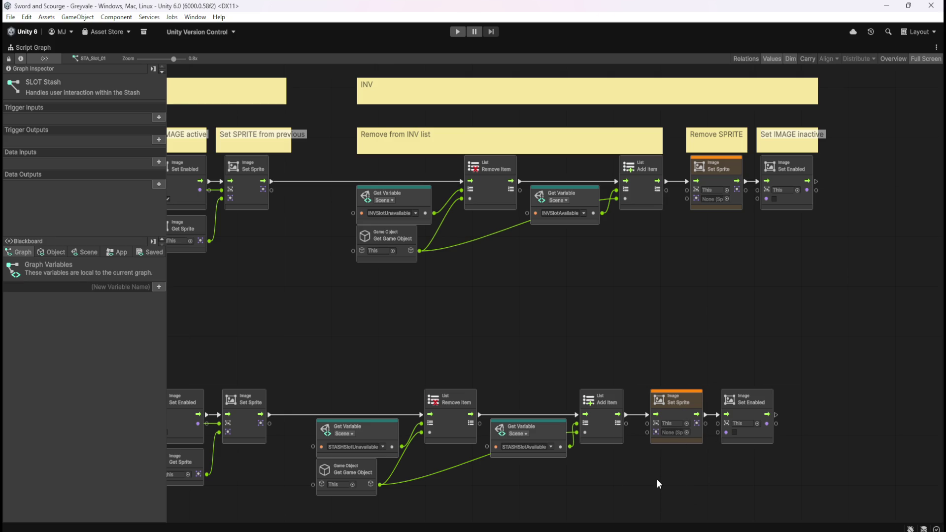
{"action": "key", "text": "shift+space"}
{"action": "left_click", "coordinate": [90, 212]}
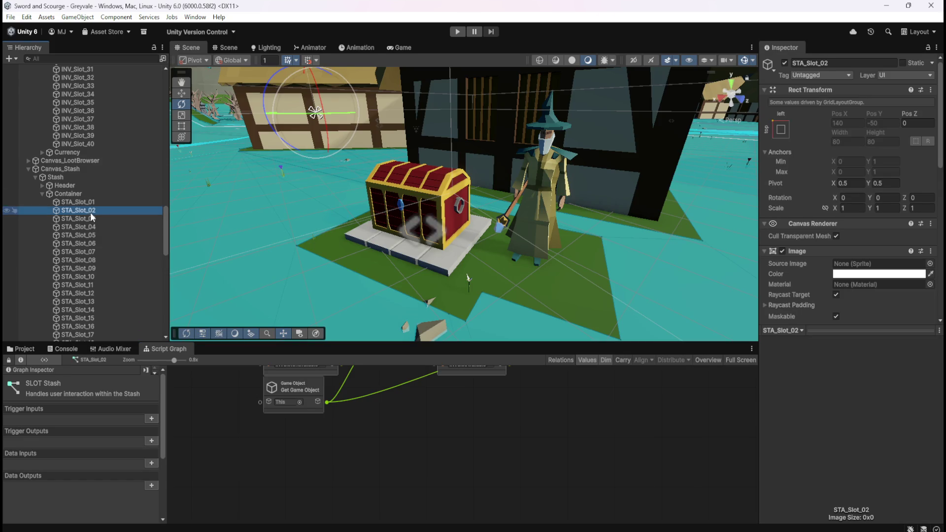
{"action": "left_click", "coordinate": [89, 219]}
{"action": "left_click", "coordinate": [105, 203]}
{"action": "left_click", "coordinate": [520, 465]}
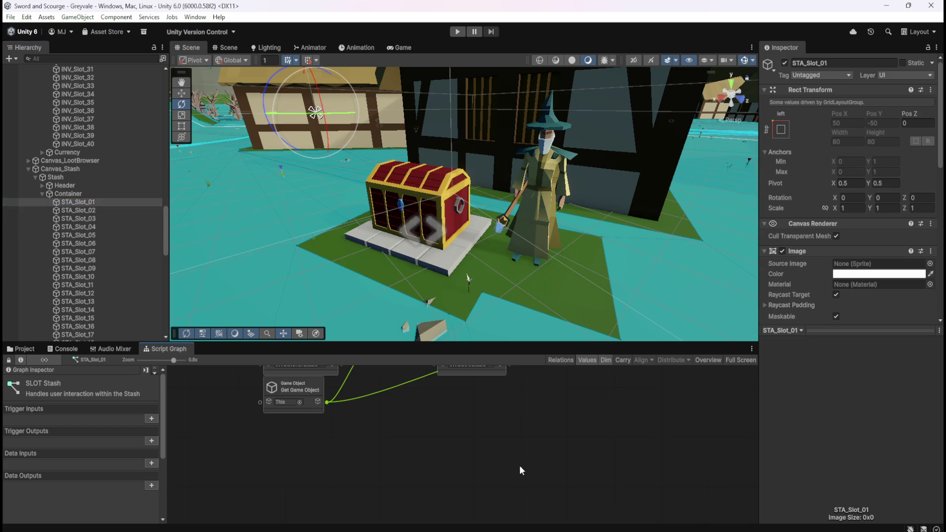
{"action": "key", "text": "shift+space"}
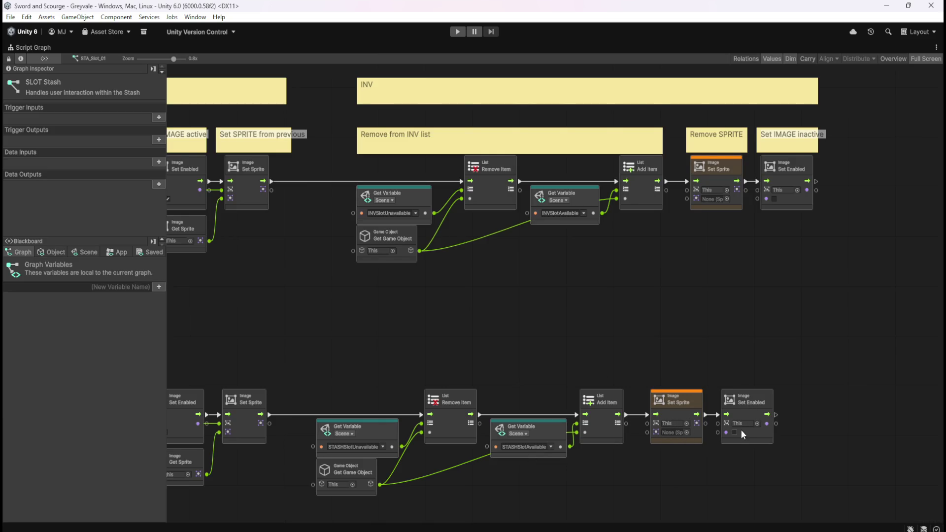
{"action": "mouse_move", "coordinate": [505, 329]}
{"action": "left_mouse_down"}
{"action": "mouse_move", "coordinate": [460, 329]}
{"action": "mouse_move", "coordinate": [719, 350]}
{"action": "mouse_move", "coordinate": [771, 323]}
{"action": "left_mouse_up"}
{"action": "scroll", "coordinate": [771, 323], "scroll_direction": "down", "scroll_amount": 3}
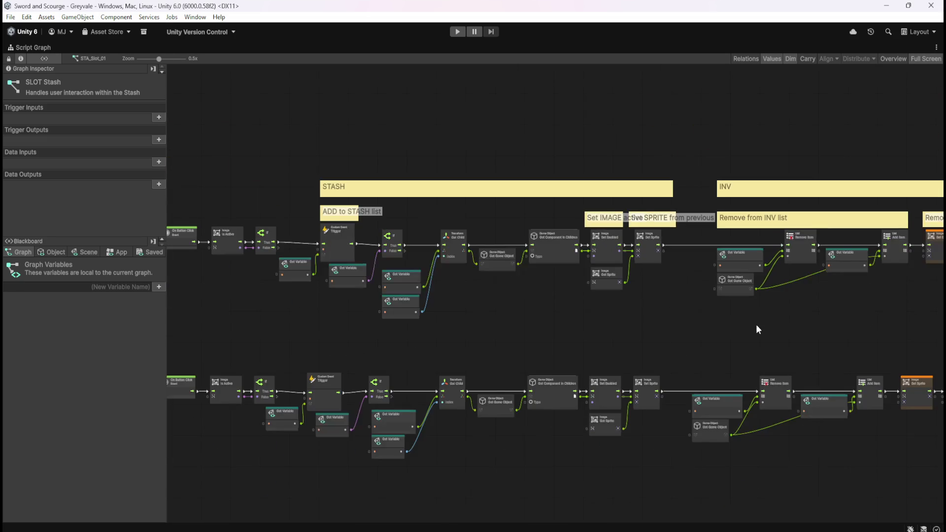
{"action": "scroll", "coordinate": [699, 383], "scroll_direction": "up", "scroll_amount": 2}
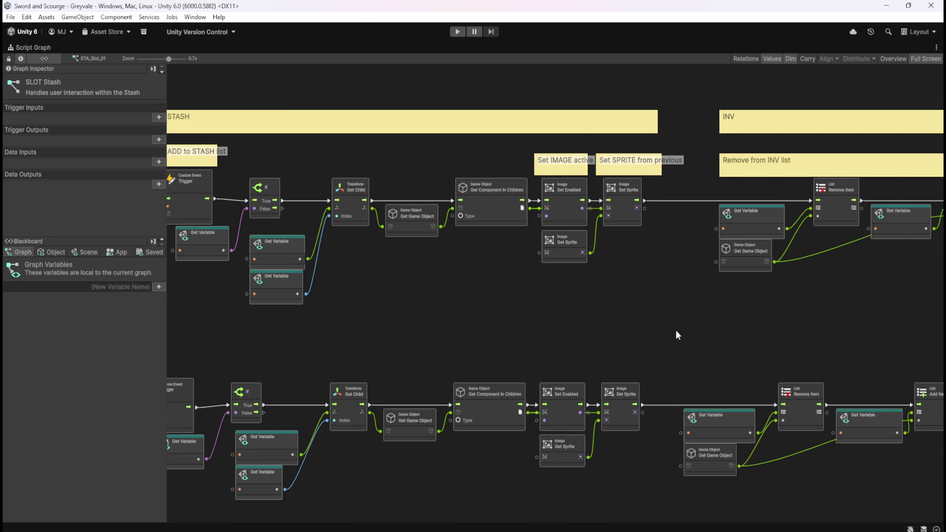
{"action": "scroll", "coordinate": [672, 337], "scroll_direction": "up", "scroll_amount": 1}
{"action": "scroll", "coordinate": [650, 305], "scroll_direction": "down", "scroll_amount": 4}
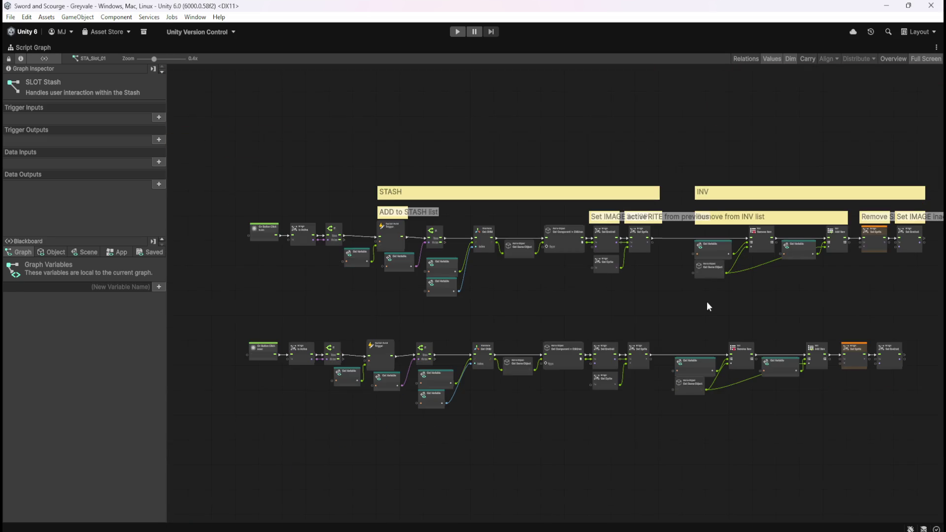
{"action": "scroll", "coordinate": [348, 283], "scroll_direction": "up", "scroll_amount": 3}
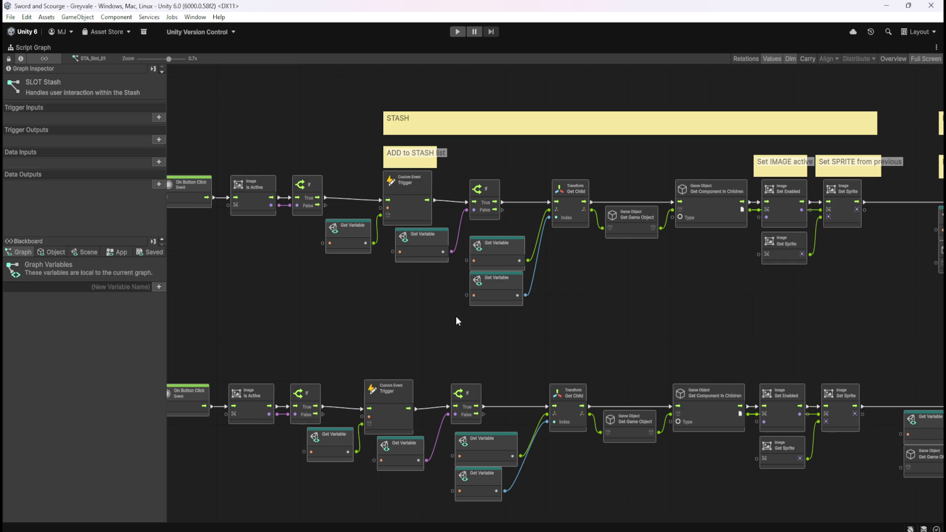
{"action": "scroll", "coordinate": [433, 350], "scroll_direction": "up", "scroll_amount": 1}
{"action": "scroll", "coordinate": [515, 347], "scroll_direction": "right", "scroll_amount": 3}
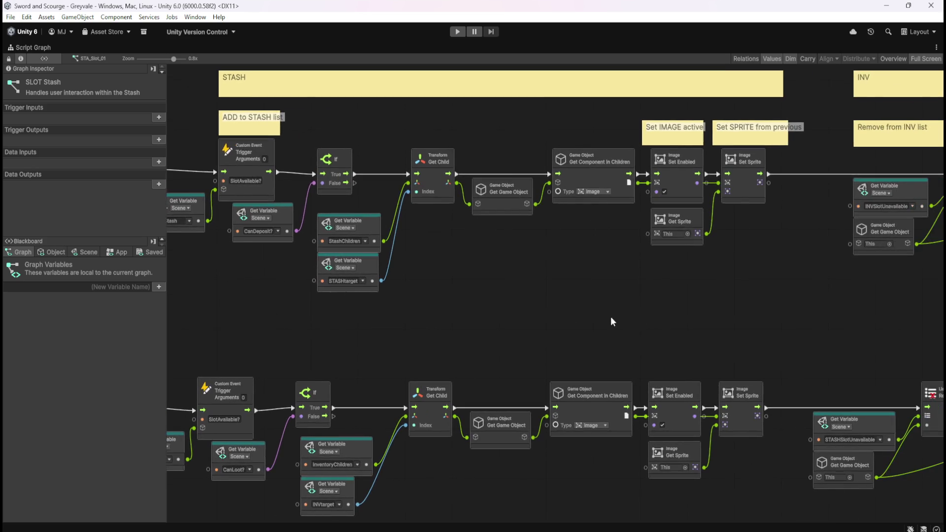
{"action": "scroll", "coordinate": [571, 306], "scroll_direction": "left", "scroll_amount": 3}
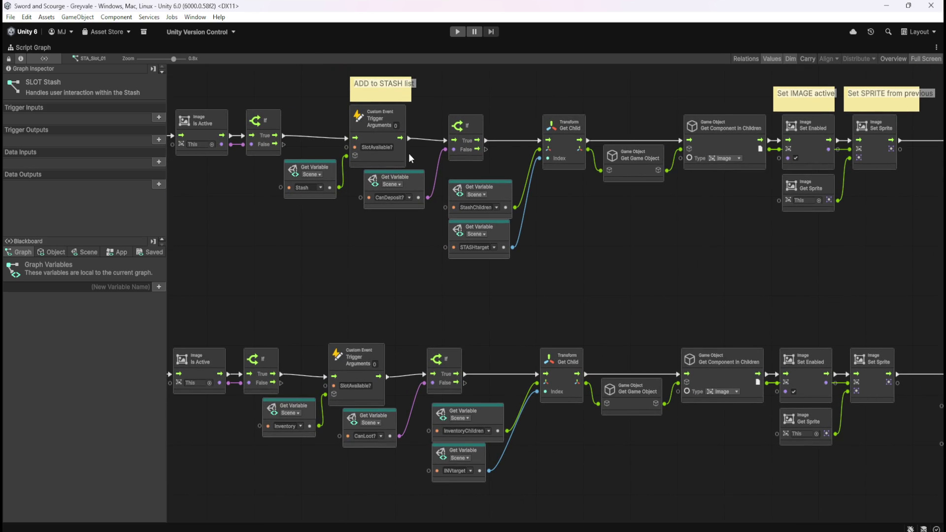
{"action": "scroll", "coordinate": [359, 265], "scroll_direction": "left", "scroll_amount": 5}
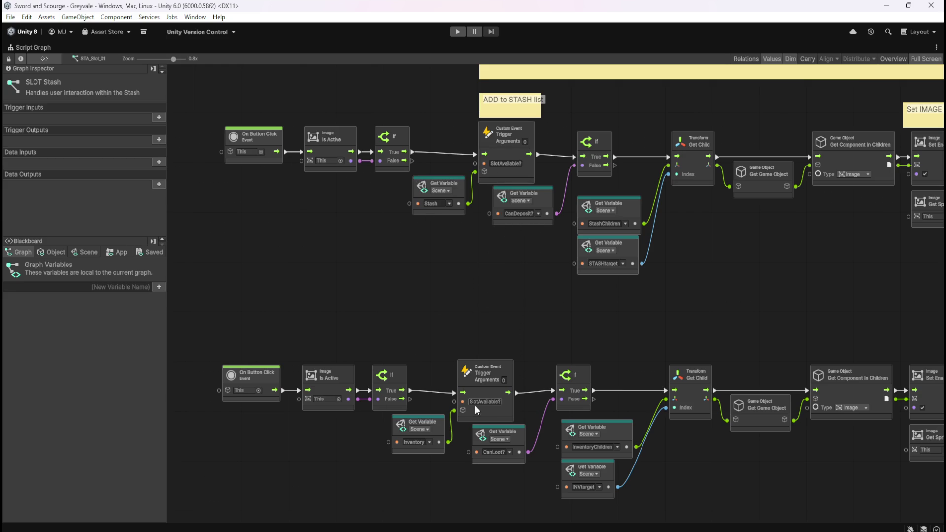
{"action": "scroll", "coordinate": [530, 306], "scroll_direction": "right", "scroll_amount": 2}
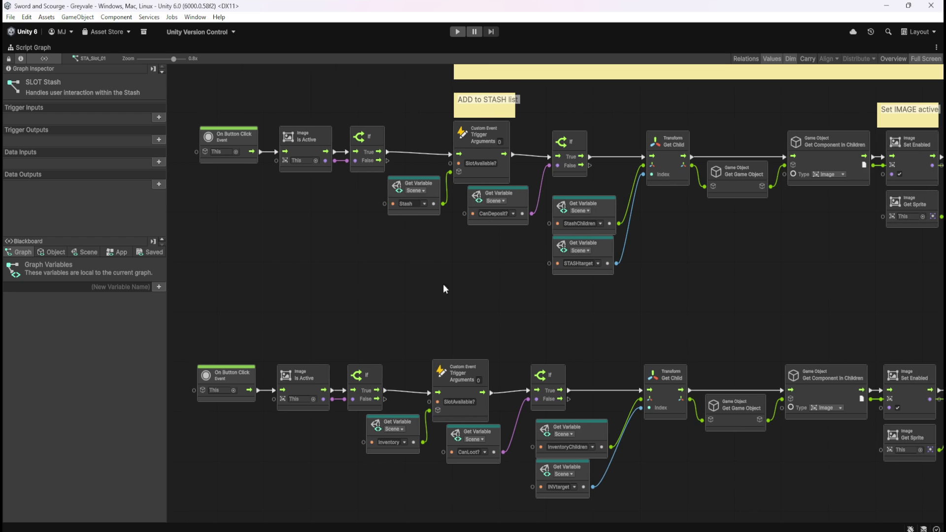
{"action": "scroll", "coordinate": [428, 287], "scroll_direction": "right", "scroll_amount": 2}
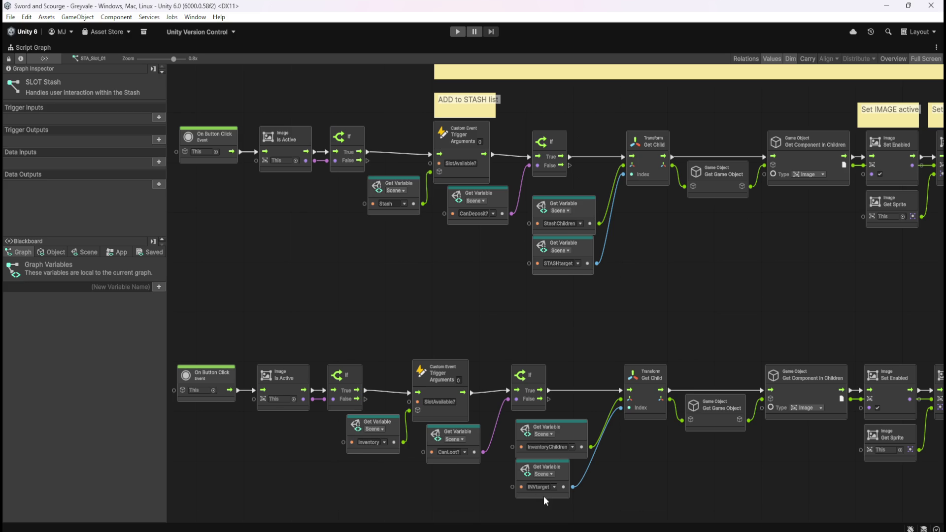
{"action": "scroll", "coordinate": [563, 244], "scroll_direction": "right", "scroll_amount": 10}
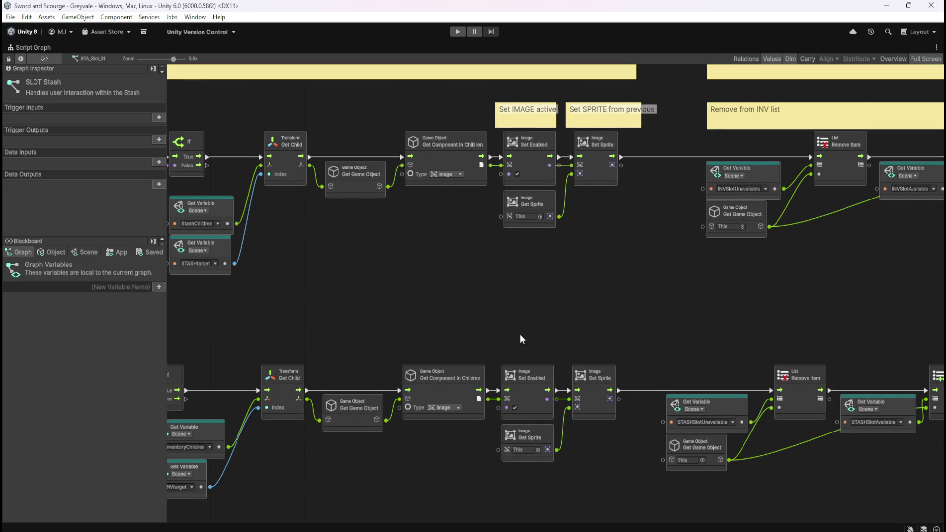
{"action": "scroll", "coordinate": [566, 275], "scroll_direction": "right", "scroll_amount": 8}
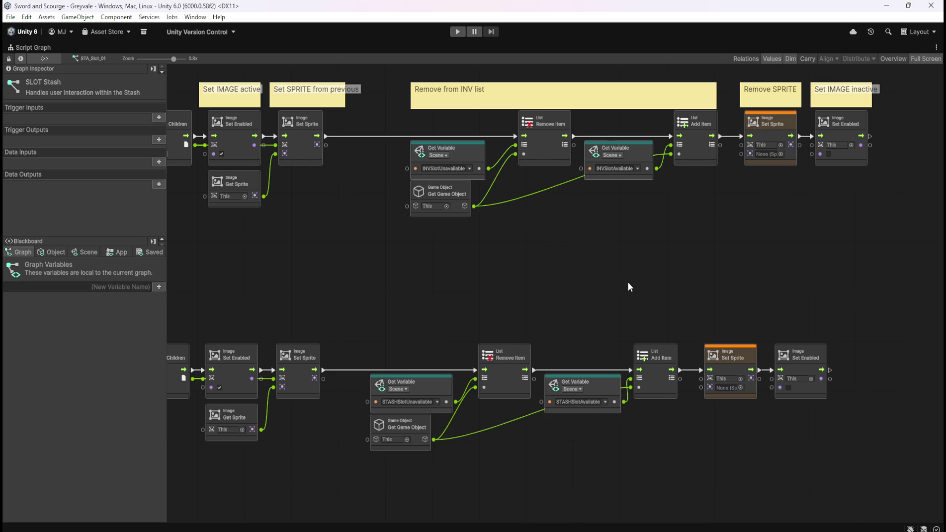
{"action": "scroll", "coordinate": [740, 300], "scroll_direction": "down", "scroll_amount": 5}
{"action": "scroll", "coordinate": [479, 300], "scroll_direction": "up", "scroll_amount": 1}
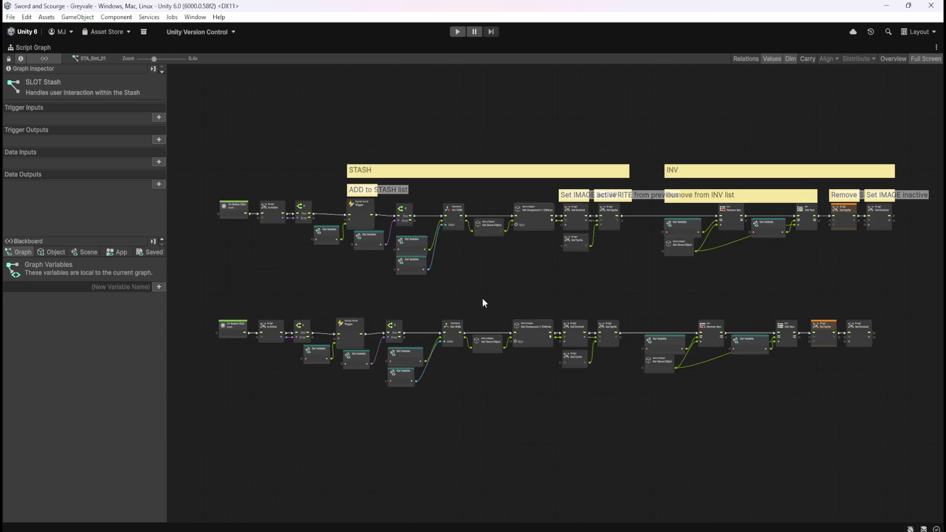
{"action": "scroll", "coordinate": [499, 303], "scroll_direction": "up", "scroll_amount": 1}
{"action": "mouse_move", "coordinate": [629, 298]}
{"action": "left_mouse_down"}
{"action": "mouse_move", "coordinate": [566, 302]}
{"action": "mouse_move", "coordinate": [534, 317]}
{"action": "mouse_move", "coordinate": [702, 294]}
{"action": "mouse_move", "coordinate": [648, 297]}
{"action": "mouse_move", "coordinate": [597, 316]}
{"action": "mouse_move", "coordinate": [646, 336]}
{"action": "left_mouse_up"}
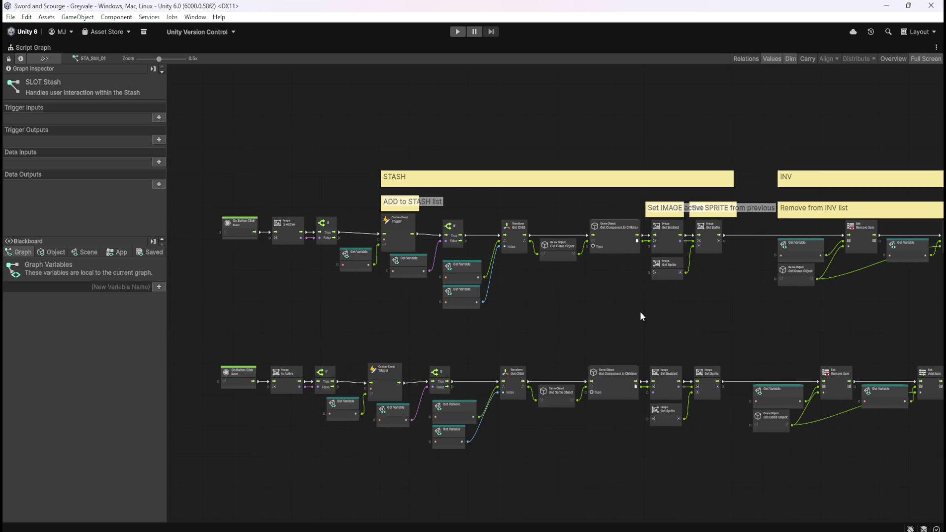
{"action": "scroll", "coordinate": [489, 200], "scroll_direction": "up", "scroll_amount": 2}
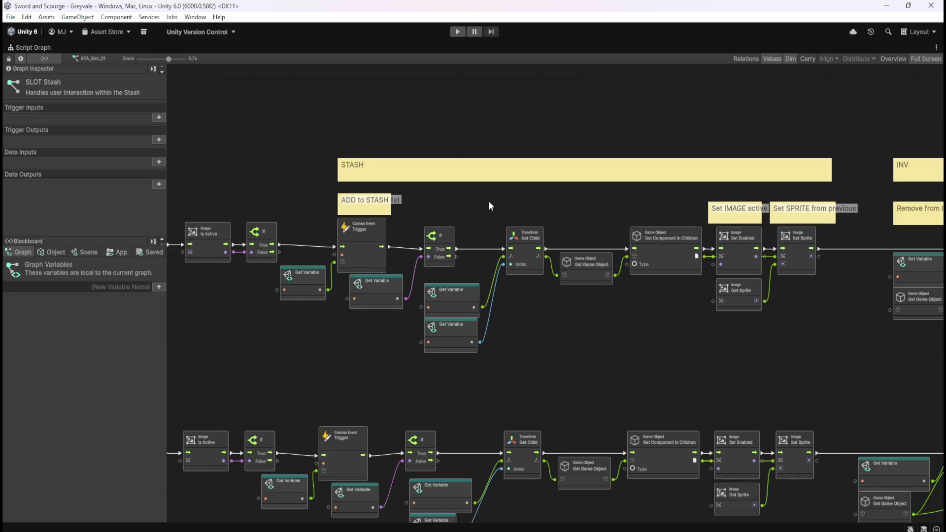
{"action": "scroll", "coordinate": [488, 200], "scroll_direction": "up", "scroll_amount": 1}
{"action": "scroll", "coordinate": [448, 194], "scroll_direction": "down", "scroll_amount": 2}
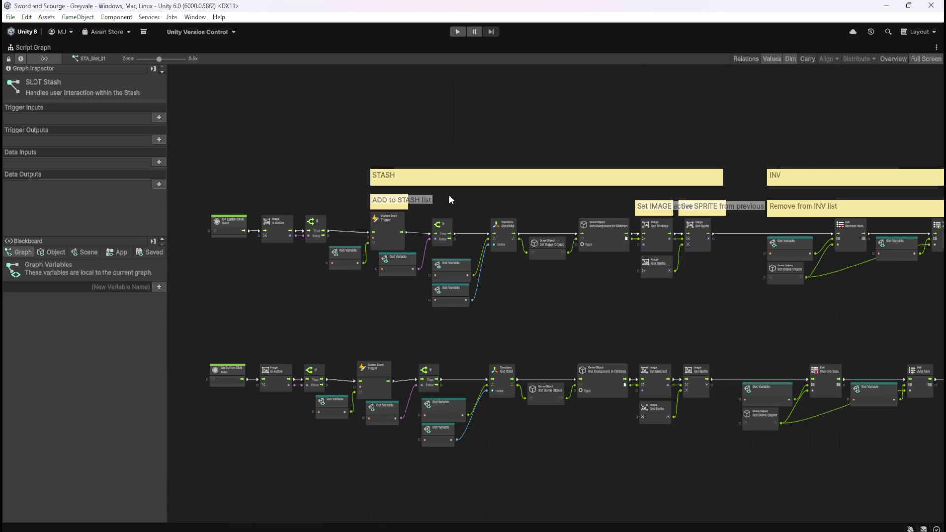
{"action": "left_click_drag", "start_coordinate": [521, 208], "coordinate": [457, 229]}
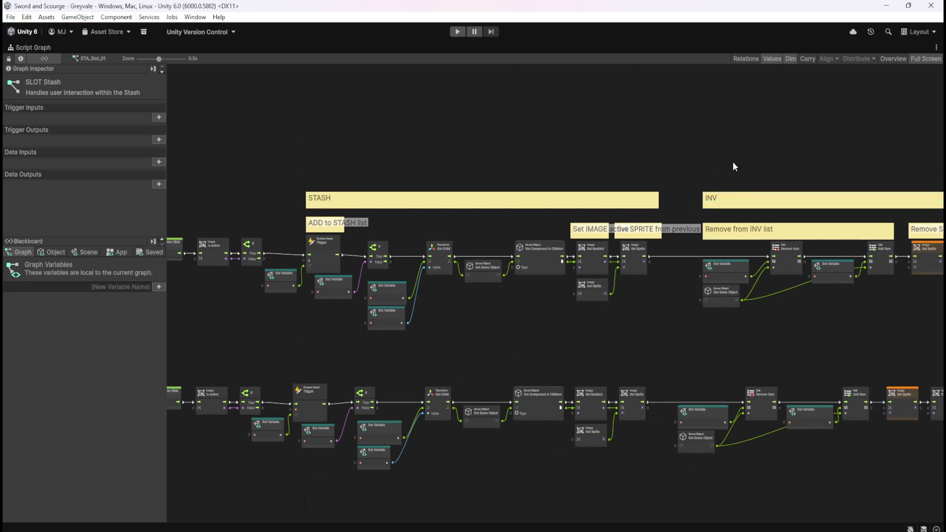
Step: Duplicate the STASH group comment and move the copy over the right-hand section
{"action": "left_click_drag", "start_coordinate": [737, 178], "coordinate": [635, 193]}
{"action": "left_click", "coordinate": [516, 234]}
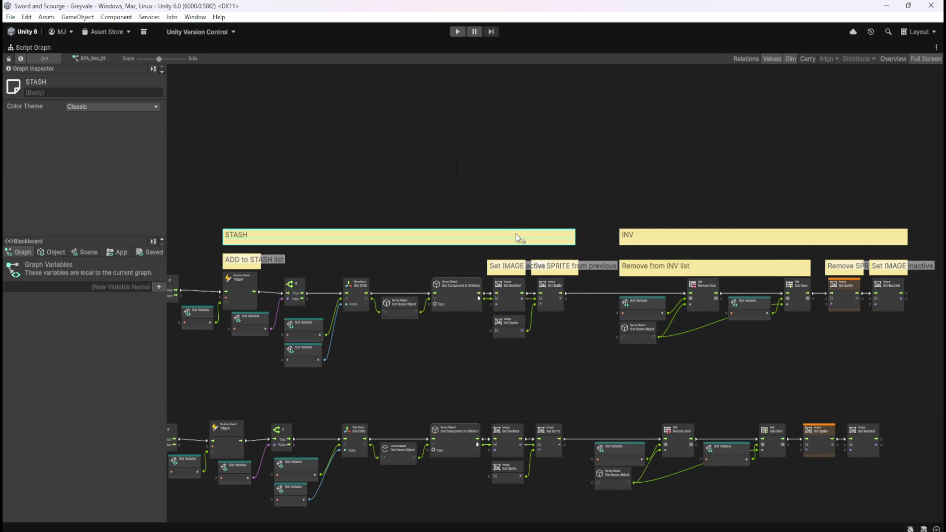
{"action": "key", "text": "ctrl+d"}
{"action": "mouse_move", "coordinate": [541, 299]}
{"action": "left_mouse_down"}
{"action": "mouse_move", "coordinate": [756, 207]}
{"action": "mouse_move", "coordinate": [774, 215]}
{"action": "mouse_move", "coordinate": [606, 289]}
{"action": "mouse_move", "coordinate": [486, 231]}
{"action": "mouse_move", "coordinate": [423, 216]}
{"action": "left_mouse_up"}
Step: Duplicate the INV group comment, widen it across the add section, and select the old comments
{"action": "left_click", "coordinate": [732, 241]}
{"action": "key", "text": "ctrl+d"}
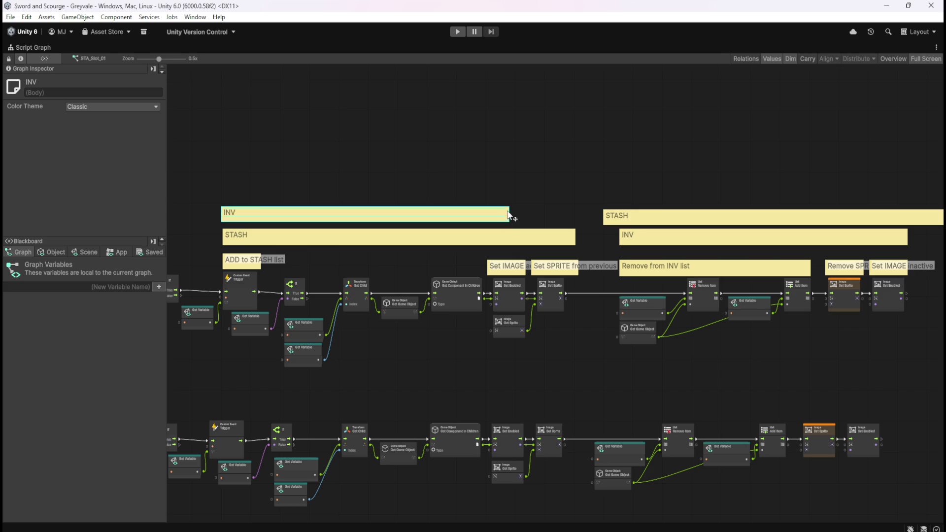
{"action": "scroll", "coordinate": [511, 211], "scroll_direction": "up", "scroll_amount": 4}
{"action": "left_click_drag", "start_coordinate": [510, 212], "coordinate": [632, 215]}
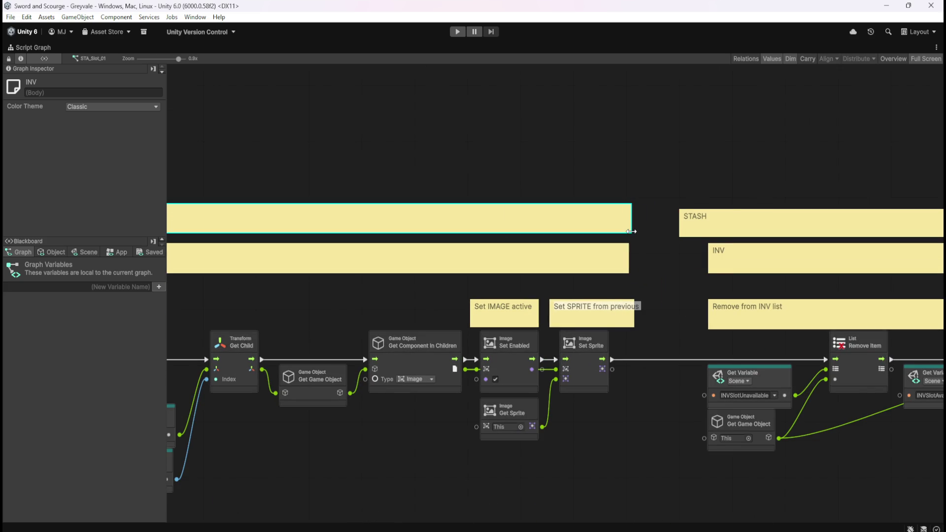
{"action": "left_click", "coordinate": [663, 244]}
{"action": "scroll", "coordinate": [646, 224], "scroll_direction": "down", "scroll_amount": 2}
{"action": "scroll", "coordinate": [646, 223], "scroll_direction": "down", "scroll_amount": 2}
{"action": "left_click", "coordinate": [594, 244]}
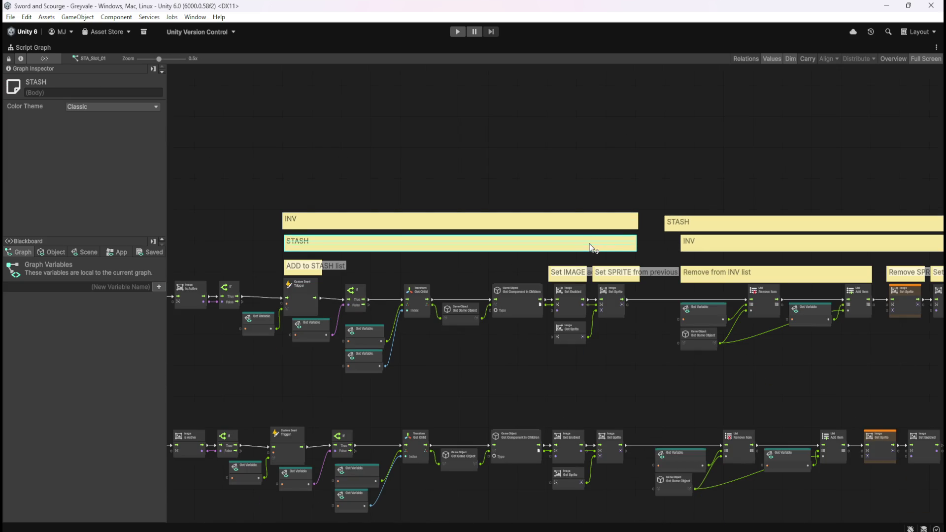
{"action": "left_click", "coordinate": [716, 249], "text": "ctrl"}
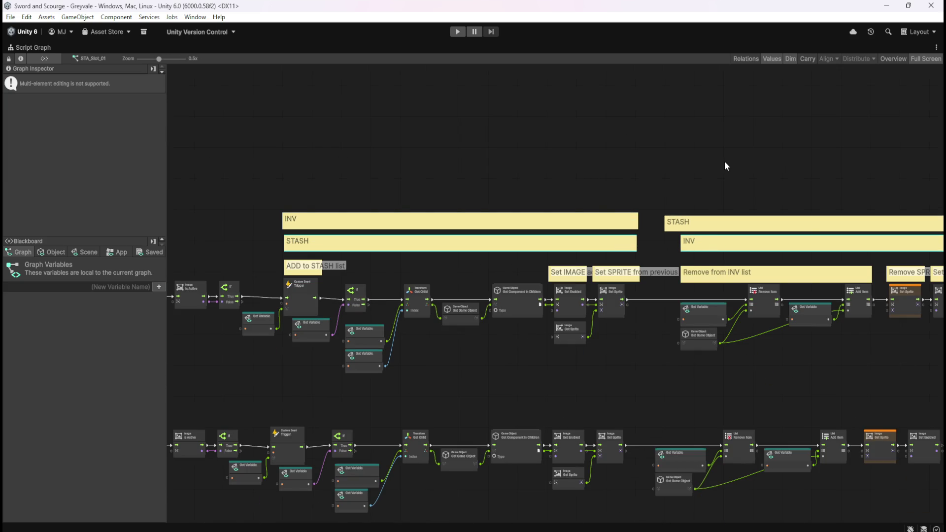
{"action": "left_click", "coordinate": [725, 163]}
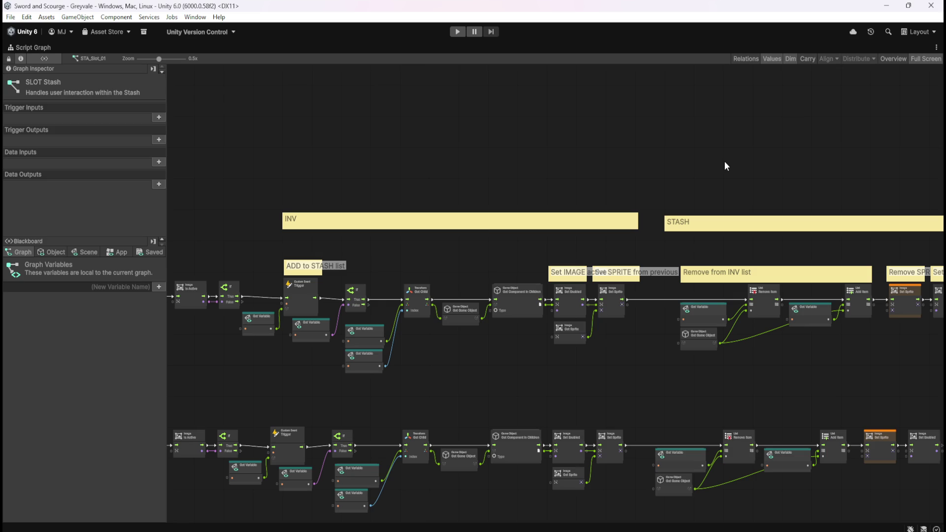
{"action": "scroll", "coordinate": [326, 274], "scroll_direction": "up", "scroll_amount": 1}
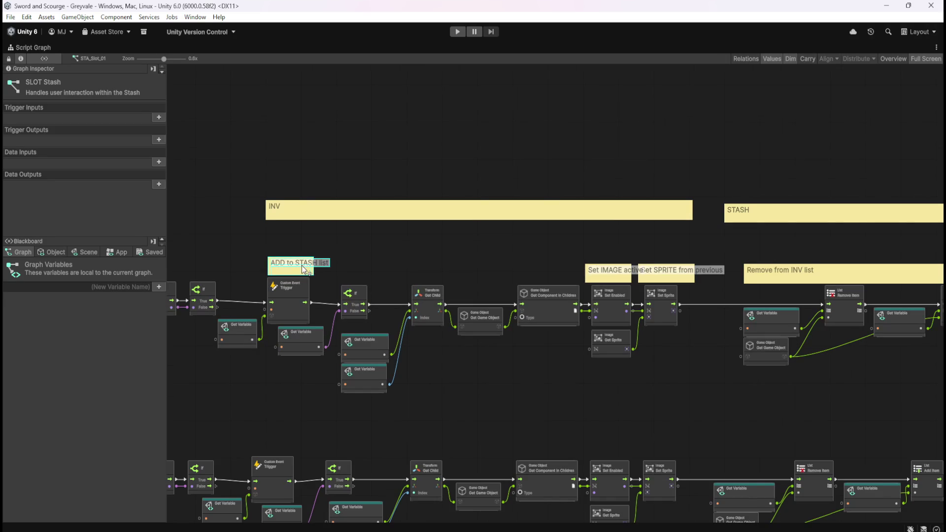
Step: Rename the ADD to STASH list comment to 'ADD to INVENTORY list' and widen it
{"action": "left_click", "coordinate": [305, 269]}
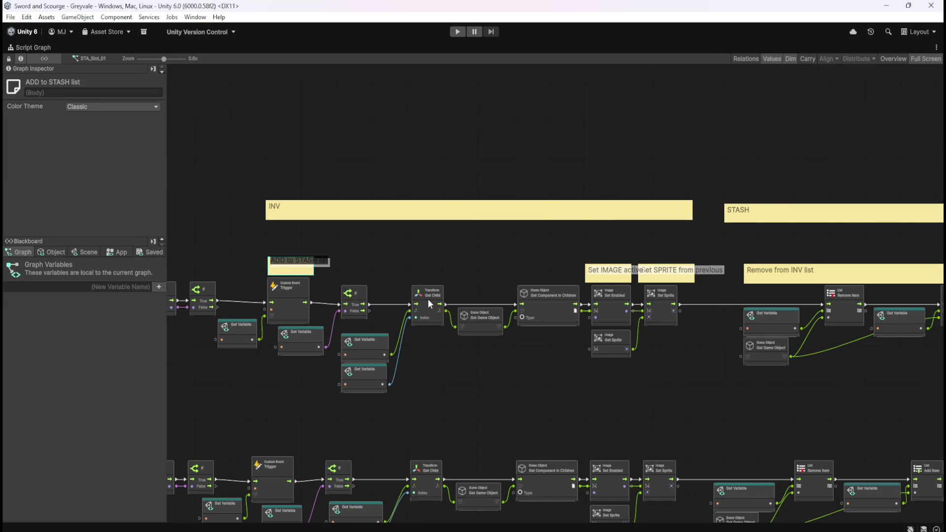
{"action": "key", "text": "End"}
{"action": "key", "text": "ctrl+shift+Right"}
{"action": "type", "text": "INVENTORY"}
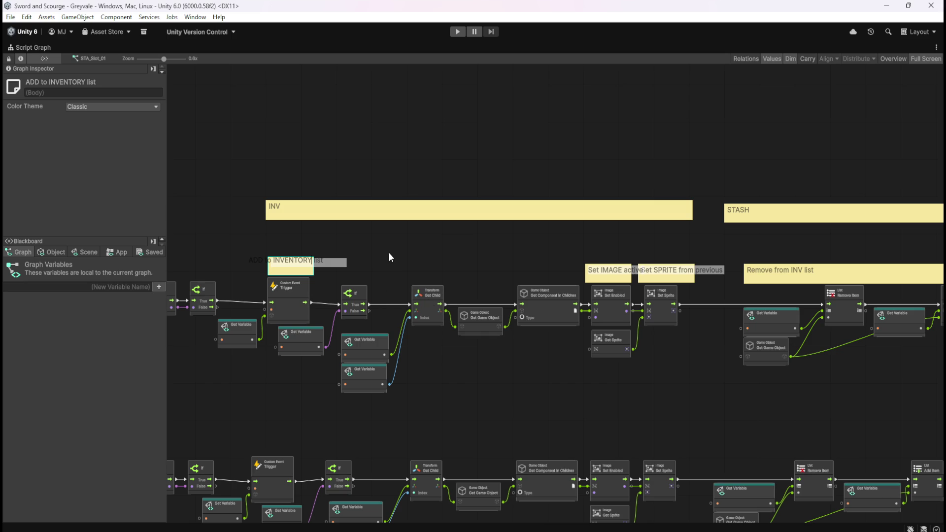
{"action": "left_click", "coordinate": [382, 256]}
{"action": "scroll", "coordinate": [281, 269], "scroll_direction": "up", "scroll_amount": 4}
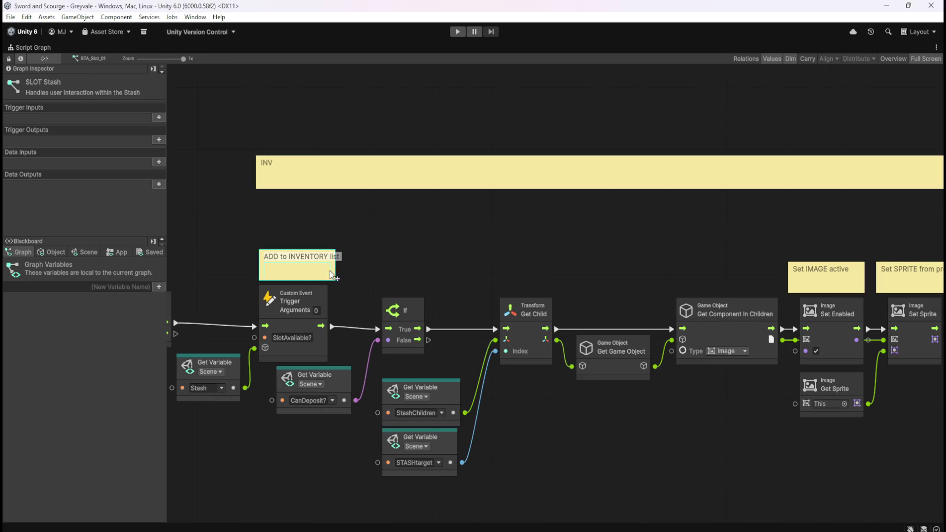
{"action": "mouse_move", "coordinate": [336, 271]}
{"action": "left_mouse_down"}
{"action": "mouse_move", "coordinate": [362, 271]}
{"action": "mouse_move", "coordinate": [344, 271]}
{"action": "left_mouse_up"}
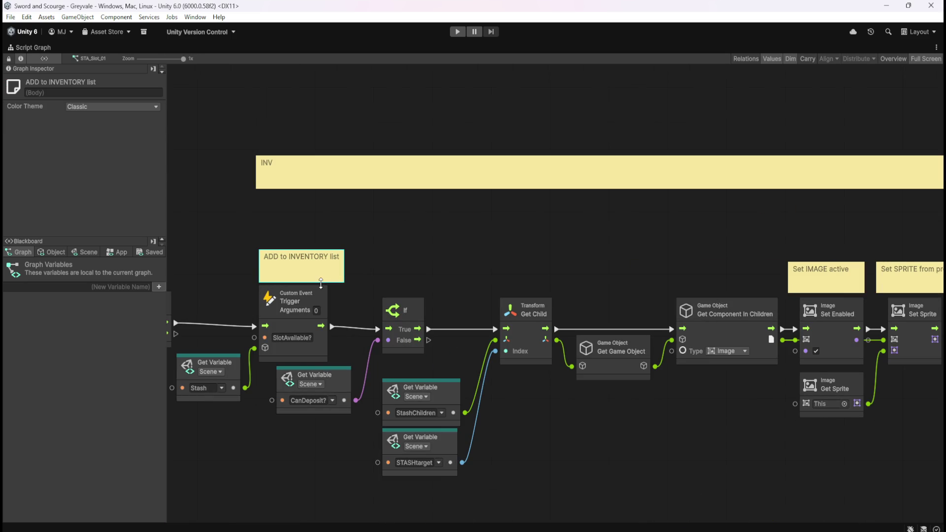
{"action": "left_click", "coordinate": [332, 232]}
Step: Begin renaming the Remove from INV list comment by erasing 'INV'
{"action": "scroll", "coordinate": [332, 232], "scroll_direction": "down", "scroll_amount": 5}
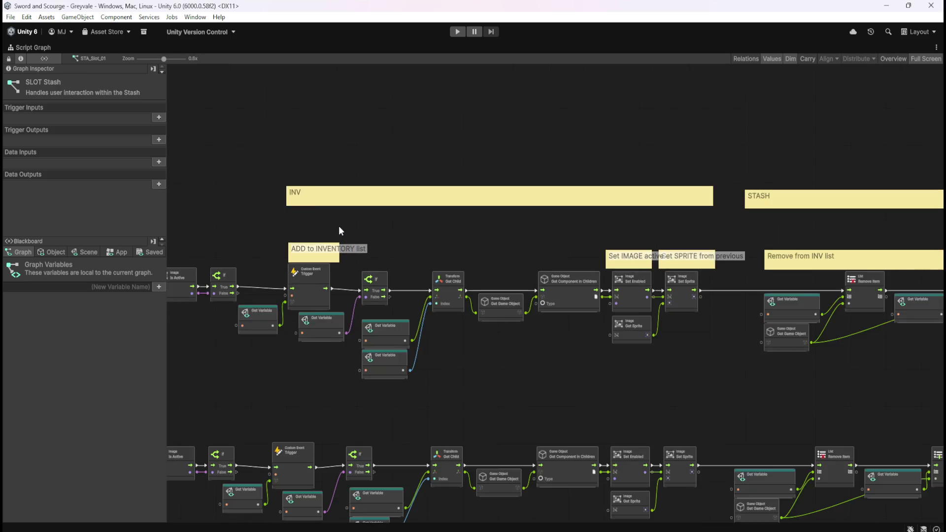
{"action": "scroll", "coordinate": [390, 276], "scroll_direction": "up", "scroll_amount": 4}
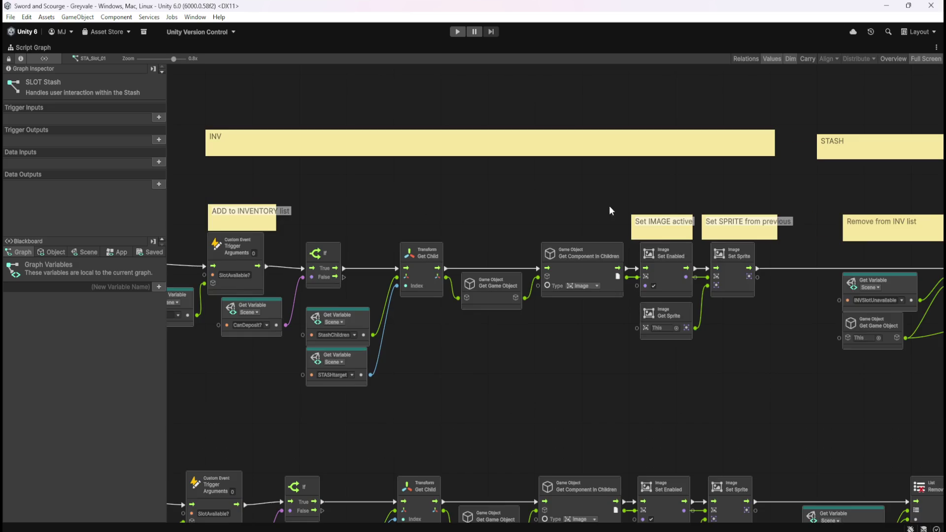
{"action": "scroll", "coordinate": [449, 299], "scroll_direction": "up", "scroll_amount": 2}
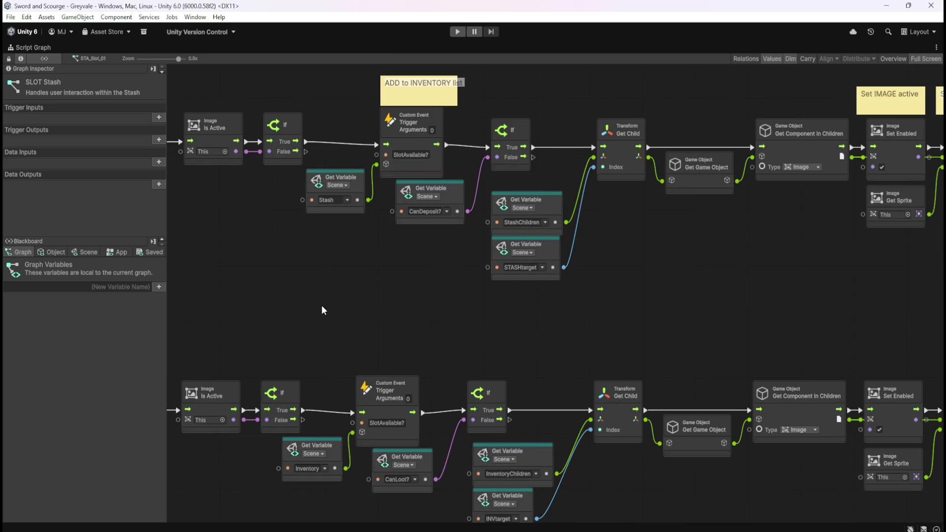
{"action": "scroll", "coordinate": [306, 303], "scroll_direction": "down", "scroll_amount": 1}
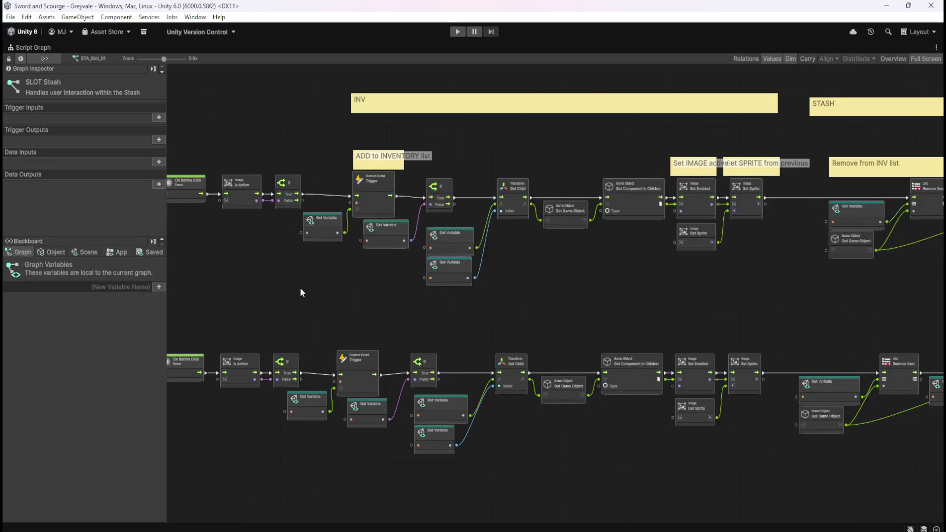
{"action": "scroll", "coordinate": [303, 289], "scroll_direction": "down", "scroll_amount": 2}
{"action": "scroll", "coordinate": [797, 182], "scroll_direction": "up", "scroll_amount": 4}
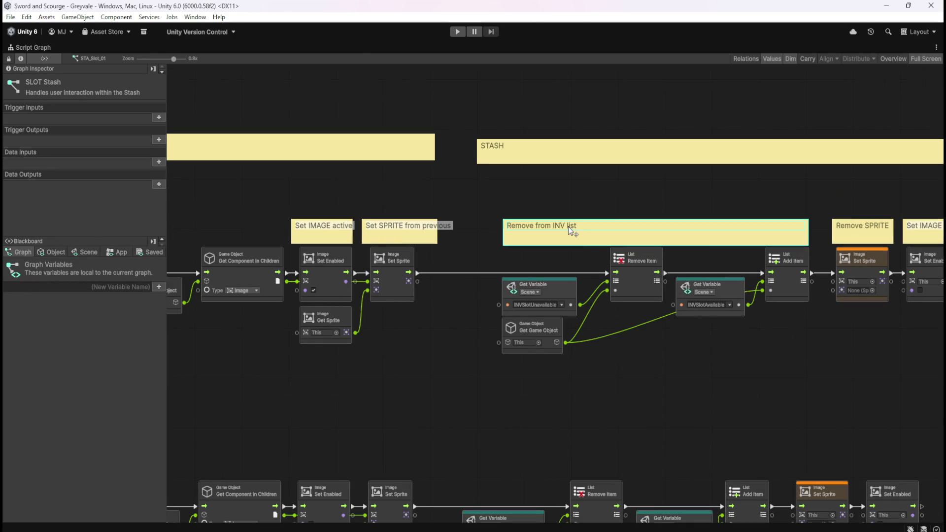
{"action": "double_click", "coordinate": [569, 227]}
{"action": "key", "text": "End"}
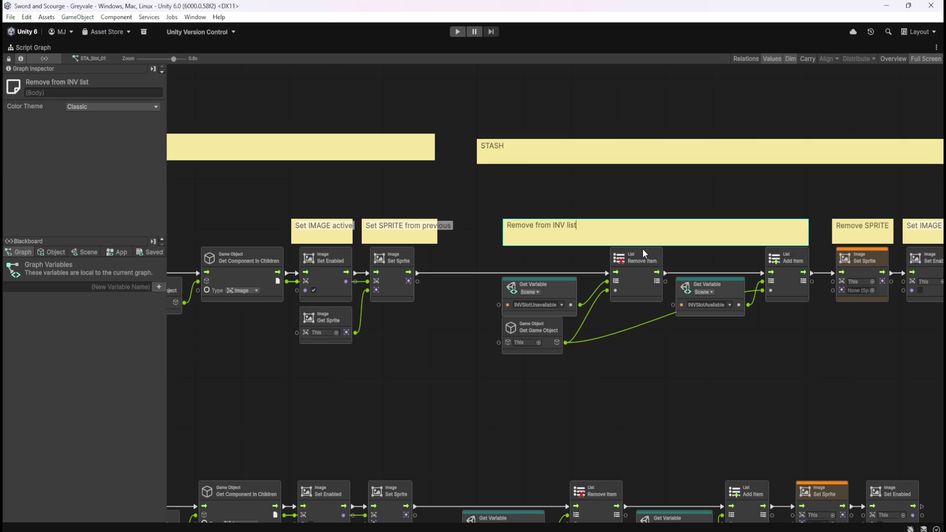
{"action": "key", "text": "shift+Left"}
{"action": "key", "text": "shift+Left"}
{"action": "key", "text": "shift+Left"}
Step: Finish renaming the comment to 'Remove from STASH list'
{"action": "type", "text": "STASH"}
{"action": "left_click", "coordinate": [625, 371]}
{"action": "scroll", "coordinate": [522, 353], "scroll_direction": "down", "scroll_amount": 5}
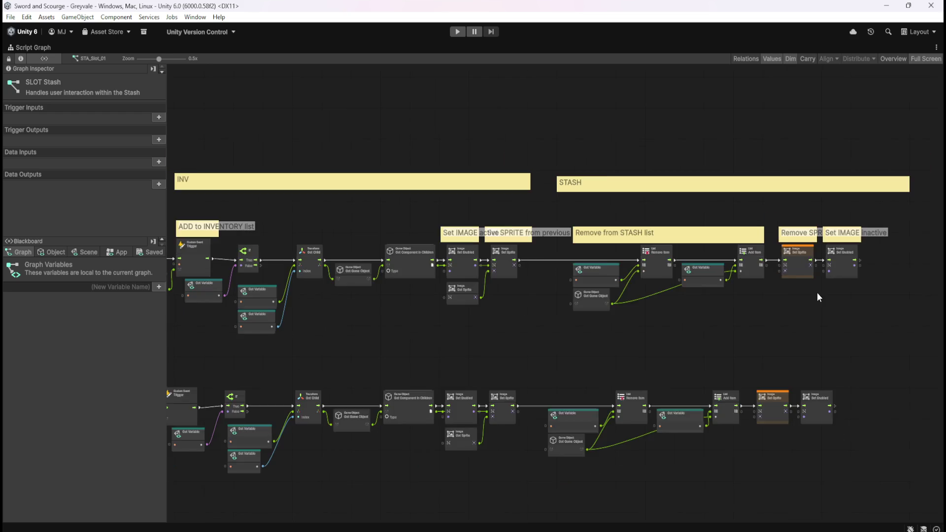
{"action": "left_click_drag", "start_coordinate": [554, 342], "coordinate": [610, 315]}
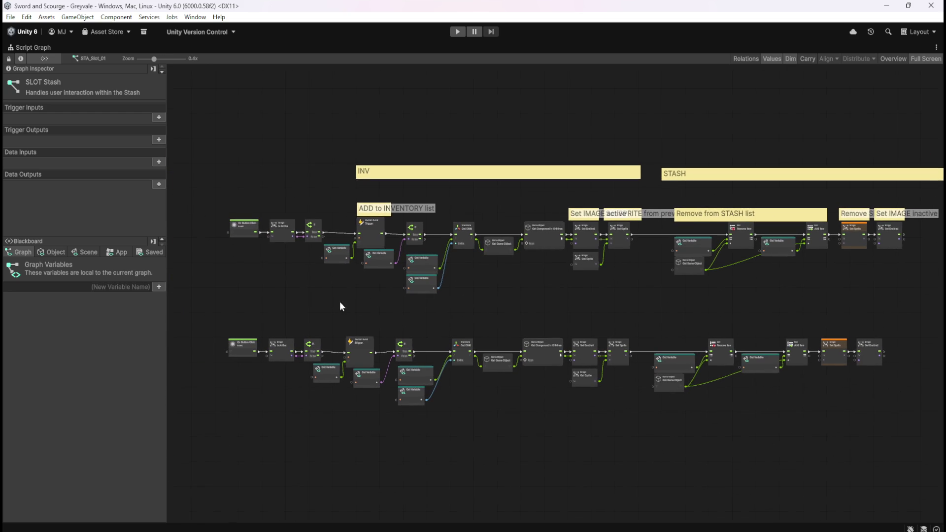
{"action": "mouse_move", "coordinate": [207, 311]}
{"action": "left_mouse_down"}
{"action": "mouse_move", "coordinate": [856, 276]}
{"action": "mouse_move", "coordinate": [818, 290]}
{"action": "left_mouse_up"}
Step: Delete the original top node row and move the remaining row up under the comments
{"action": "mouse_move", "coordinate": [918, 313]}
{"action": "left_mouse_down"}
{"action": "mouse_move", "coordinate": [471, 328]}
{"action": "mouse_move", "coordinate": [220, 260]}
{"action": "mouse_move", "coordinate": [213, 229]}
{"action": "left_mouse_up"}
{"action": "key", "text": "Delete"}
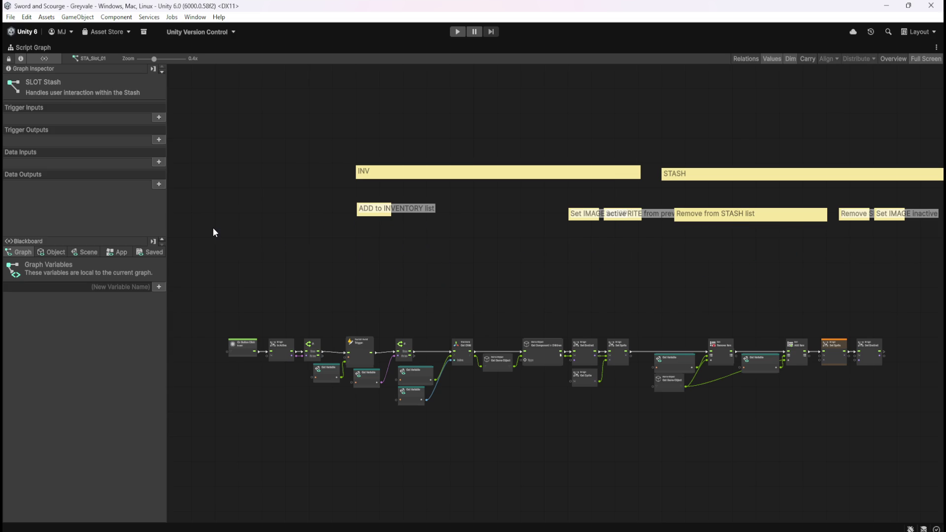
{"action": "left_click_drag", "start_coordinate": [223, 267], "coordinate": [894, 429]}
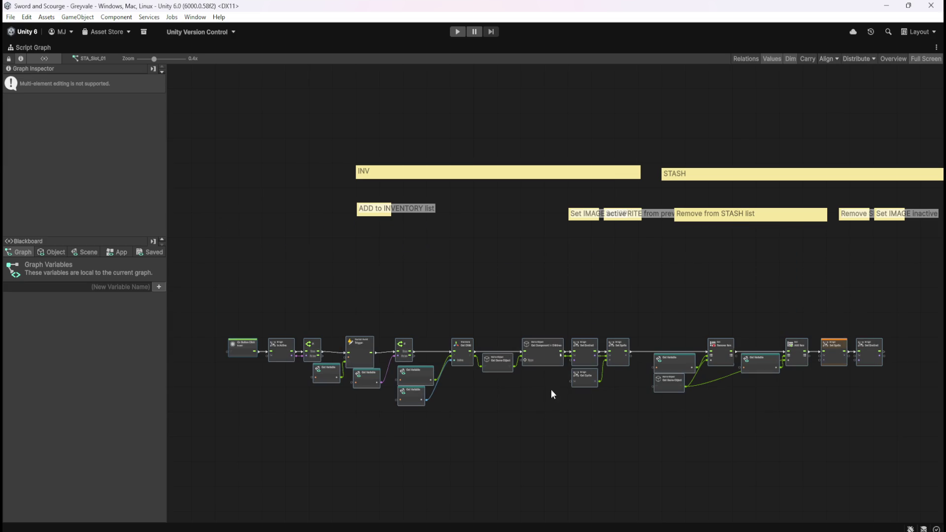
{"action": "mouse_move", "coordinate": [543, 353]}
{"action": "left_mouse_down"}
{"action": "mouse_move", "coordinate": [557, 247]}
{"action": "mouse_move", "coordinate": [575, 247]}
{"action": "mouse_move", "coordinate": [564, 241]}
{"action": "left_mouse_up"}
{"action": "left_click_drag", "start_coordinate": [511, 125], "coordinate": [721, 183]}
{"action": "key", "text": "Home"}
Step: Move the INV and STASH group headers down so they sit level
{"action": "left_click_drag", "start_coordinate": [542, 195], "coordinate": [545, 218]}
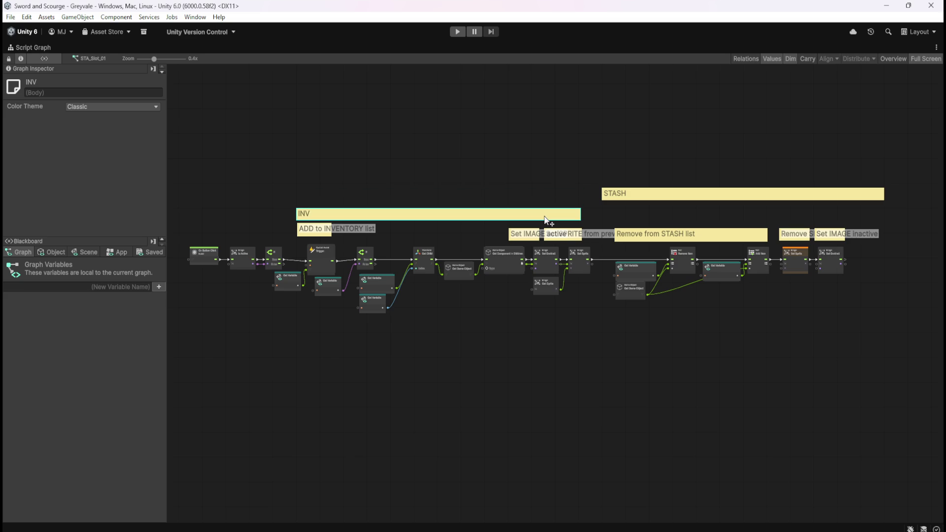
{"action": "left_click_drag", "start_coordinate": [631, 195], "coordinate": [630, 217]}
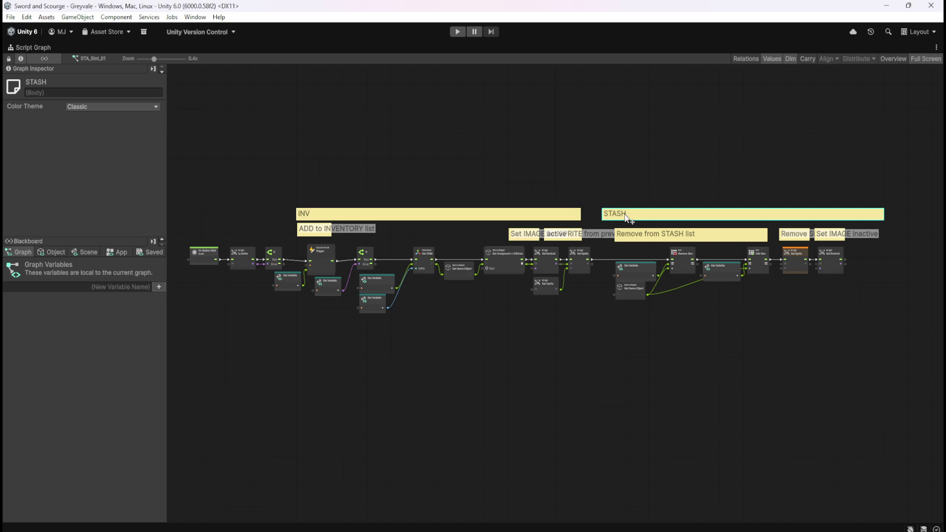
{"action": "left_click", "coordinate": [634, 163]}
Step: Trim both edges of the STASH group to fit just the stash-removal nodes beneath it
{"action": "scroll", "coordinate": [640, 197], "scroll_direction": "up", "scroll_amount": 3}
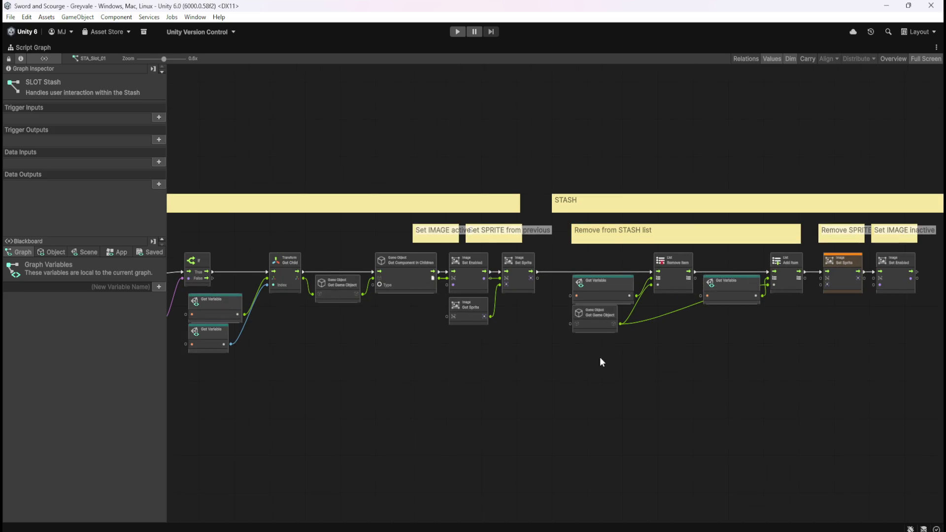
{"action": "scroll", "coordinate": [508, 257], "scroll_direction": "up", "scroll_amount": 1}
{"action": "scroll", "coordinate": [461, 238], "scroll_direction": "up", "scroll_amount": 2}
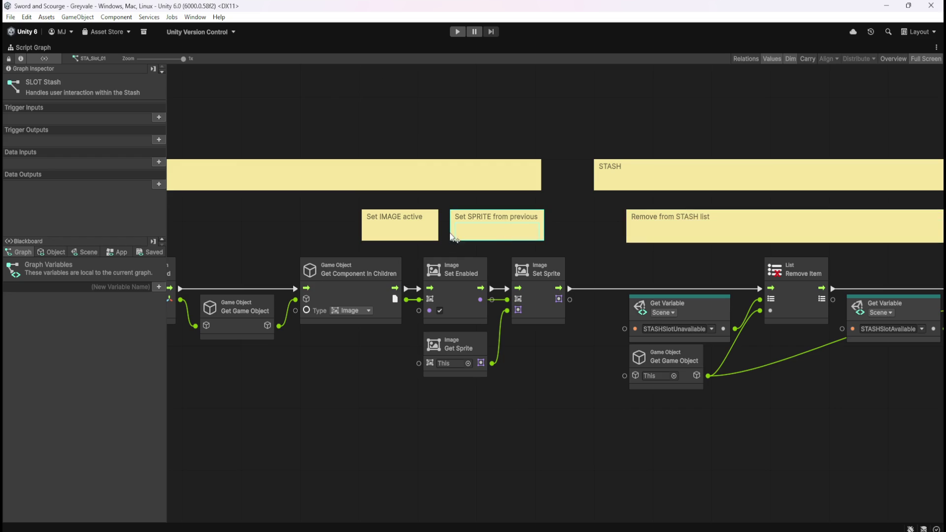
{"action": "scroll", "coordinate": [500, 236], "scroll_direction": "down", "scroll_amount": 4}
{"action": "scroll", "coordinate": [795, 216], "scroll_direction": "up", "scroll_amount": 3}
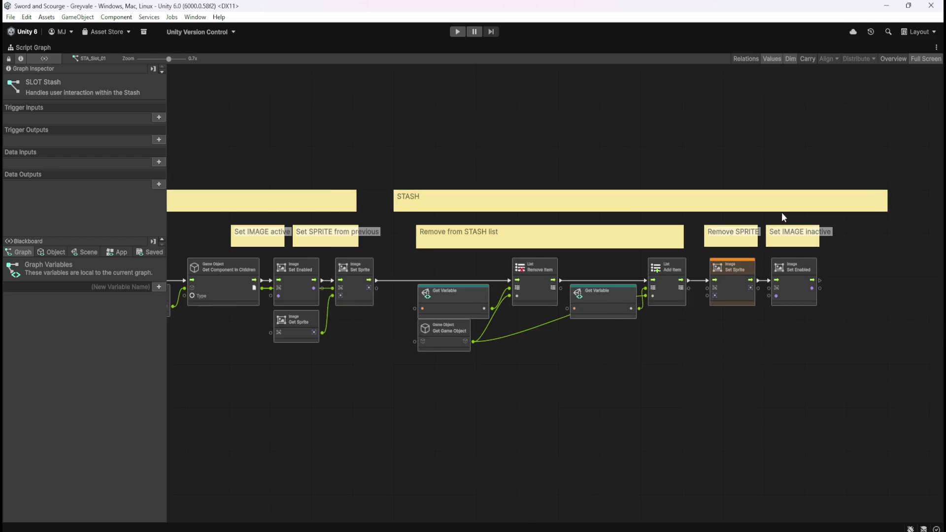
{"action": "left_click", "coordinate": [341, 198]}
{"action": "left_click_drag", "start_coordinate": [340, 198], "coordinate": [365, 198]}
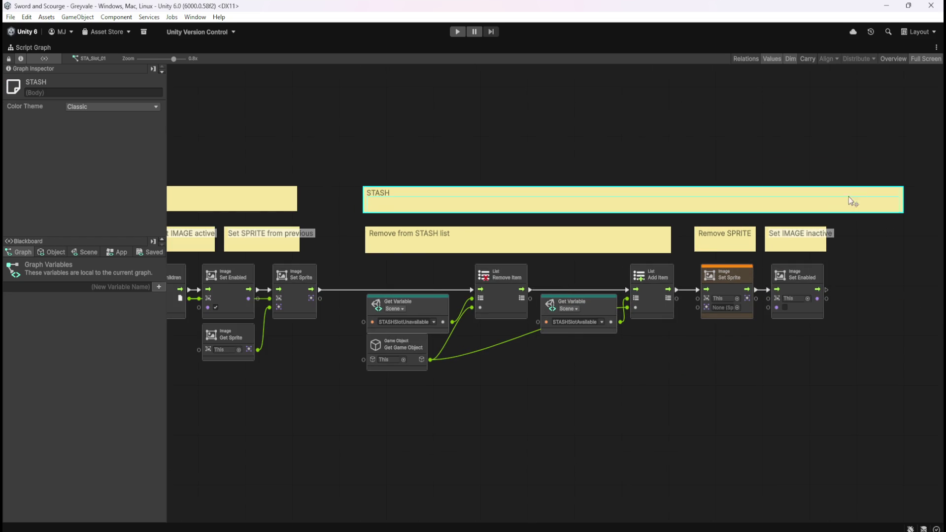
{"action": "left_click_drag", "start_coordinate": [847, 210], "coordinate": [827, 212]}
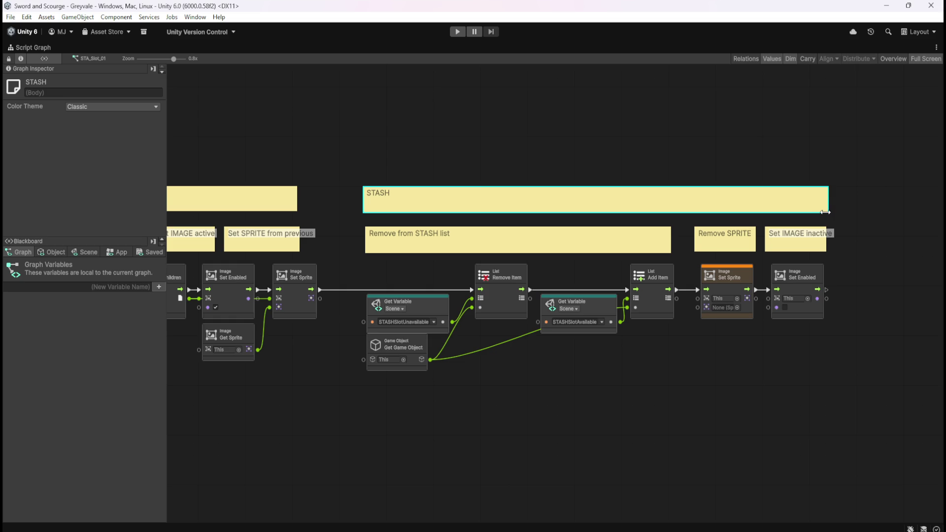
{"action": "left_click", "coordinate": [558, 111]}
{"action": "scroll", "coordinate": [809, 169], "scroll_direction": "left", "scroll_amount": 10}
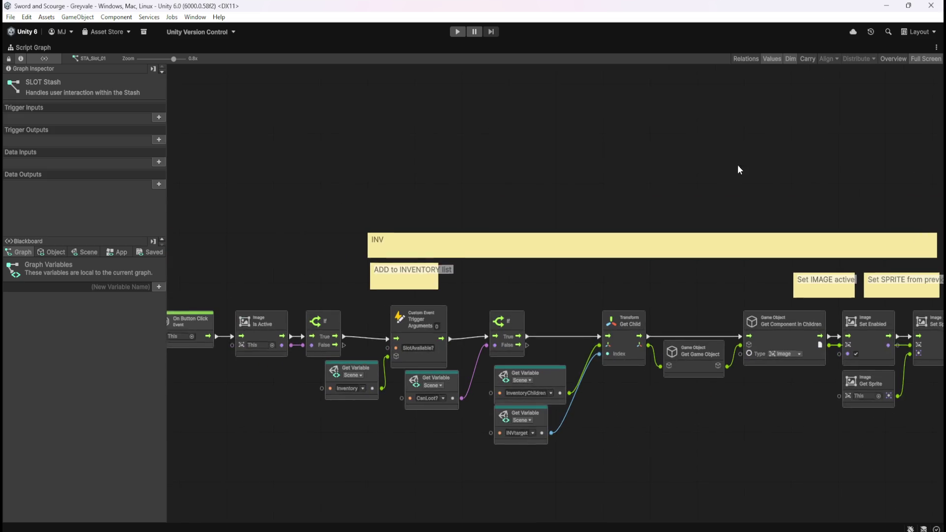
{"action": "scroll", "coordinate": [749, 167], "scroll_direction": "down", "scroll_amount": 5}
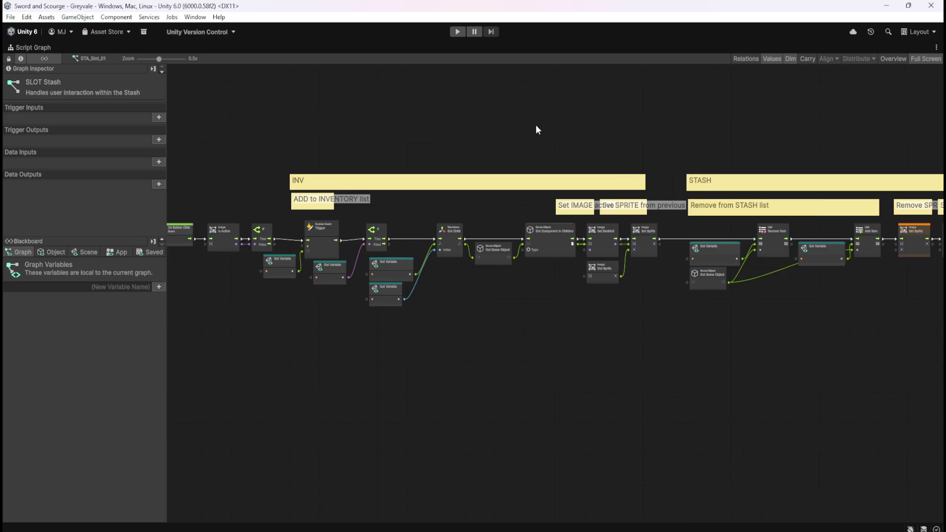
{"action": "key", "text": "shift+space"}
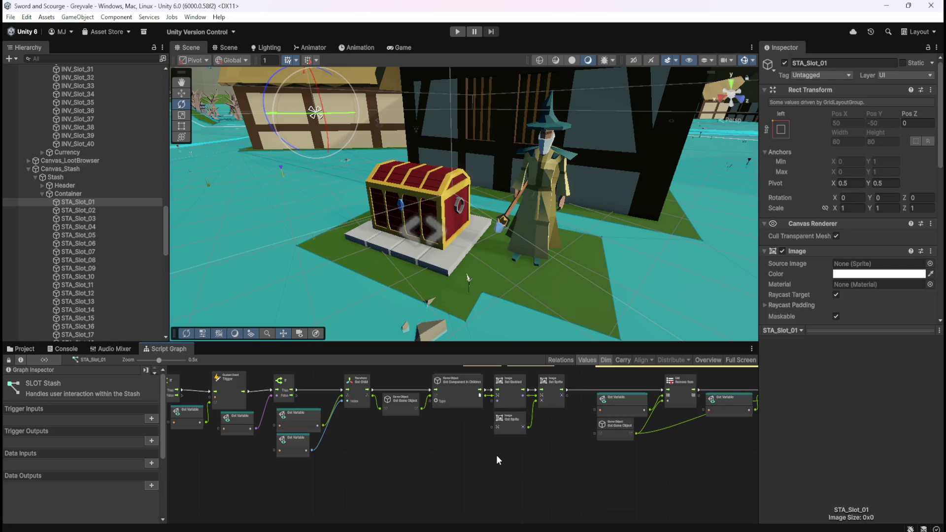
Step: Inspect INV_Slot_40's inventory slot graph full-screen
{"action": "left_click", "coordinate": [100, 143]}
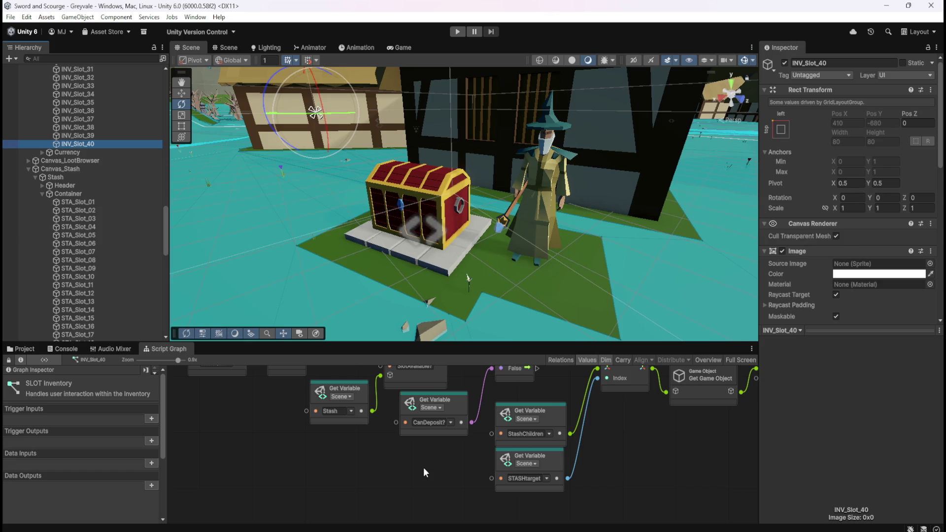
{"action": "key", "text": "shift+space"}
{"action": "scroll", "coordinate": [534, 346], "scroll_direction": "right", "scroll_amount": 20}
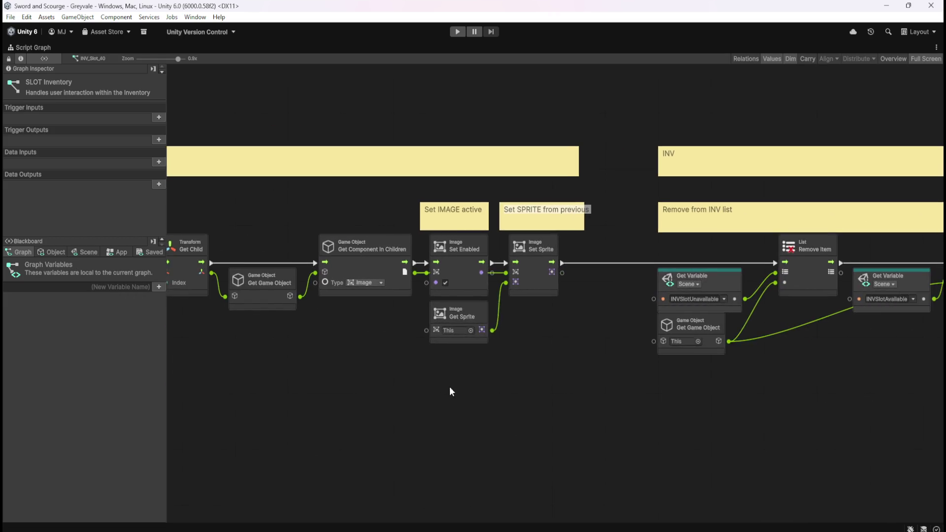
{"action": "scroll", "coordinate": [353, 407], "scroll_direction": "left", "scroll_amount": 10}
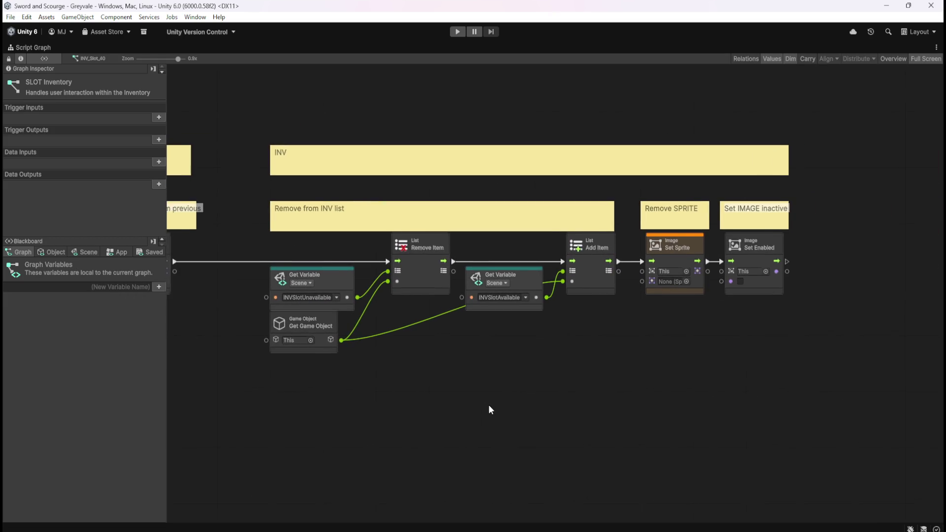
{"action": "scroll", "coordinate": [558, 436], "scroll_direction": "left", "scroll_amount": 10}
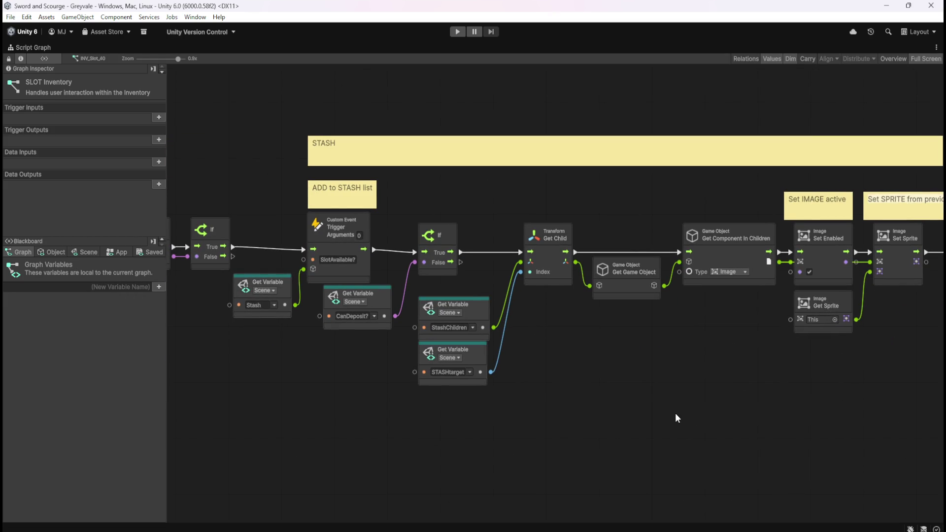
{"action": "key", "text": "shift+space"}
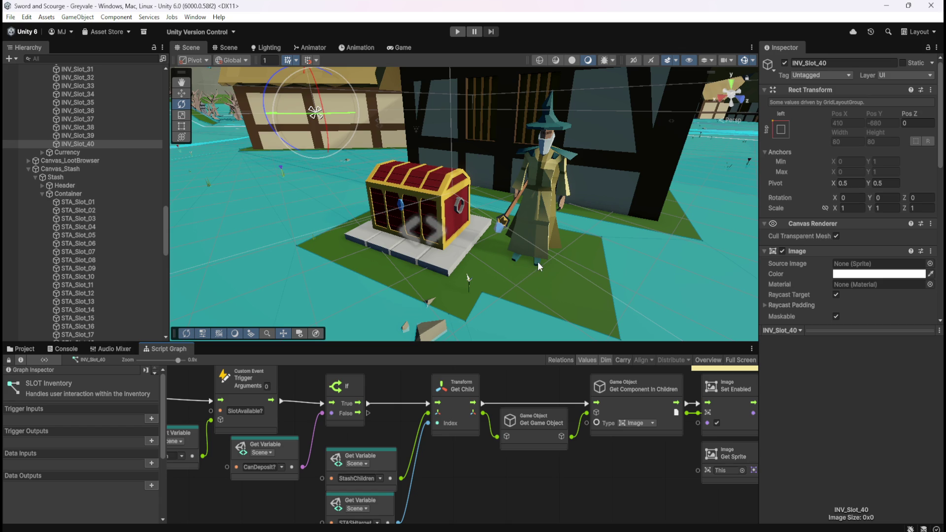
Step: Review its Custom Event, If and On Button Click nodes, then show STA_Slot_03's graph enlarged
{"action": "left_click_drag", "start_coordinate": [505, 474], "coordinate": [643, 428]}
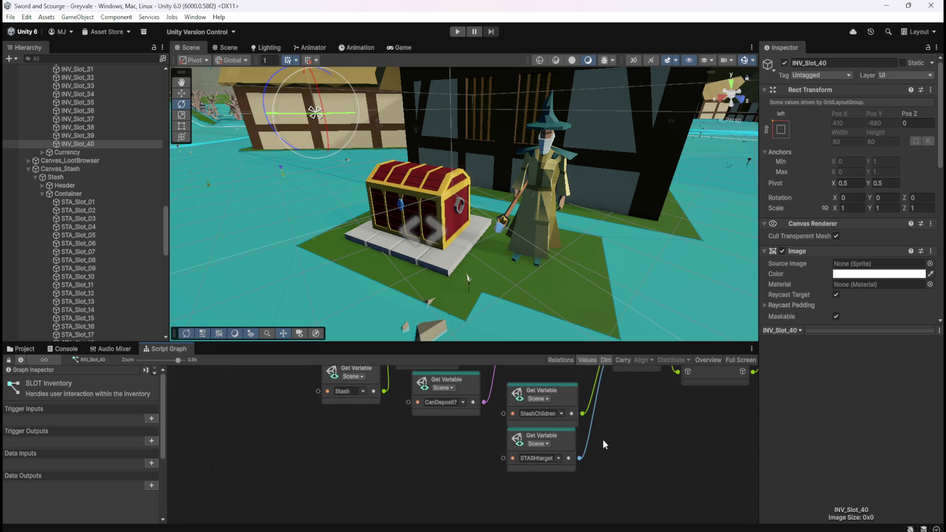
{"action": "mouse_move", "coordinate": [289, 464]}
{"action": "left_mouse_down"}
{"action": "mouse_move", "coordinate": [439, 499]}
{"action": "mouse_move", "coordinate": [427, 478]}
{"action": "mouse_move", "coordinate": [448, 496]}
{"action": "mouse_move", "coordinate": [383, 479]}
{"action": "mouse_move", "coordinate": [360, 507]}
{"action": "mouse_move", "coordinate": [255, 461]}
{"action": "left_mouse_up"}
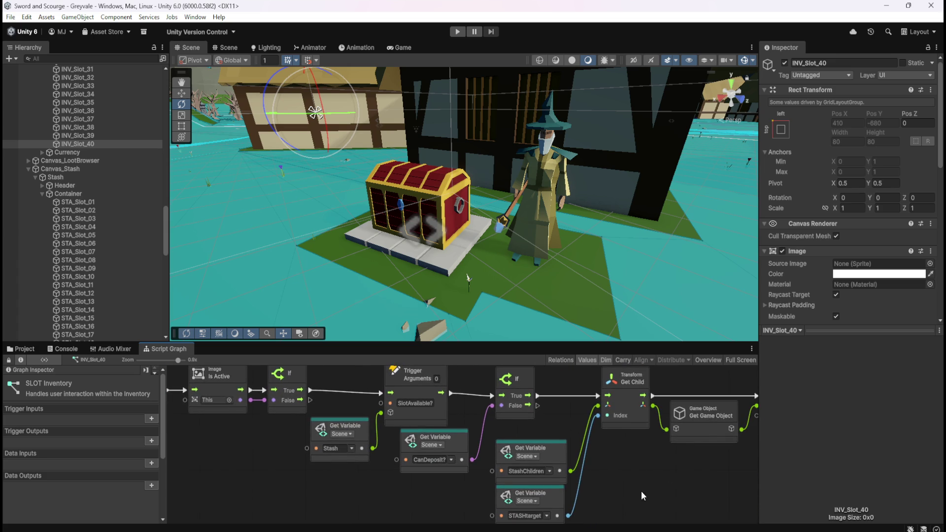
{"action": "key", "text": "shift+space"}
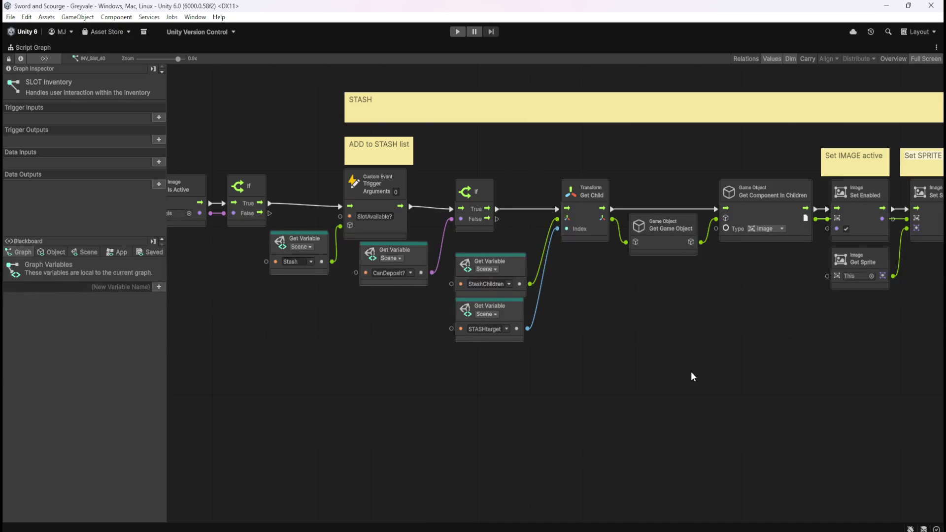
{"action": "key", "text": "shift+space"}
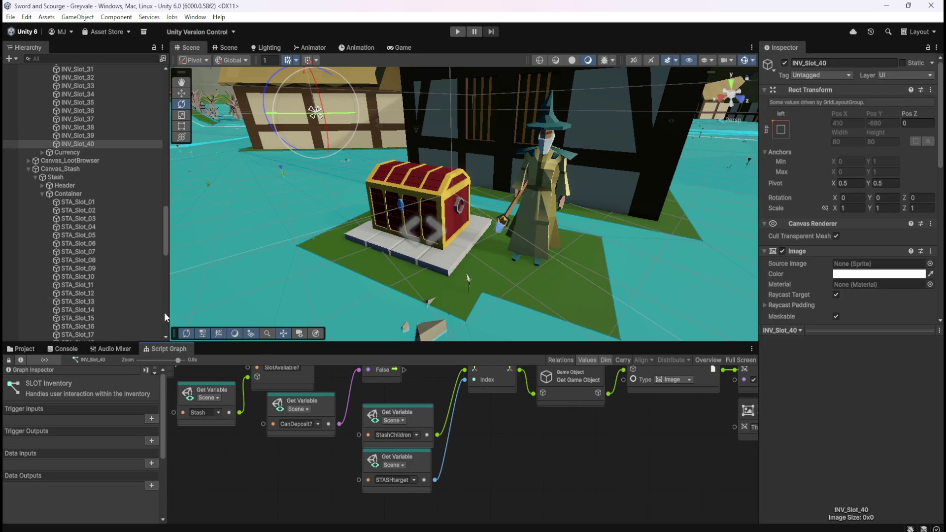
{"action": "left_click", "coordinate": [99, 222]}
{"action": "key", "text": "shift+space"}
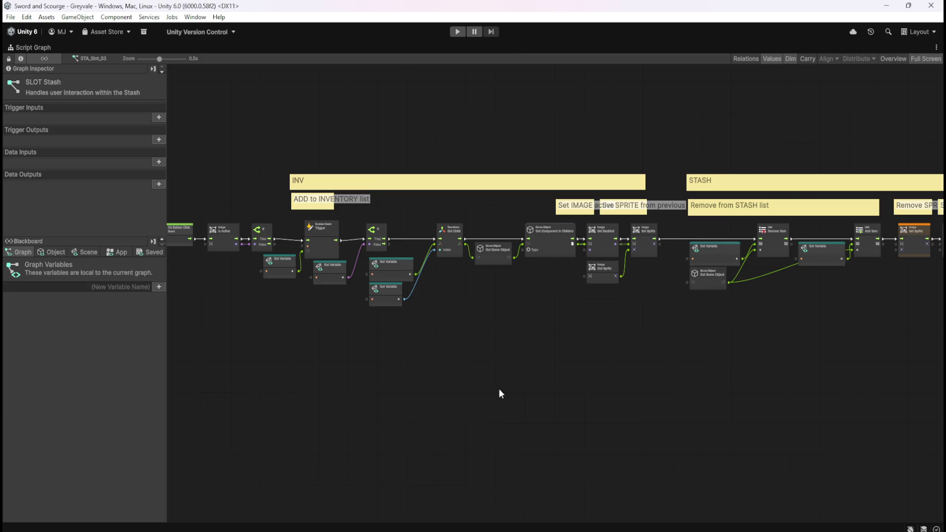
{"action": "scroll", "coordinate": [371, 234], "scroll_direction": "up", "scroll_amount": 3}
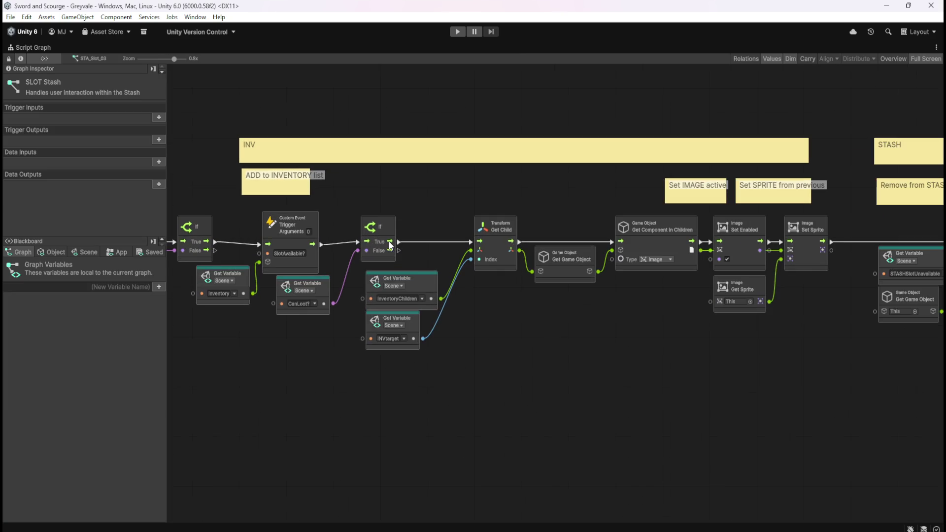
{"action": "scroll", "coordinate": [468, 326], "scroll_direction": "down", "scroll_amount": 5}
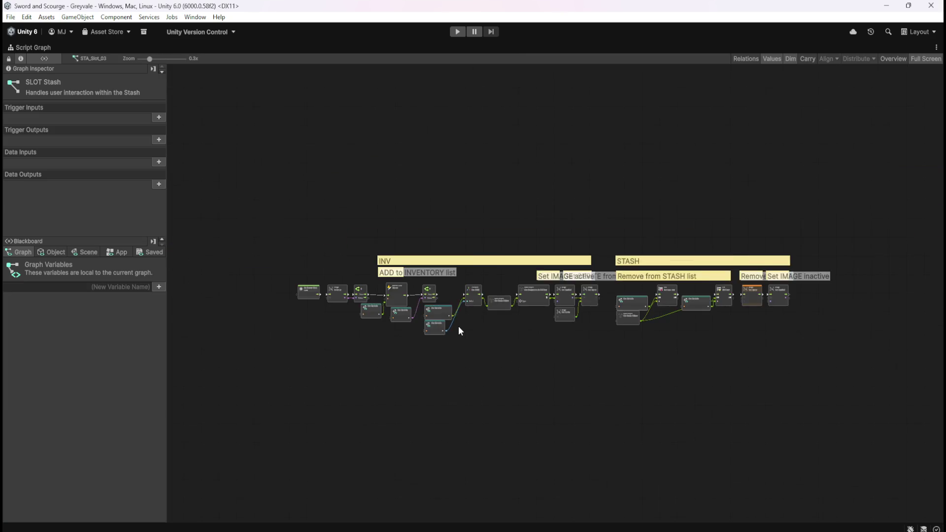
{"action": "scroll", "coordinate": [746, 324], "scroll_direction": "up", "scroll_amount": 4}
{"action": "scroll", "coordinate": [729, 328], "scroll_direction": "down", "scroll_amount": 1}
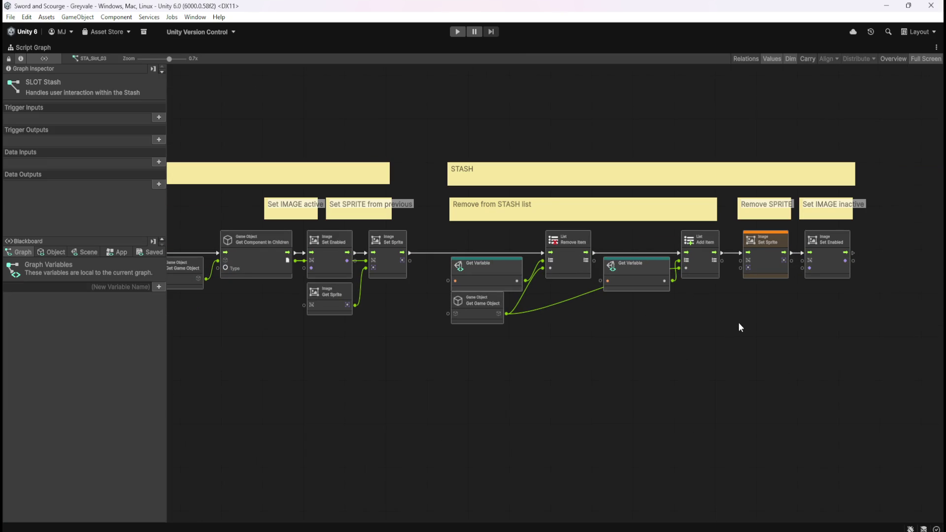
{"action": "scroll", "coordinate": [856, 323], "scroll_direction": "down", "scroll_amount": 4}
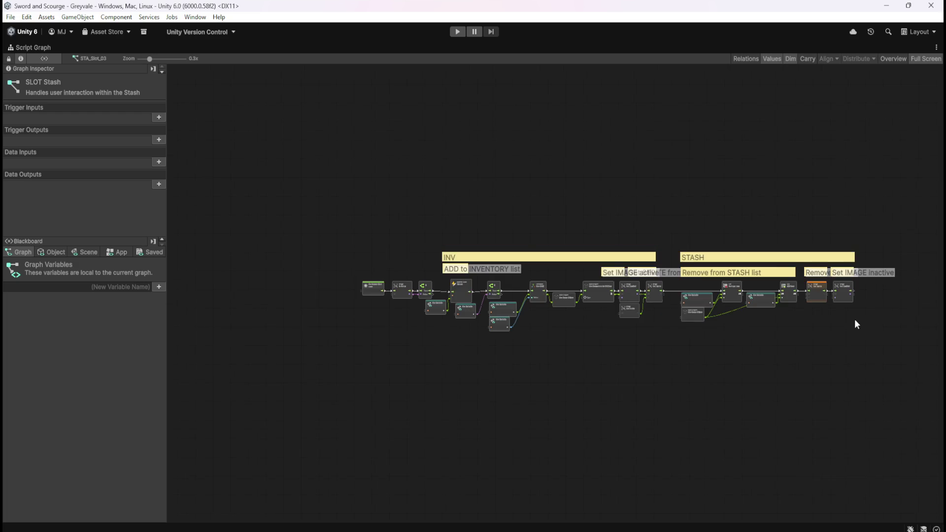
{"action": "scroll", "coordinate": [501, 306], "scroll_direction": "up", "scroll_amount": 5}
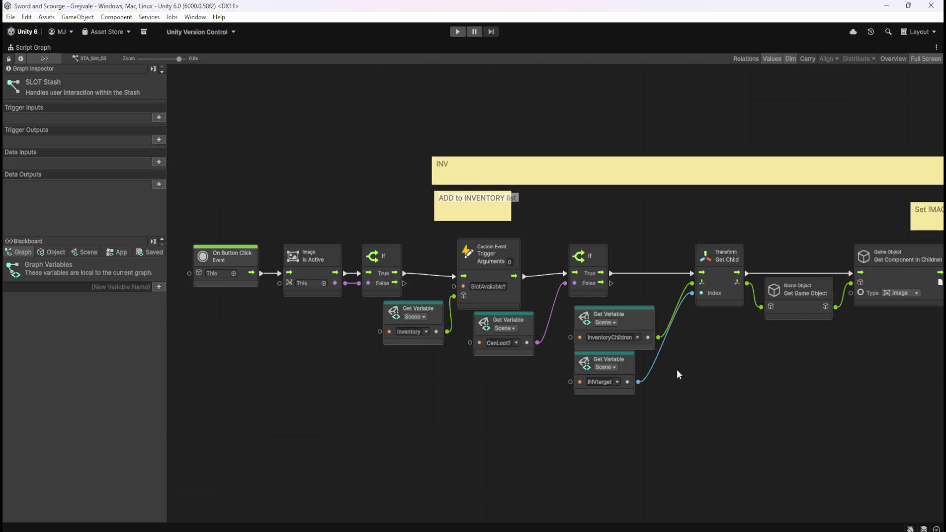
{"action": "left_click_drag", "start_coordinate": [703, 400], "coordinate": [418, 364]}
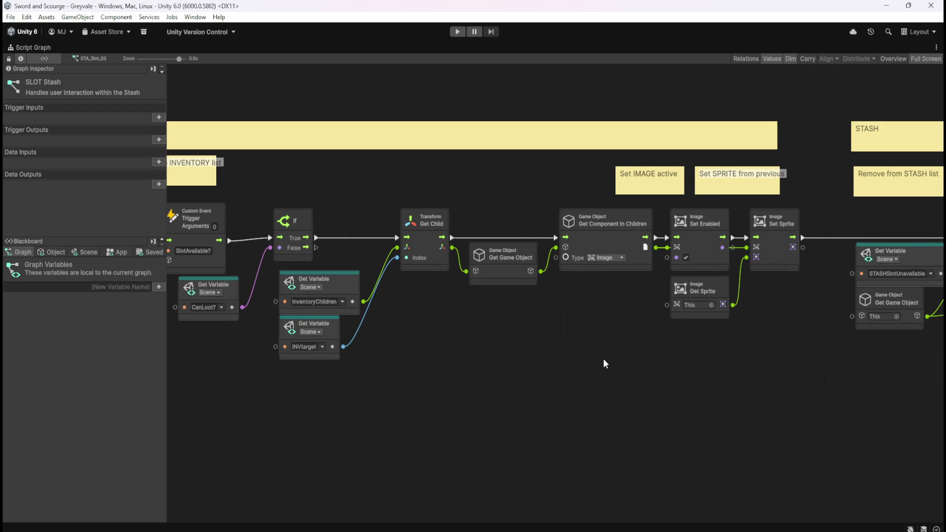
{"action": "scroll", "coordinate": [604, 356], "scroll_direction": "down", "scroll_amount": 5}
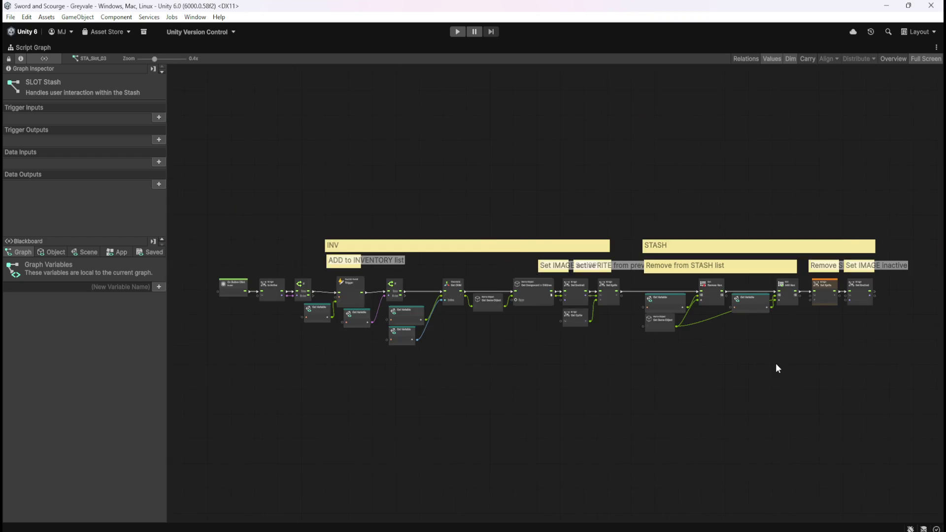
{"action": "scroll", "coordinate": [812, 353], "scroll_direction": "up", "scroll_amount": 6}
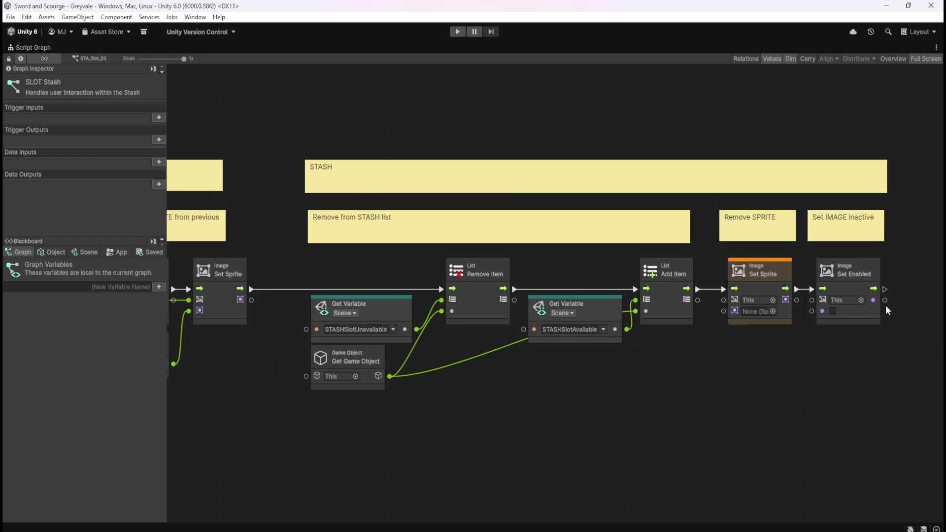
{"action": "scroll", "coordinate": [886, 306], "scroll_direction": "down", "scroll_amount": 3}
{"action": "scroll", "coordinate": [344, 329], "scroll_direction": "down", "scroll_amount": 2}
{"action": "scroll", "coordinate": [293, 312], "scroll_direction": "up", "scroll_amount": 3}
{"action": "scroll", "coordinate": [294, 312], "scroll_direction": "down", "scroll_amount": 3}
{"action": "scroll", "coordinate": [693, 297], "scroll_direction": "up", "scroll_amount": 2}
{"action": "scroll", "coordinate": [768, 290], "scroll_direction": "down", "scroll_amount": 2}
{"action": "scroll", "coordinate": [765, 285], "scroll_direction": "up", "scroll_amount": 3}
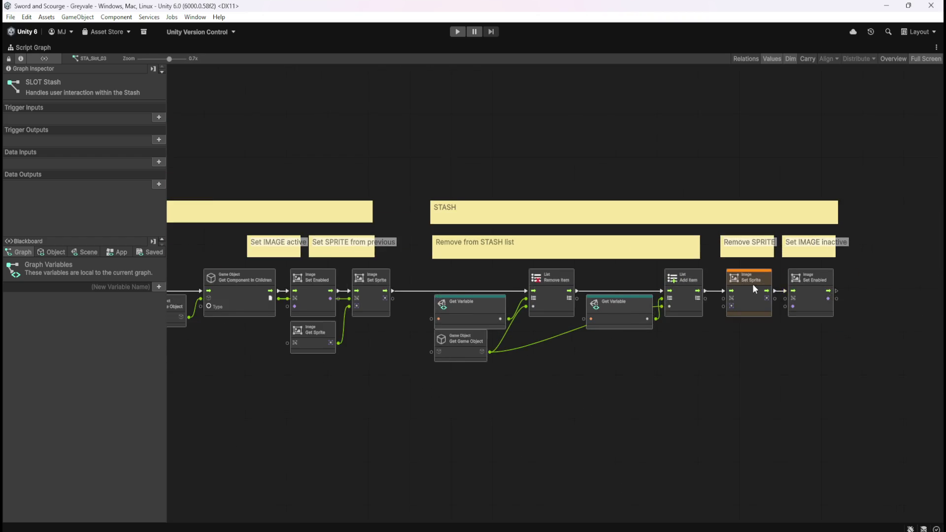
{"action": "scroll", "coordinate": [765, 285], "scroll_direction": "up", "scroll_amount": 1}
{"action": "scroll", "coordinate": [785, 359], "scroll_direction": "down", "scroll_amount": 3}
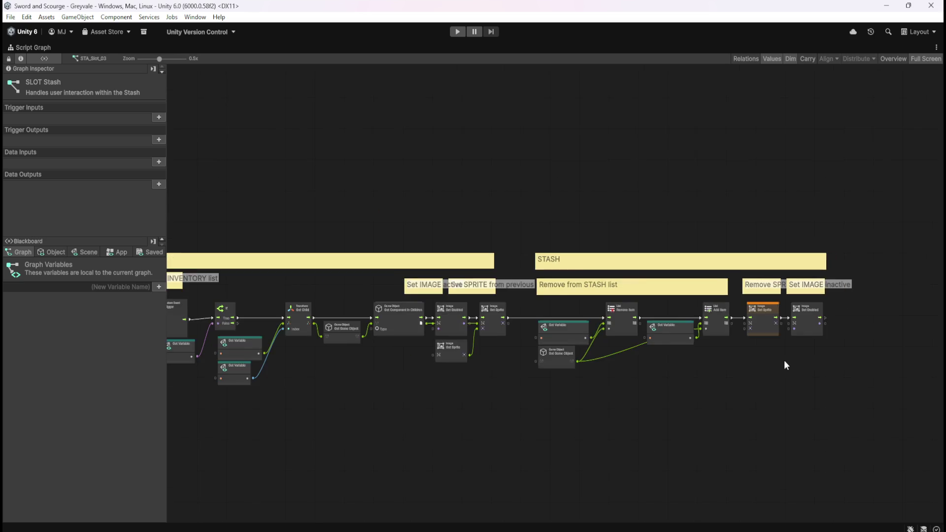
{"action": "left_click_drag", "start_coordinate": [456, 398], "coordinate": [552, 377]}
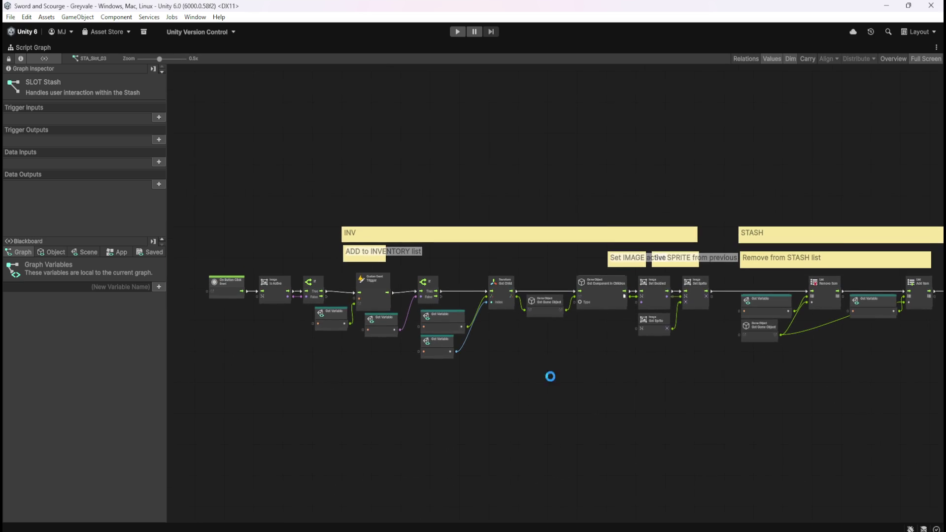
Step: Restore the full editor layout, collapse the inventory Container's slot list and enter Play mode
{"action": "key", "text": "shift+space"}
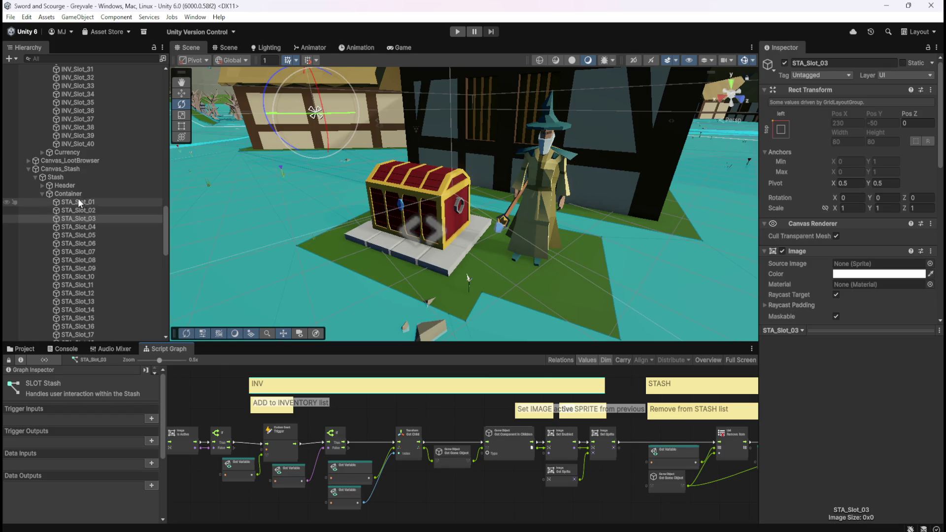
{"action": "scroll", "coordinate": [49, 197], "scroll_direction": "up", "scroll_amount": 10}
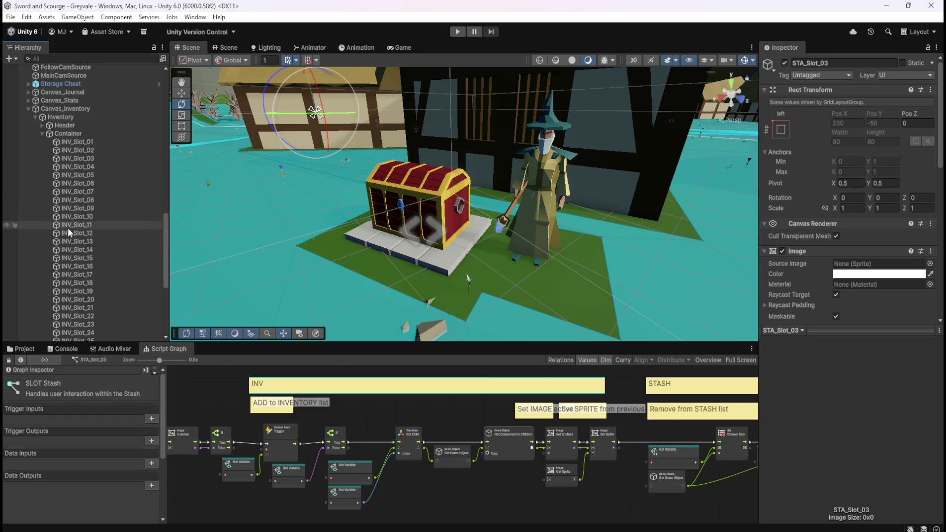
{"action": "left_click", "coordinate": [42, 164]}
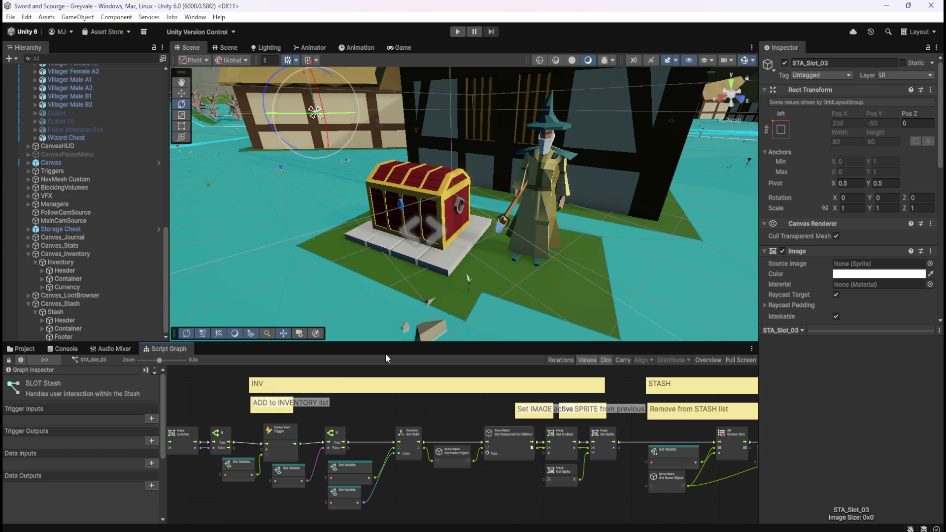
{"action": "left_click", "coordinate": [456, 35]}
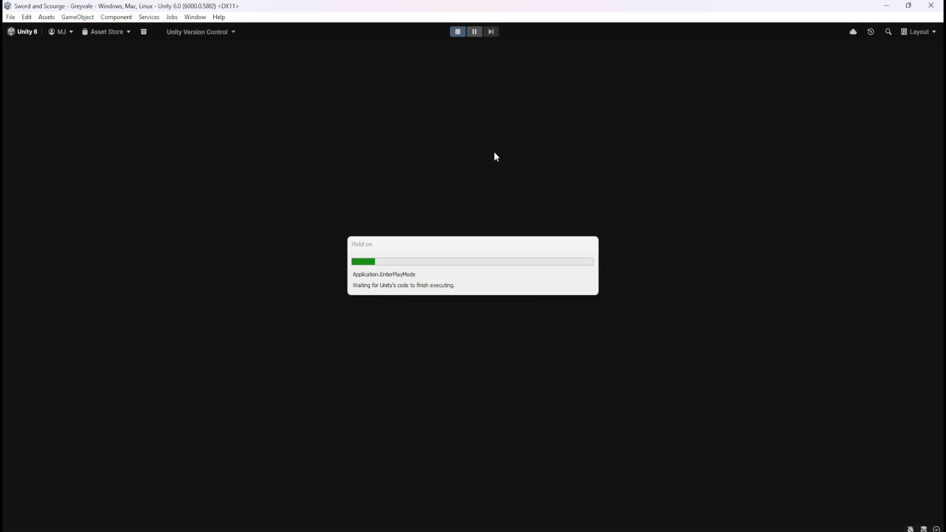
Step: Run the hero across the bridge and through Greyvale to the chest, then open and close Inventory/Stash
{"action": "key", "text": "w"}
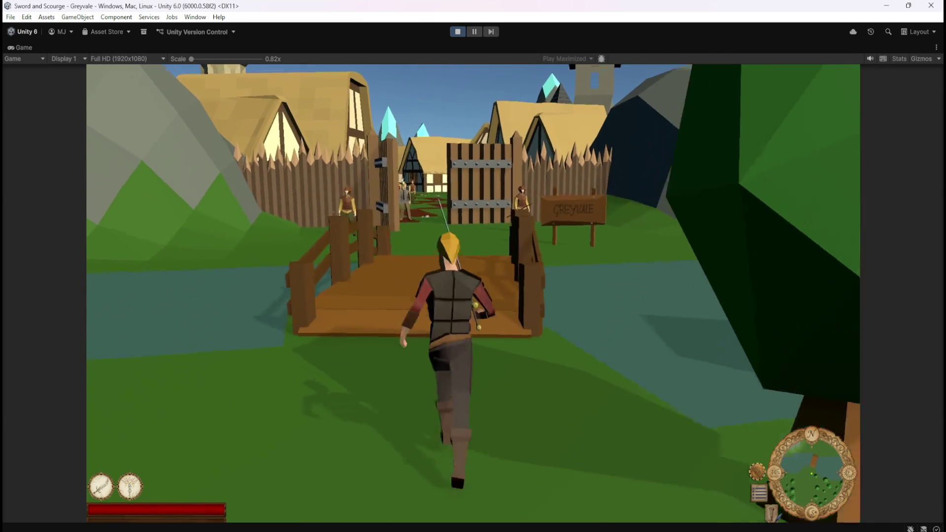
{"action": "key", "text": "w"}
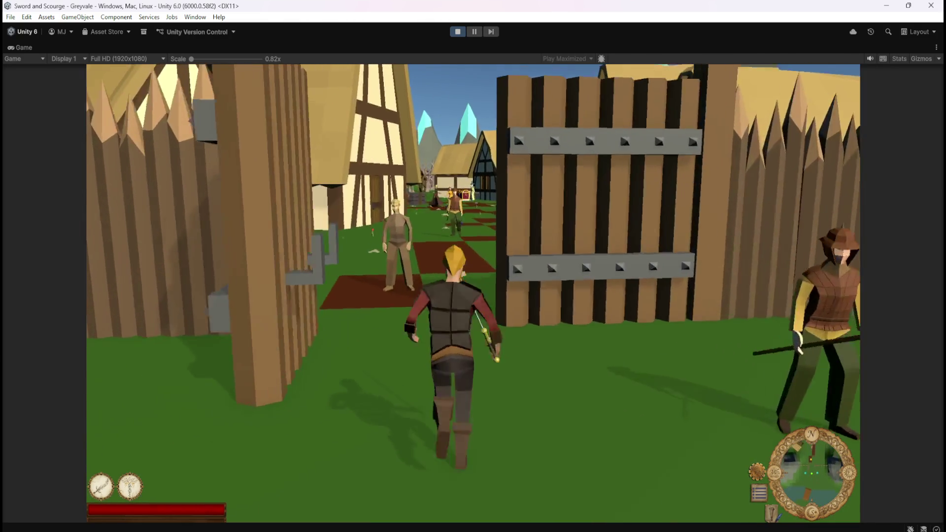
{"action": "key", "text": "w"}
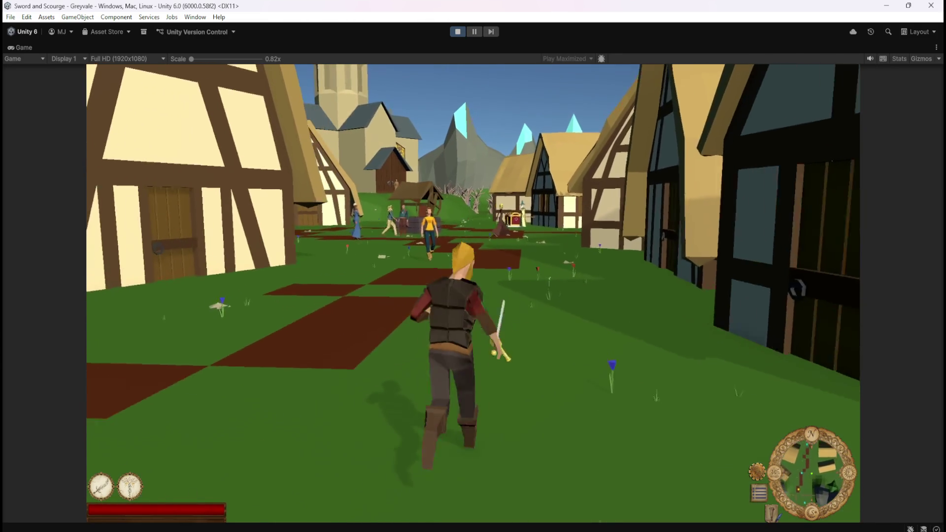
{"action": "key", "text": "w"}
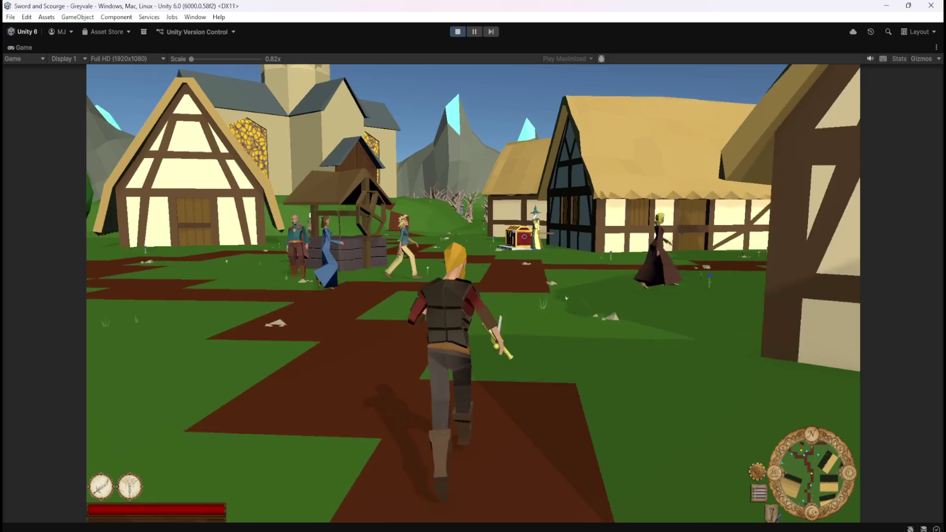
{"action": "key", "text": "w"}
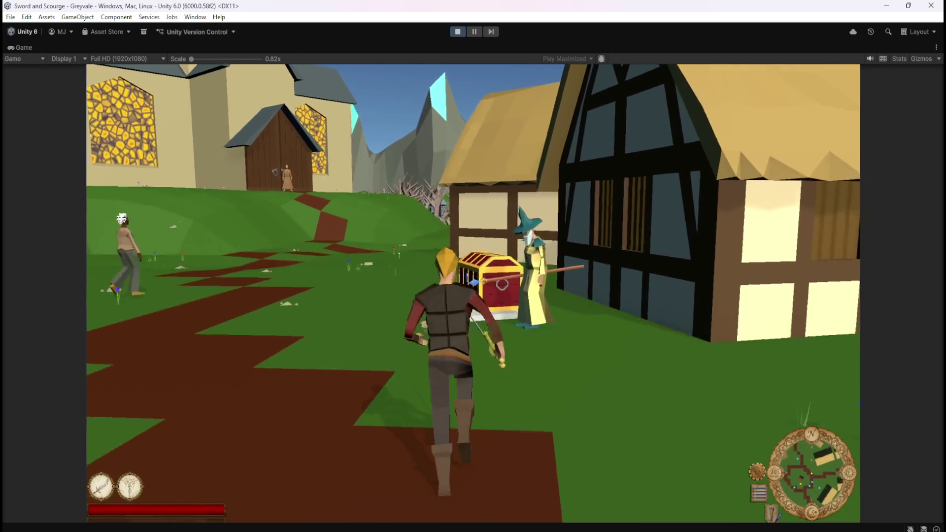
{"action": "key", "text": "e"}
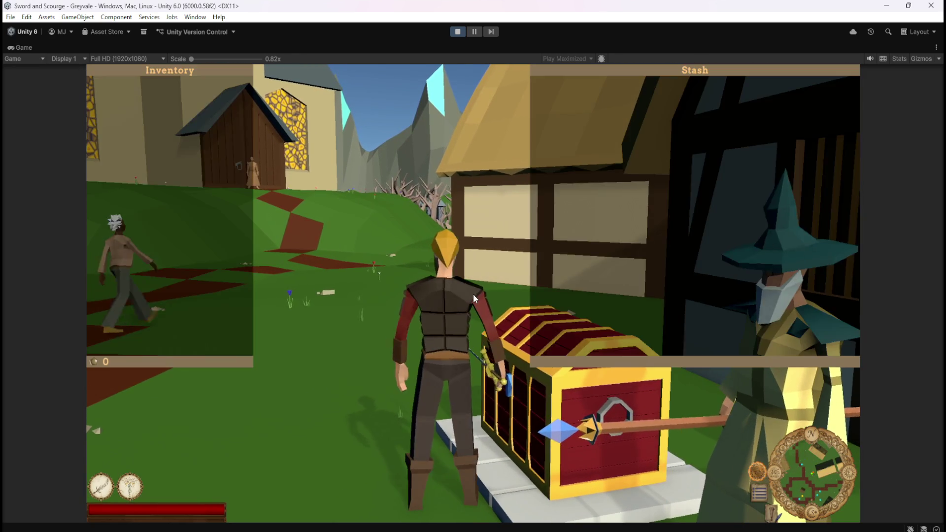
{"action": "key", "text": "e"}
Step: Swing the sword, step back from the chest, and dismiss the screen capture toolbar
{"action": "left_click", "coordinate": [474, 295]}
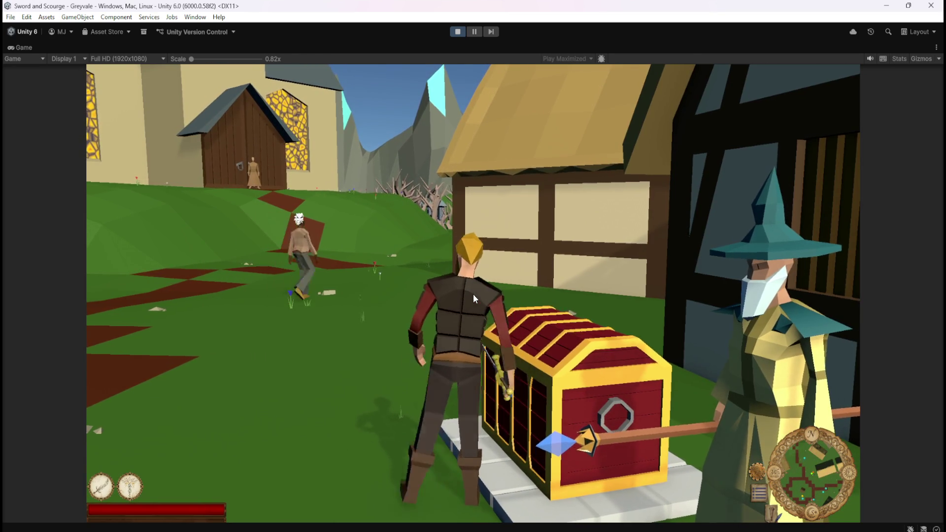
{"action": "key", "text": "s"}
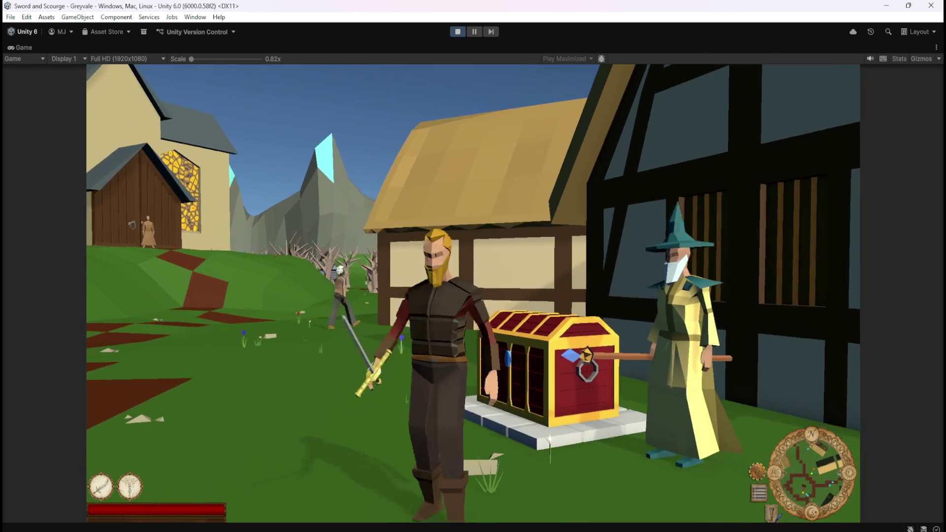
{"action": "key", "text": "s"}
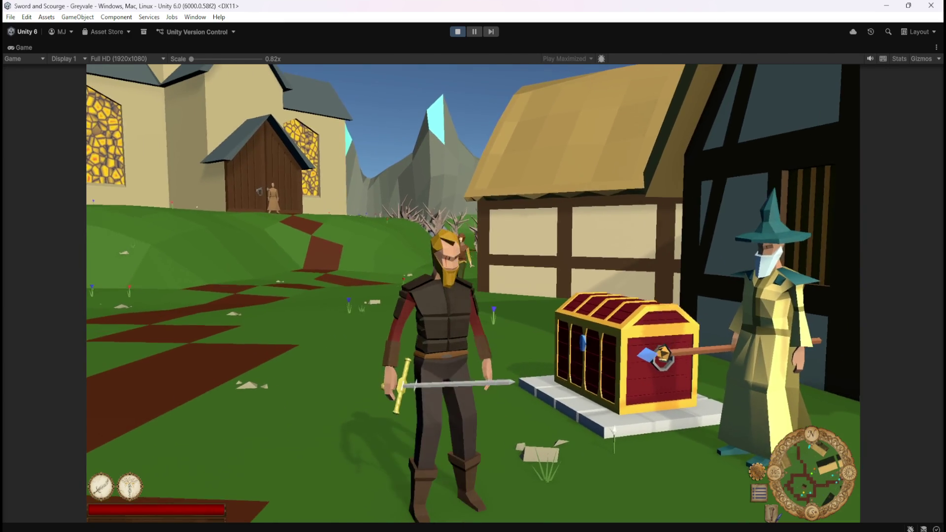
{"action": "key", "text": "d"}
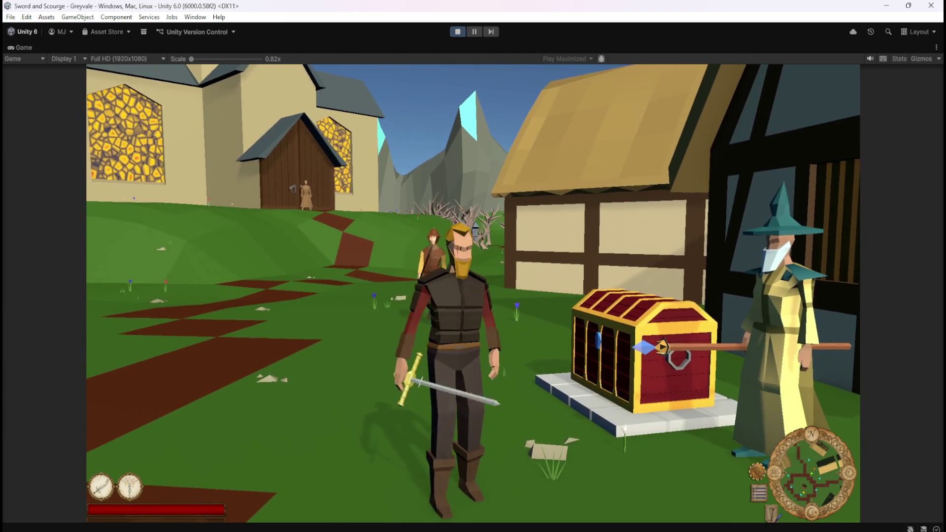
{"action": "key", "text": "super+shift+s"}
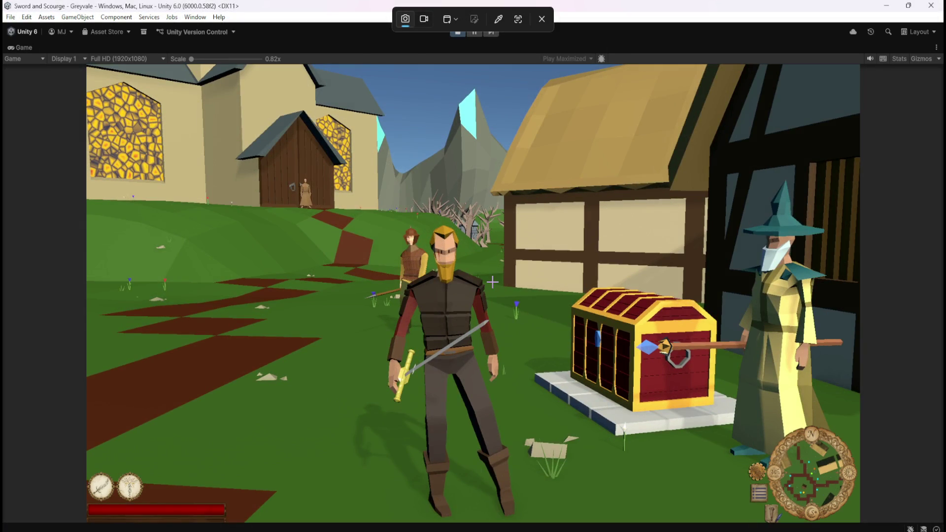
{"action": "key", "text": "Escape"}
Step: Run through the dead-tree forest and the iron gate into the graveyard, swinging the sword
{"action": "key", "text": "w"}
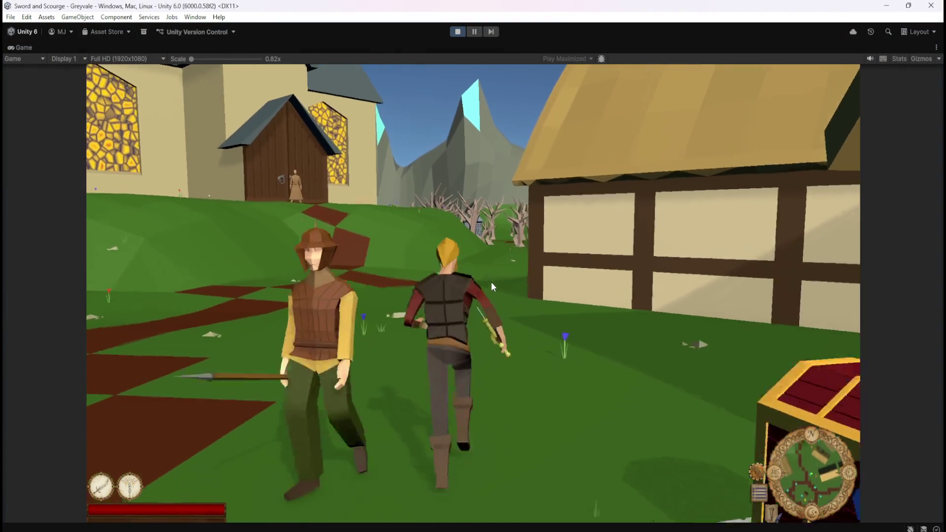
{"action": "key", "text": "a"}
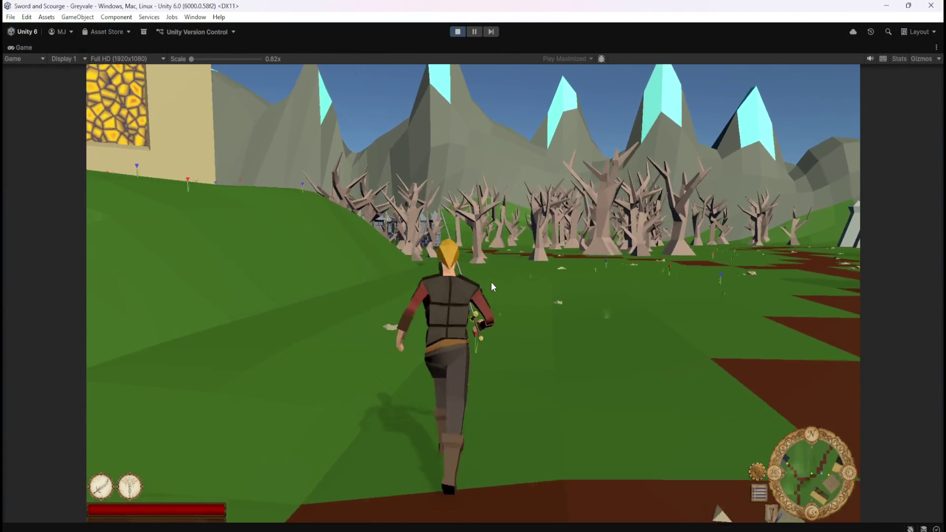
{"action": "left_click", "coordinate": [491, 282]}
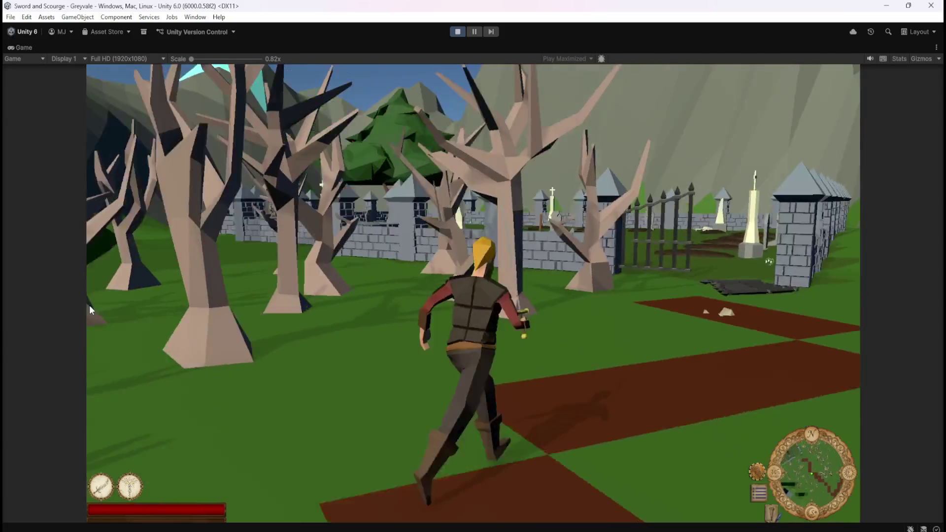
{"action": "left_click", "coordinate": [89, 306]}
{"action": "key", "text": "d"}
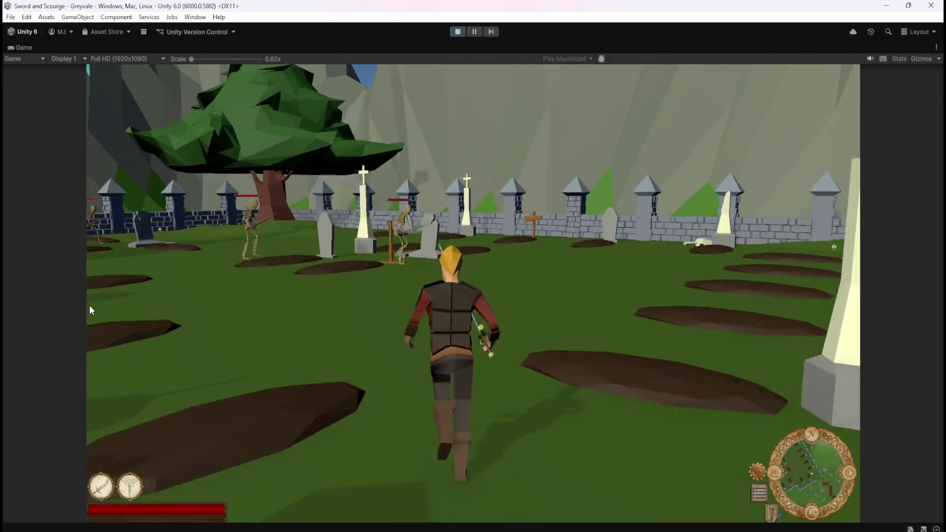
Step: Defeat skeletons with the sword and a skill, and collect their Bones and Topaz loot
{"action": "left_click", "coordinate": [88, 306]}
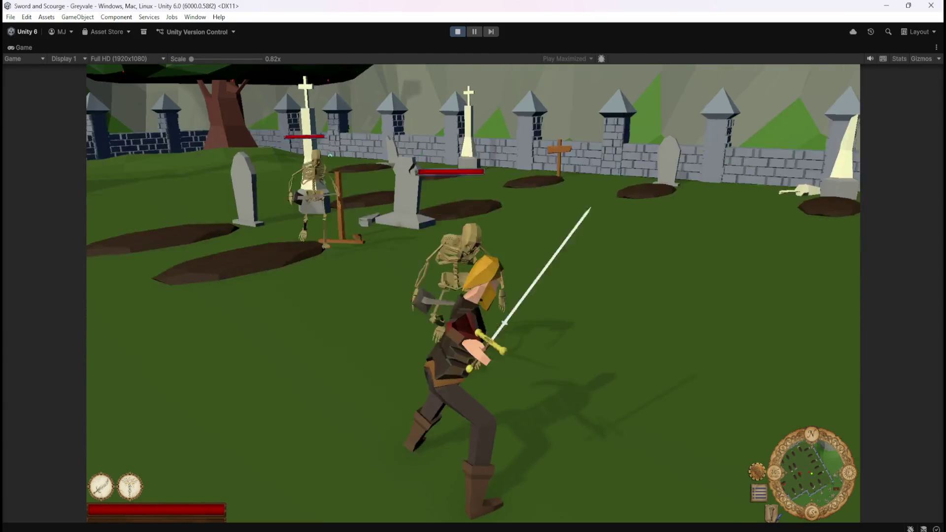
{"action": "key", "text": "1"}
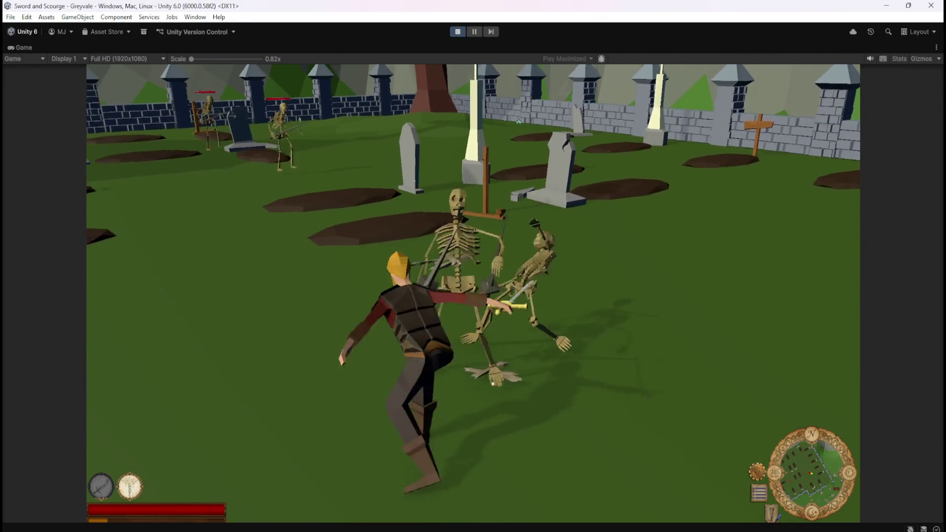
{"action": "key", "text": "a"}
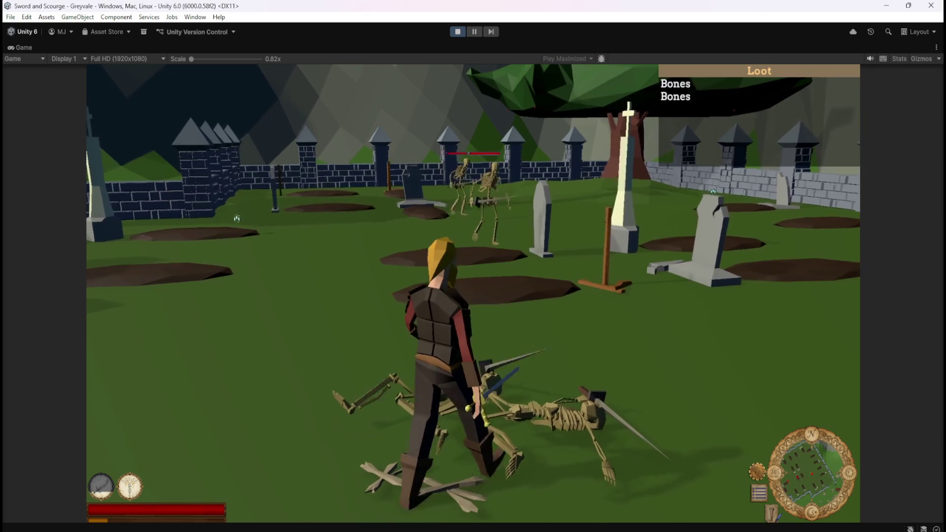
{"action": "left_click", "coordinate": [393, 210]}
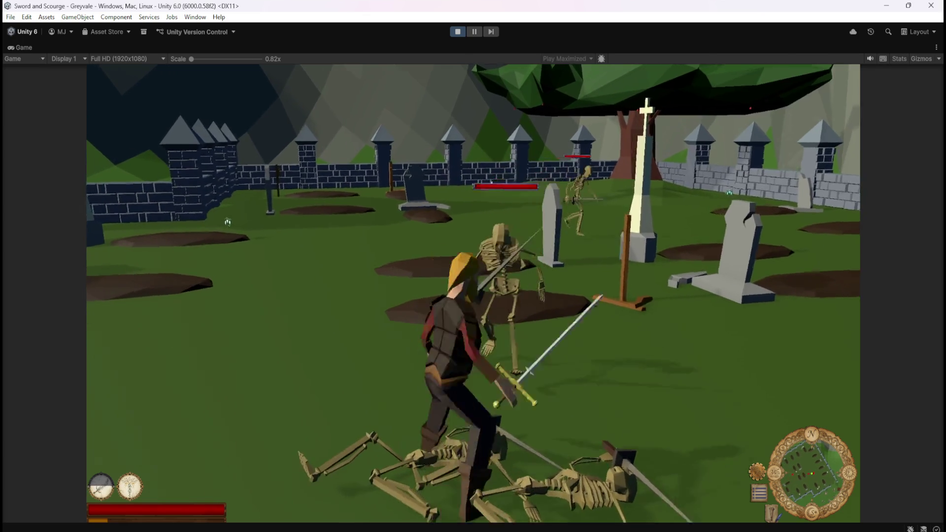
{"action": "left_click", "coordinate": [570, 175]}
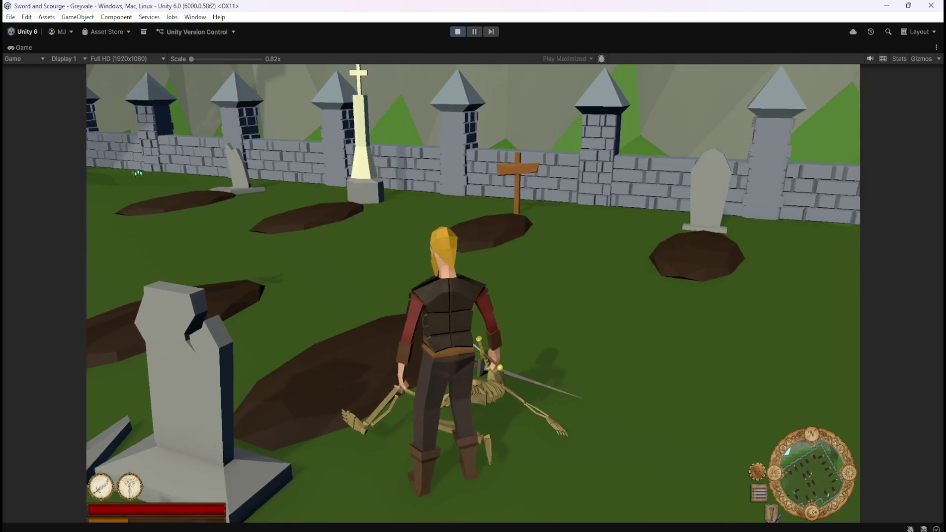
{"action": "left_click", "coordinate": [289, 222]}
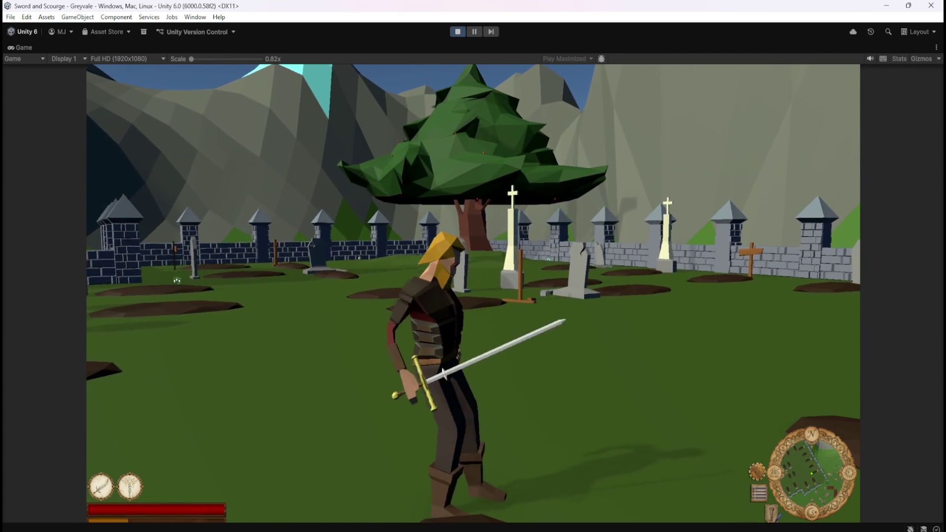
Step: Defeat the skeletons by the wall and take their Topaz and Bones loot
{"action": "key", "text": "w"}
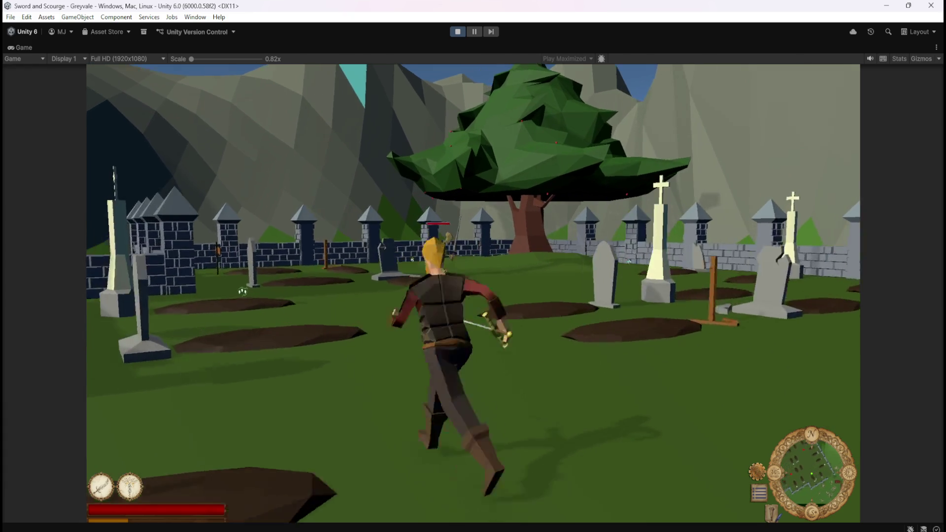
{"action": "left_click", "coordinate": [473, 266]}
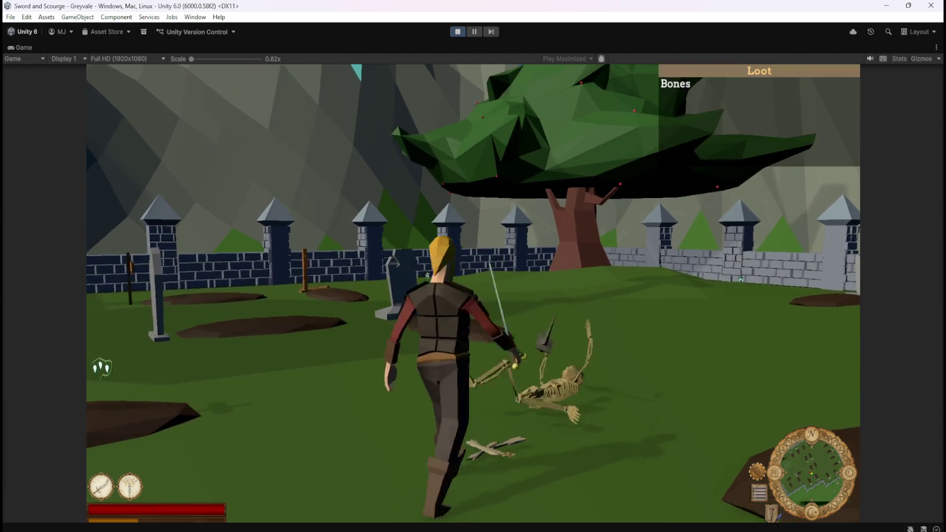
{"action": "key", "text": "w"}
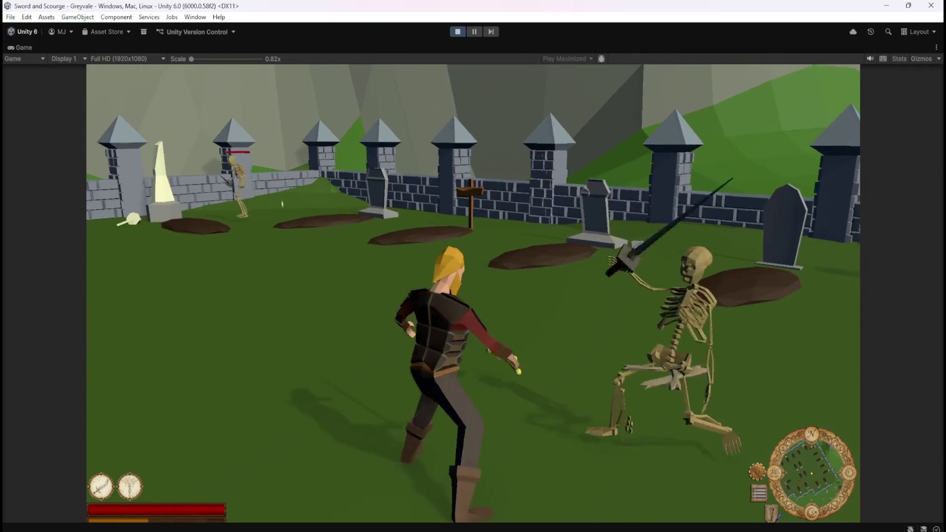
{"action": "key", "text": "w"}
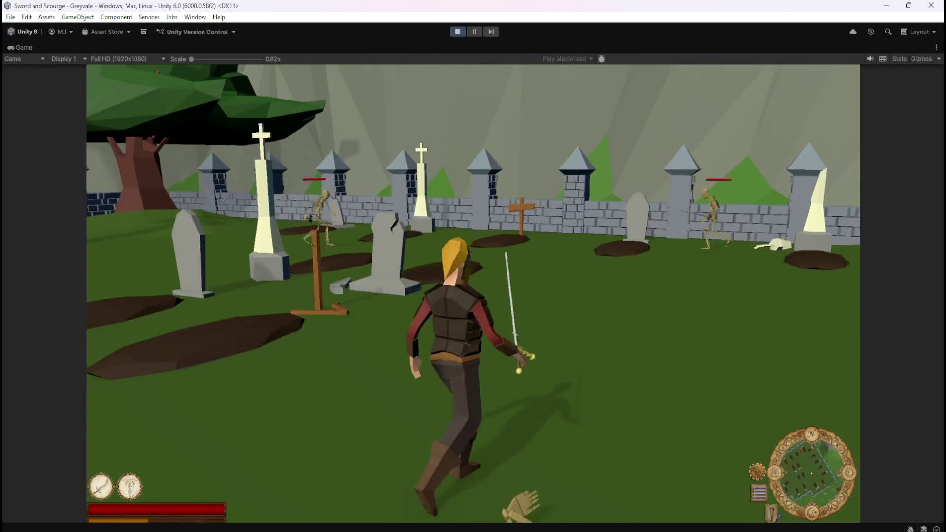
{"action": "key", "text": "w"}
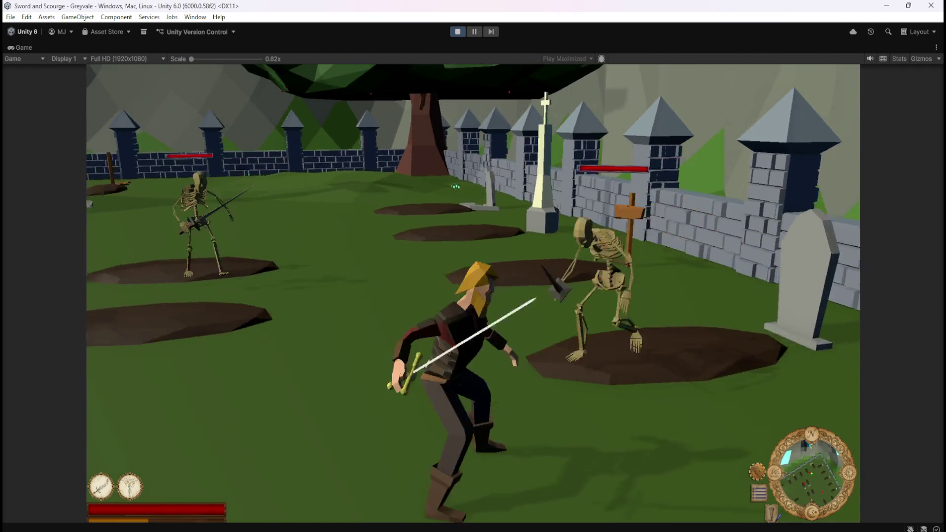
{"action": "key", "text": "w"}
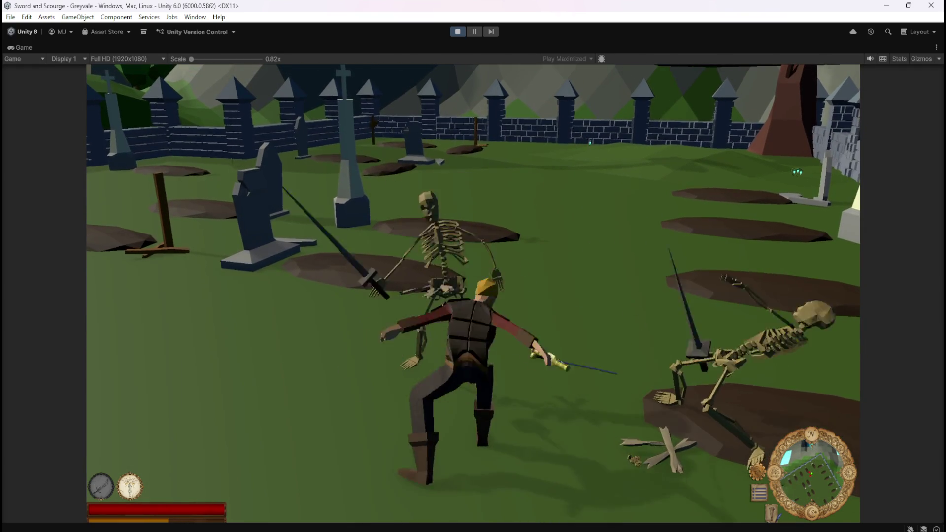
{"action": "key", "text": "w"}
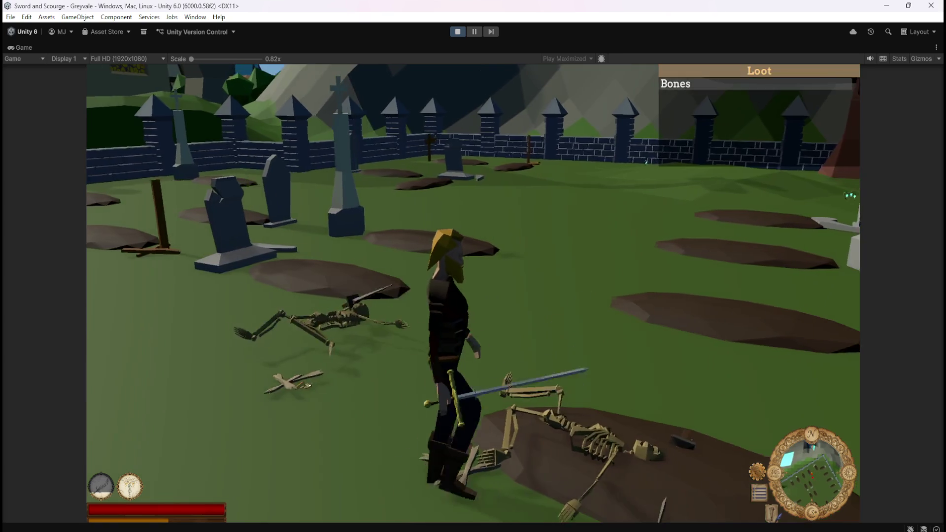
{"action": "key", "text": "e"}
{"action": "key", "text": "e"}
Step: Cross the graveyard past the graves, attack a skeleton and take its loot
{"action": "key", "text": "s"}
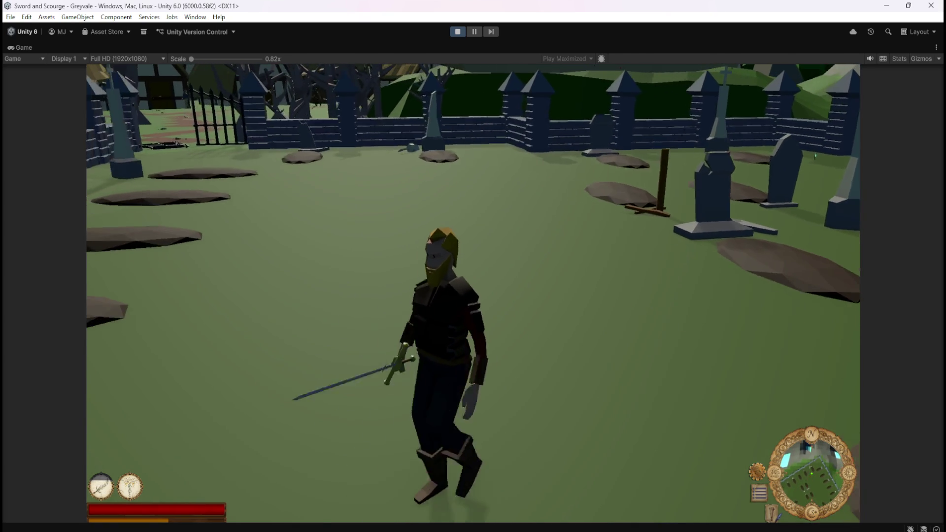
{"action": "key", "text": "a"}
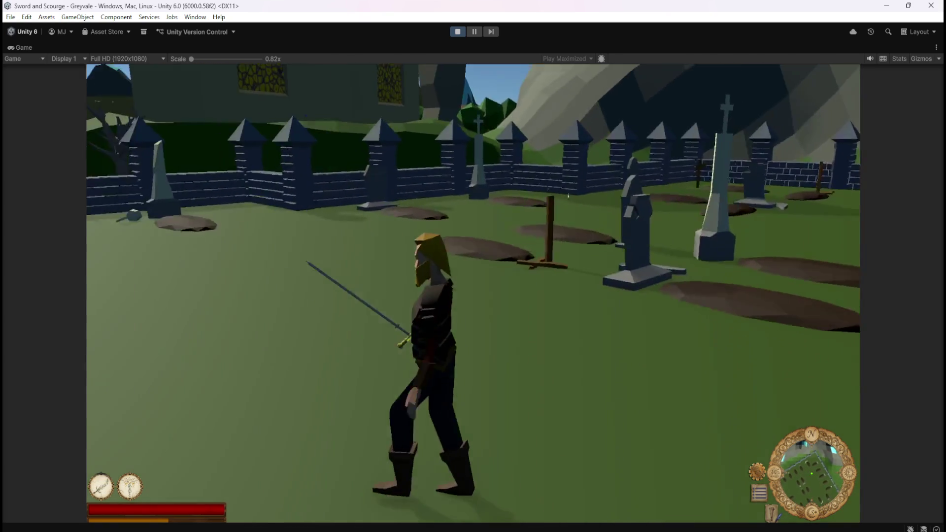
{"action": "key", "text": "a"}
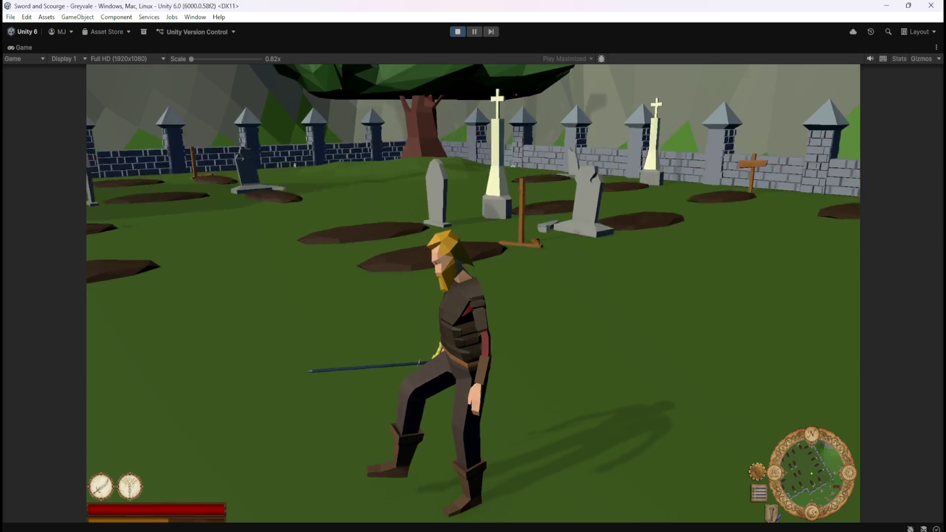
{"action": "key", "text": "w"}
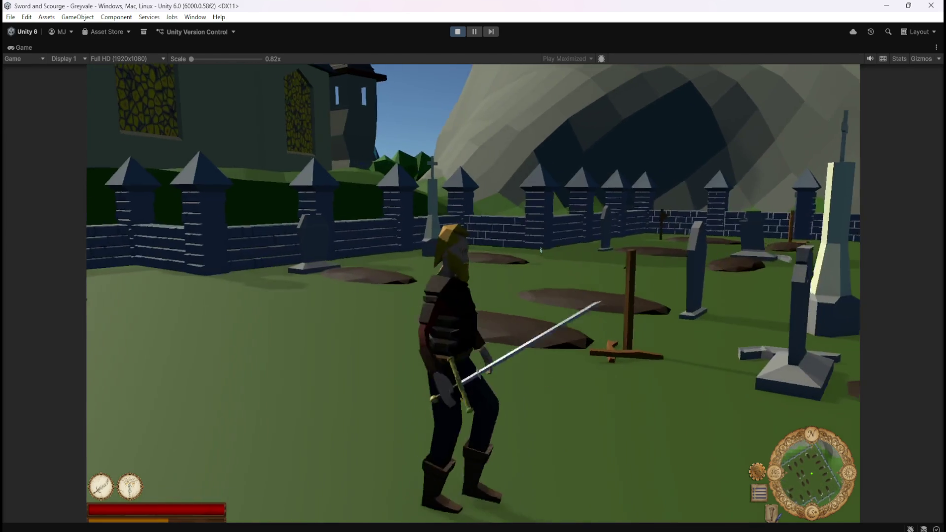
{"action": "key", "text": "w"}
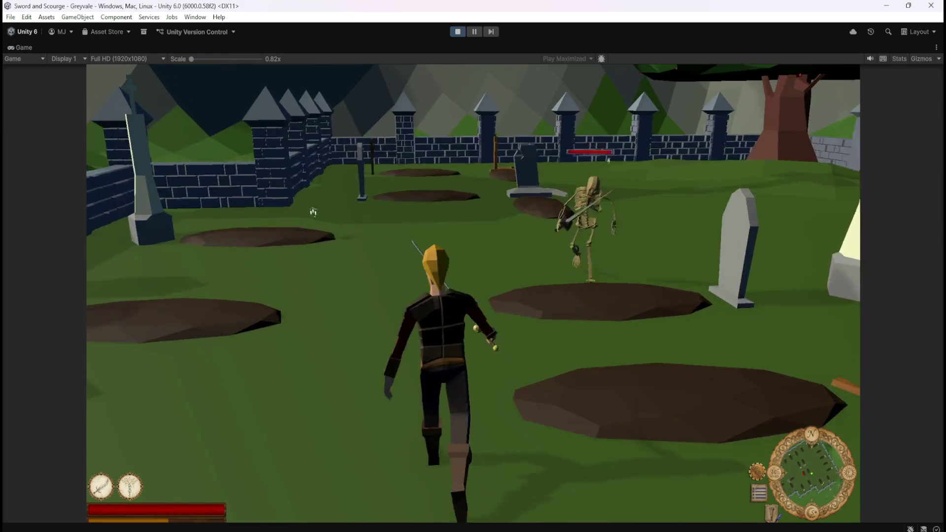
{"action": "left_click", "coordinate": [319, 214]}
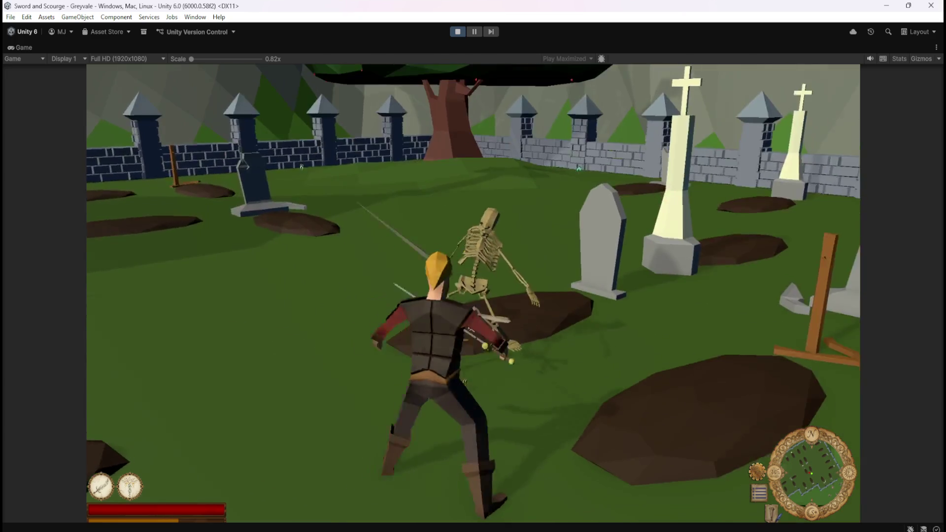
{"action": "key", "text": "w"}
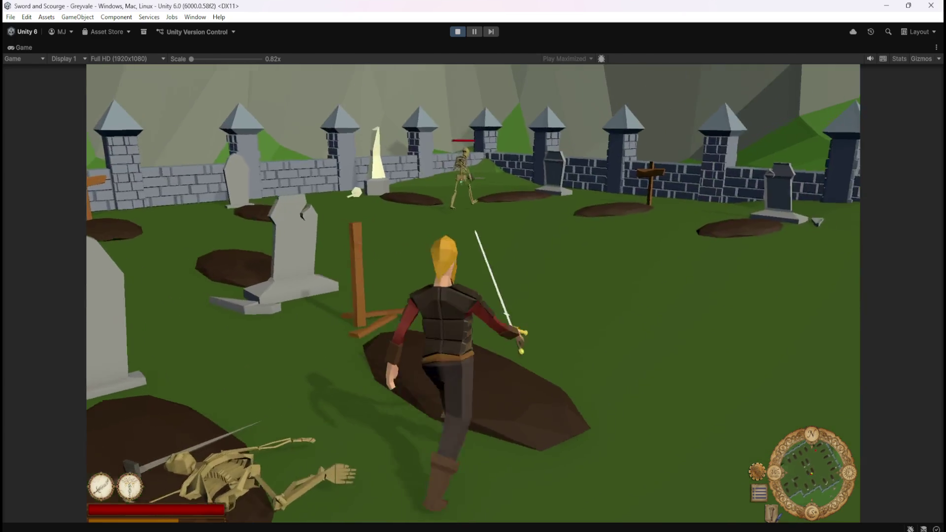
{"action": "key", "text": "w"}
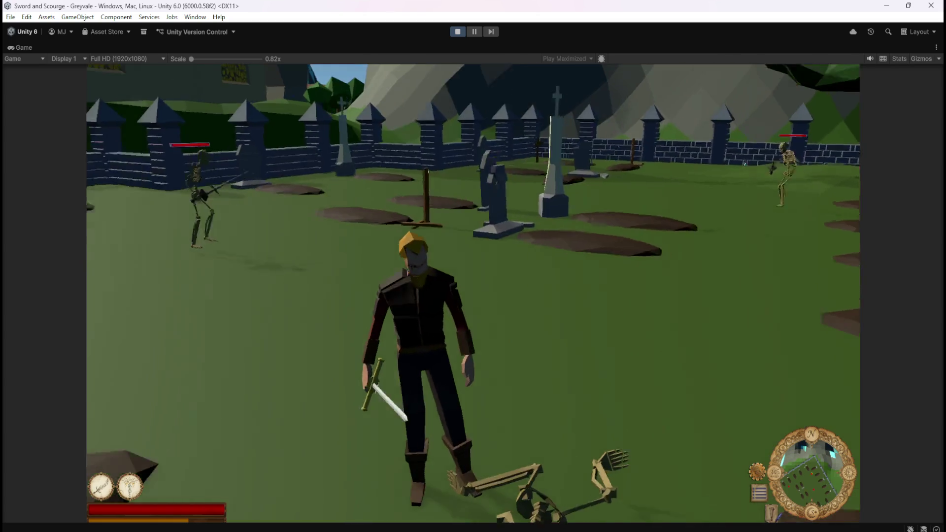
Step: Strike down two more skeletons and collect their Bones
{"action": "key", "text": "w"}
{"action": "key", "text": "w"}
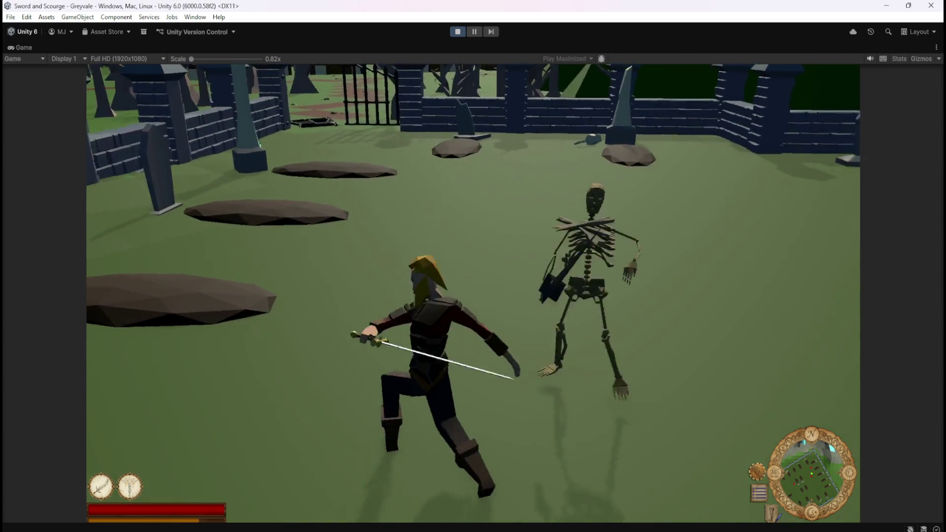
{"action": "key", "text": "w"}
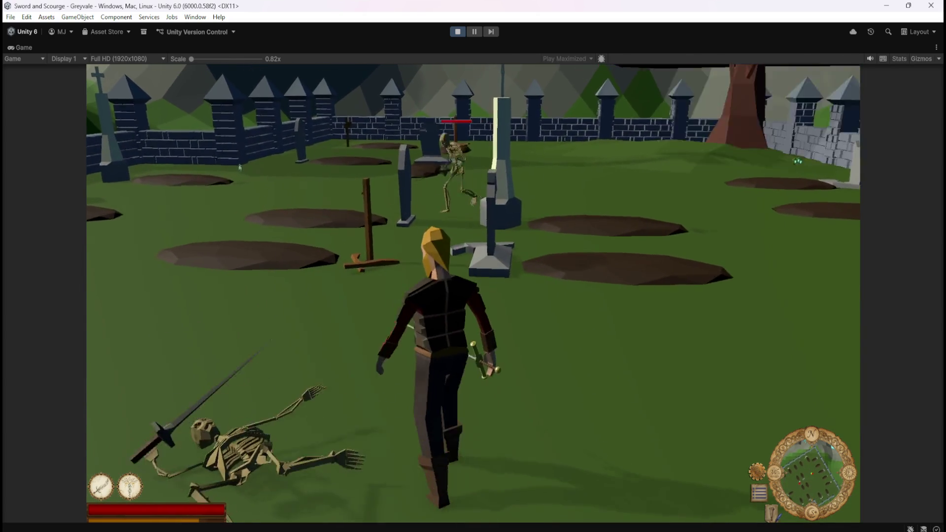
{"action": "key", "text": "w"}
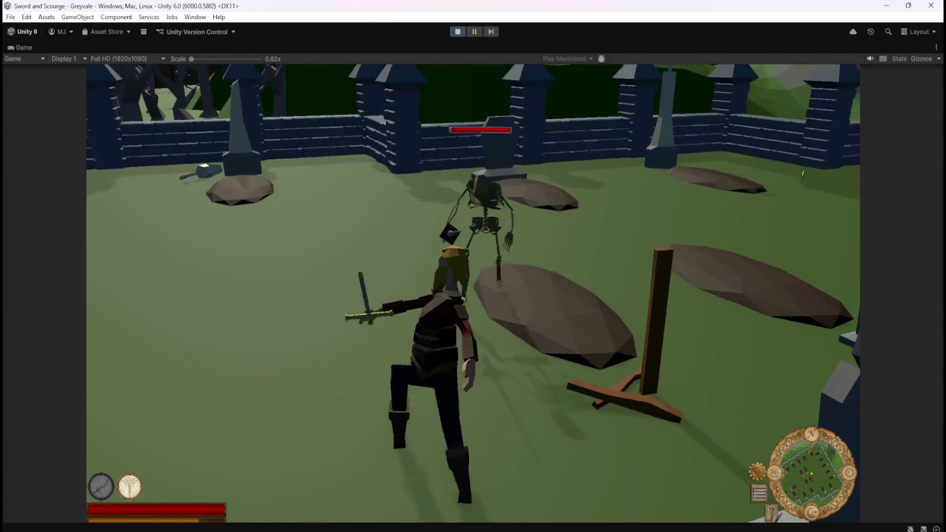
{"action": "key", "text": "w"}
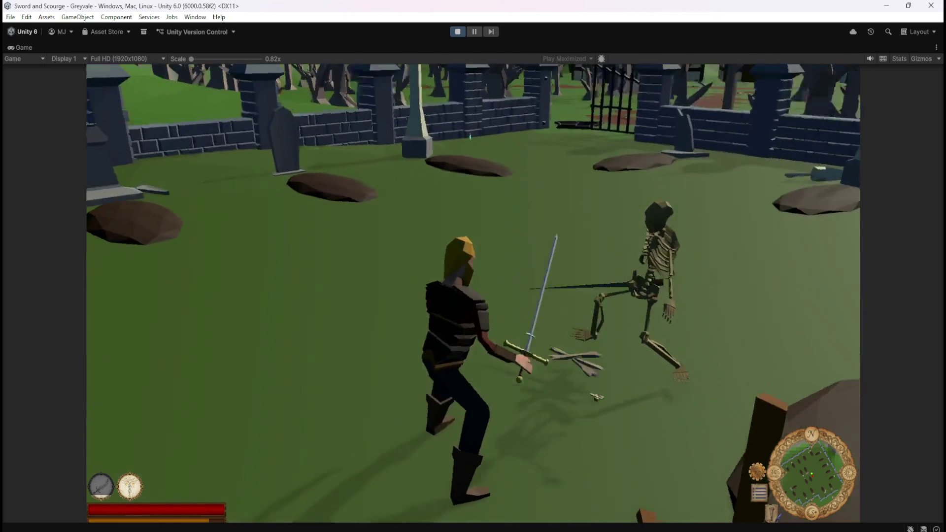
{"action": "key", "text": "w"}
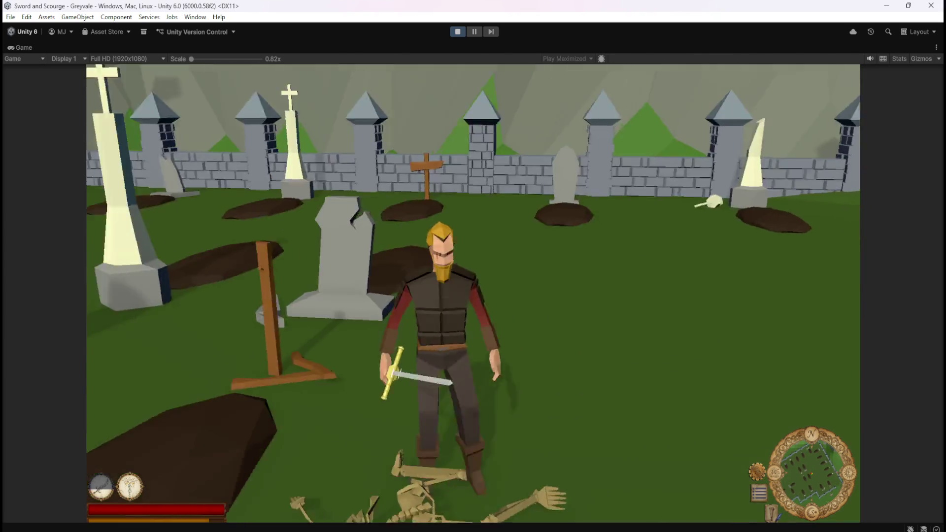
{"action": "key", "text": "w"}
{"action": "key", "text": "w"}
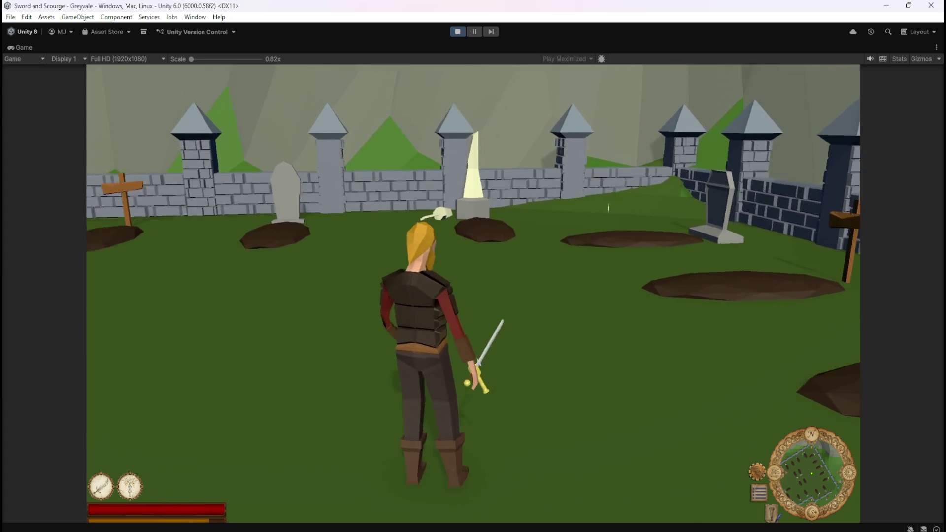
Step: Walk across the graveyard and knock down further skeletons, looting their Bones
{"action": "key", "text": "s"}
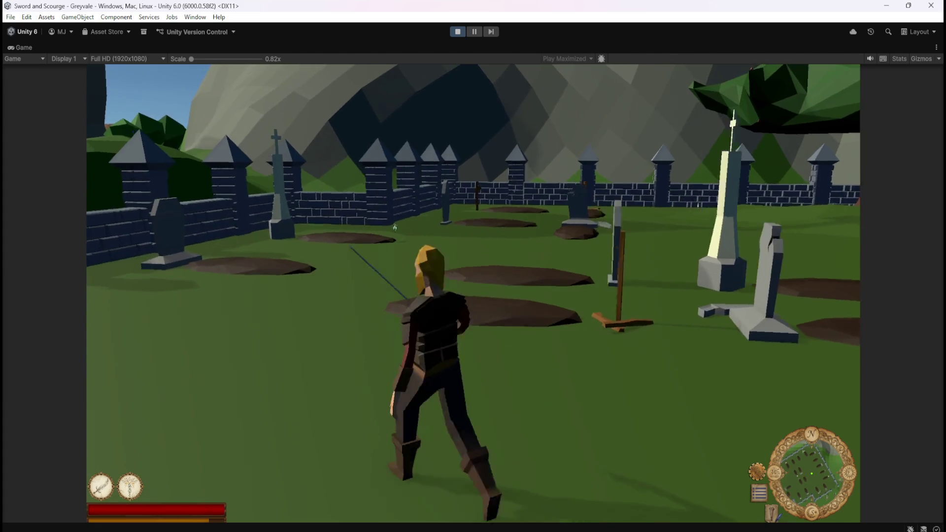
{"action": "key", "text": "a"}
{"action": "key", "text": "a"}
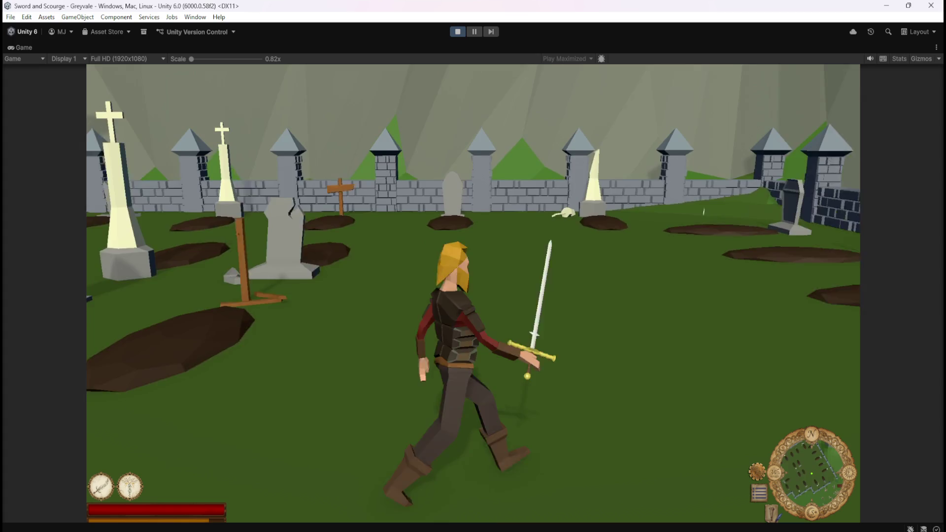
{"action": "key", "text": "a"}
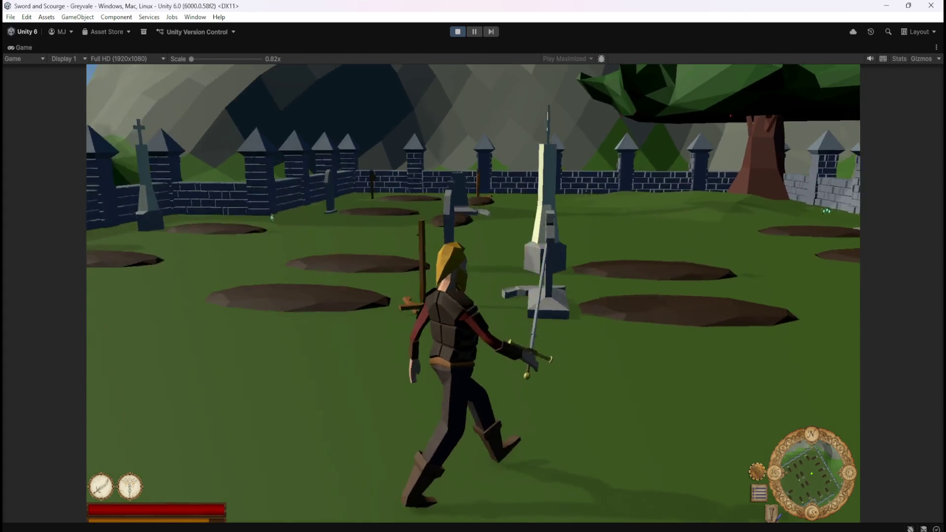
{"action": "key", "text": "a"}
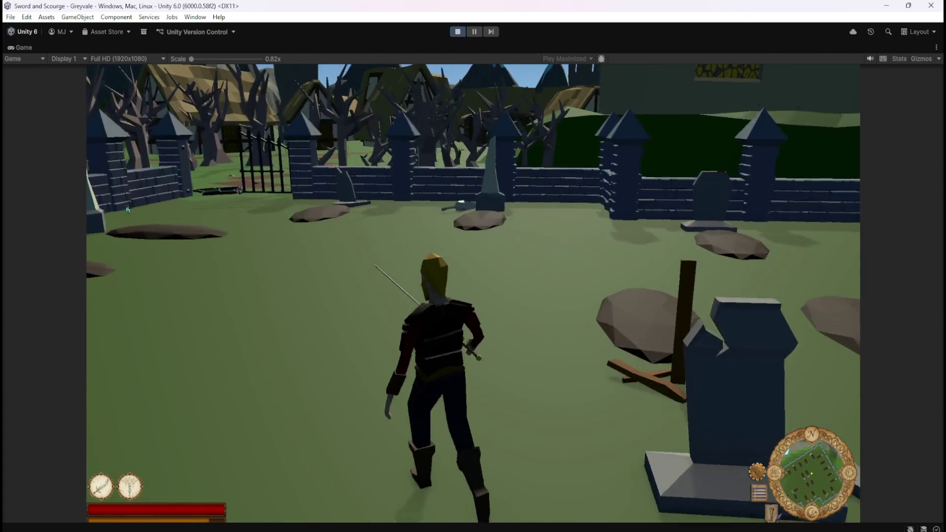
{"action": "key", "text": "w"}
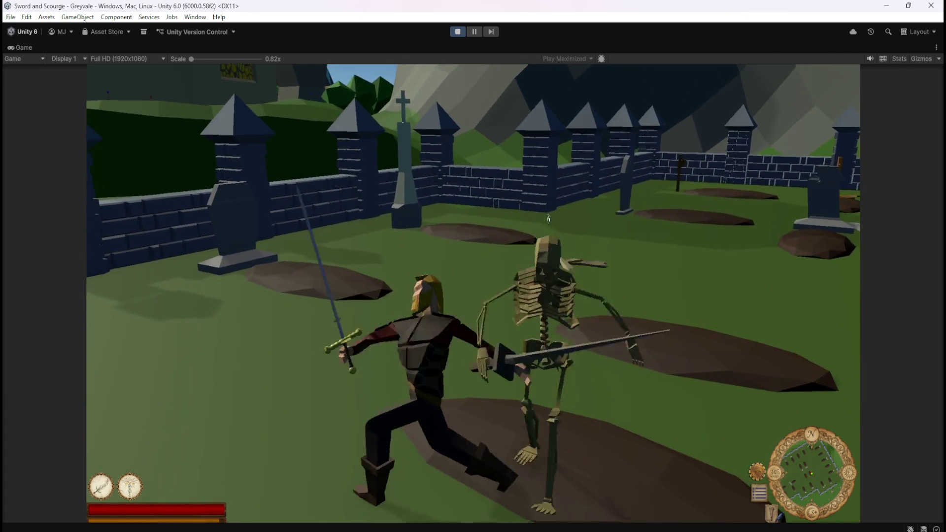
{"action": "key", "text": "d"}
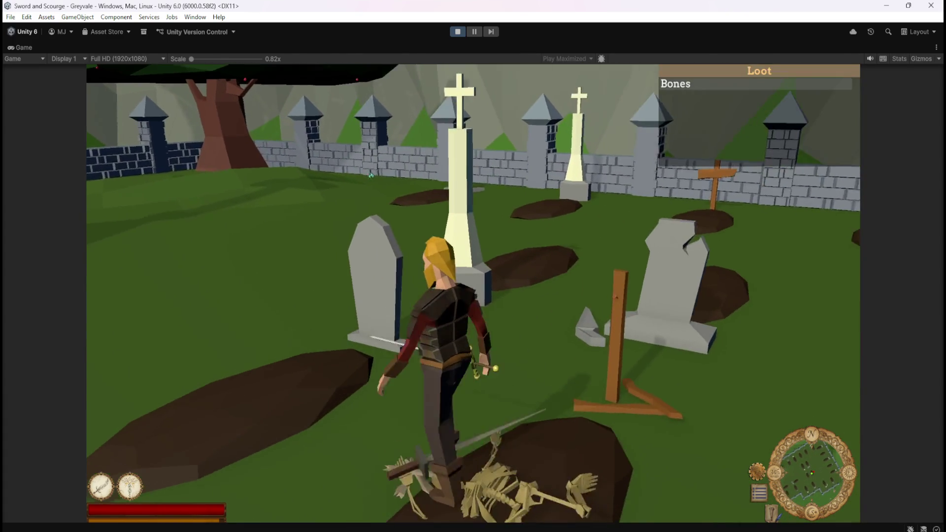
{"action": "key", "text": "d"}
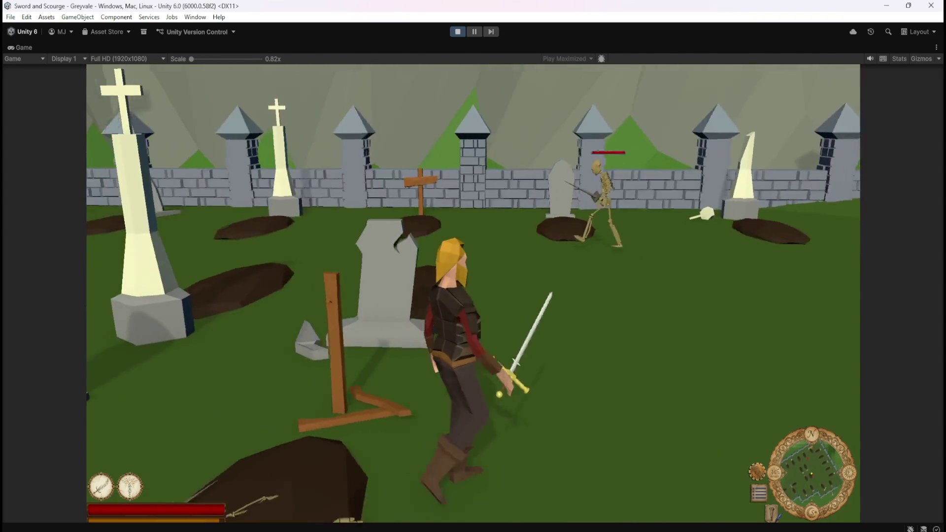
{"action": "key", "text": "w"}
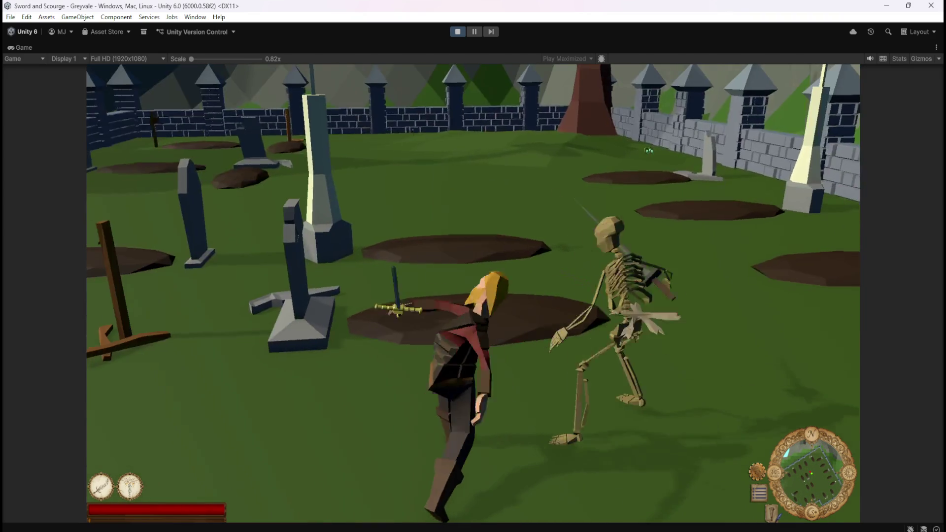
{"action": "key", "text": "d"}
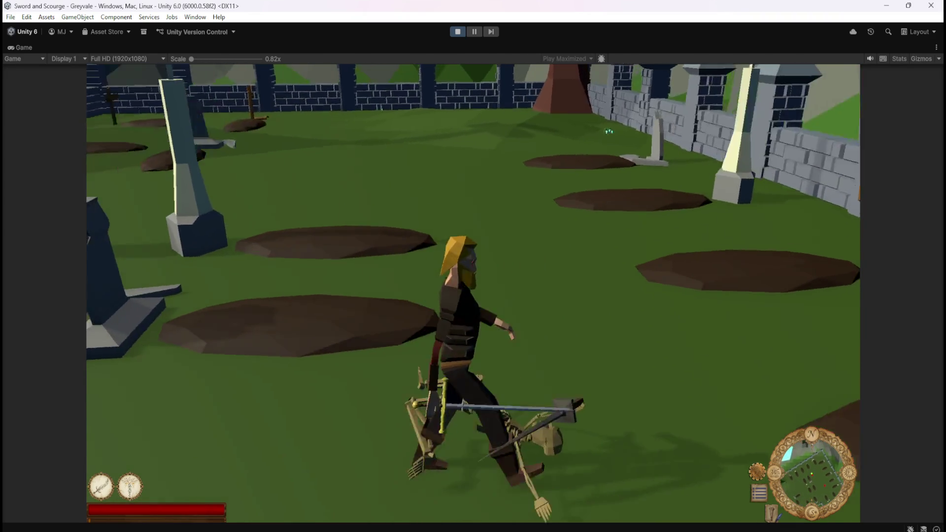
Step: Move past the fallen skeleton, defeat another for its Bones and attack the next one
{"action": "key", "text": "s"}
{"action": "key", "text": "a"}
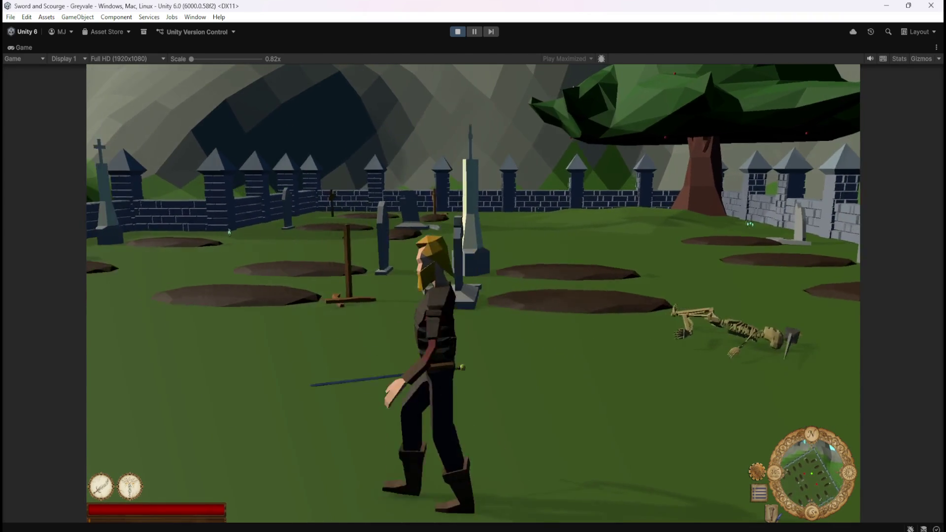
{"action": "key", "text": "w"}
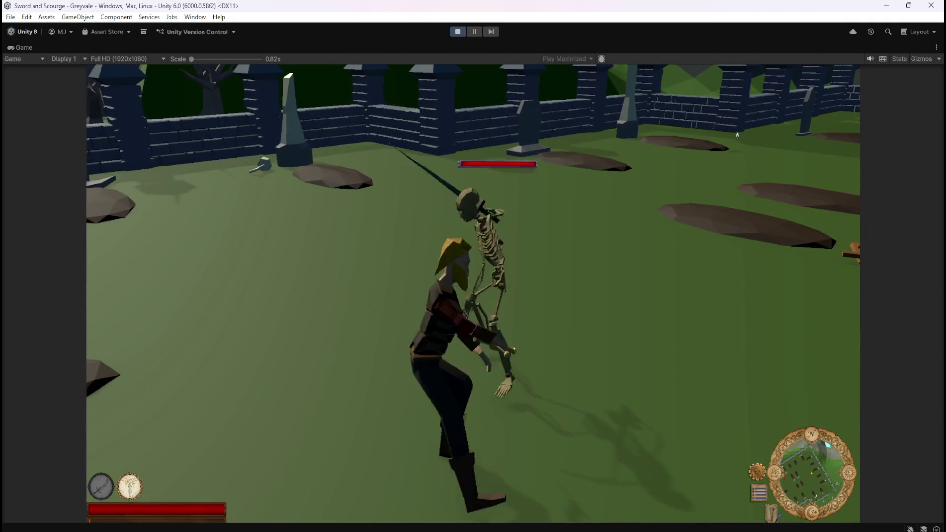
{"action": "key", "text": "w"}
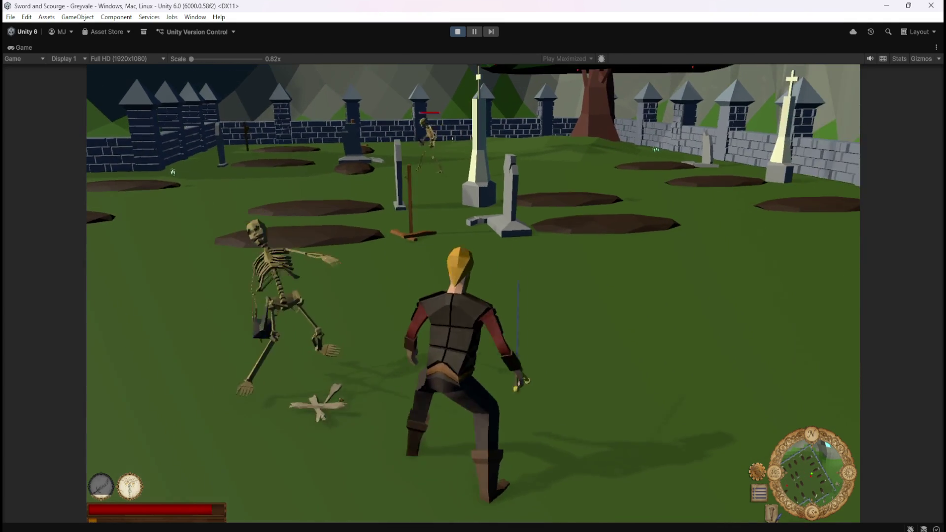
{"action": "key", "text": "w"}
{"action": "key", "text": "w"}
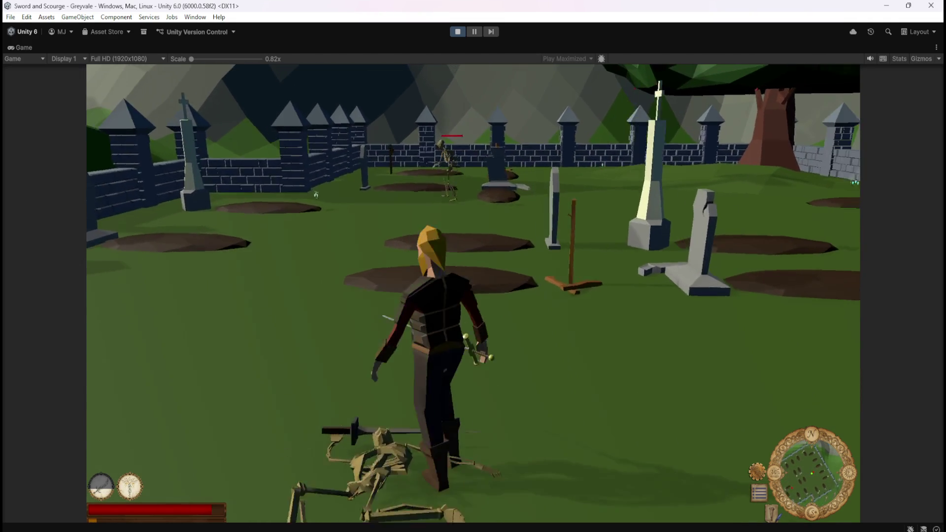
{"action": "key", "text": "w"}
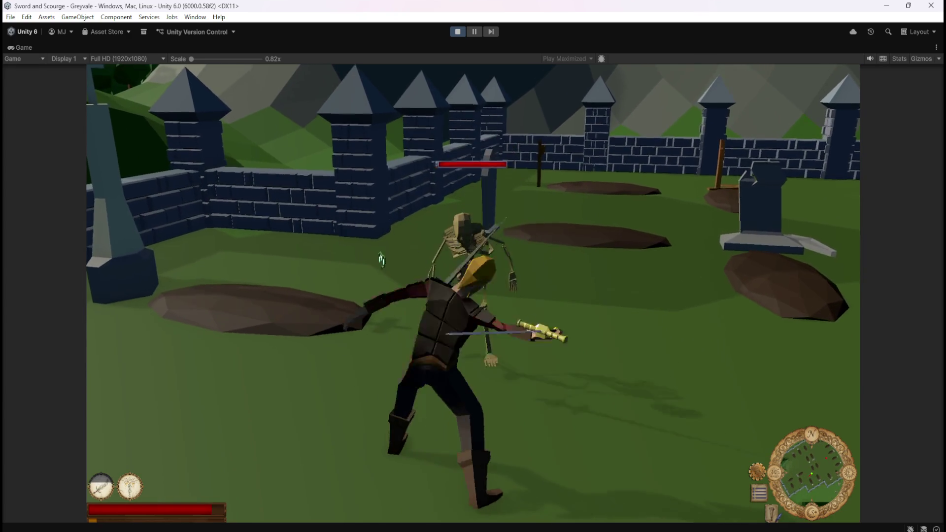
{"action": "left_click", "coordinate": [381, 259]}
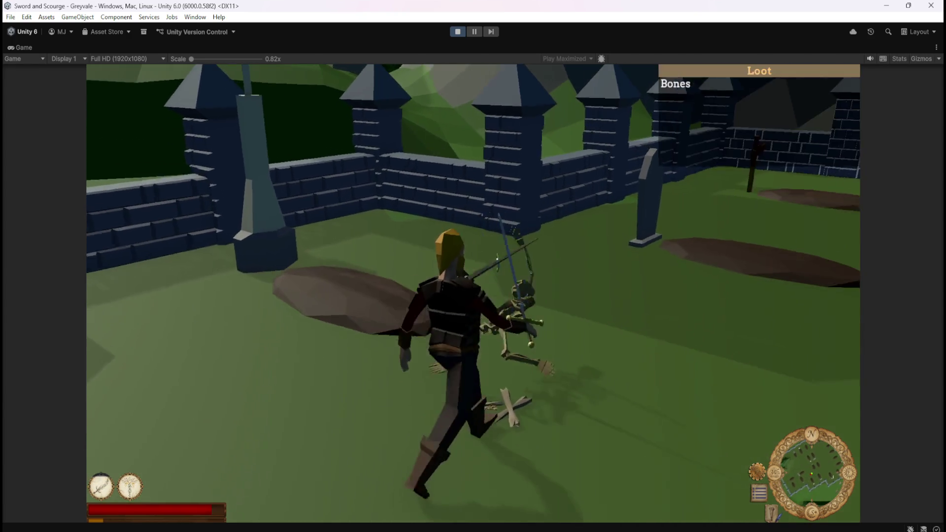
Step: Check the collected Bones in the inventory, close it, and open the character stats
{"action": "key", "text": "i"}
{"action": "key", "text": "w"}
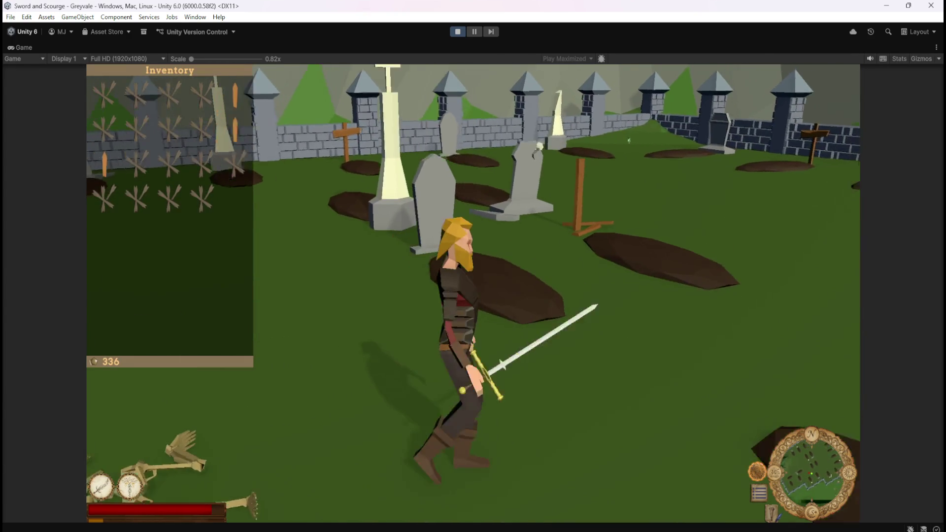
{"action": "key", "text": "i"}
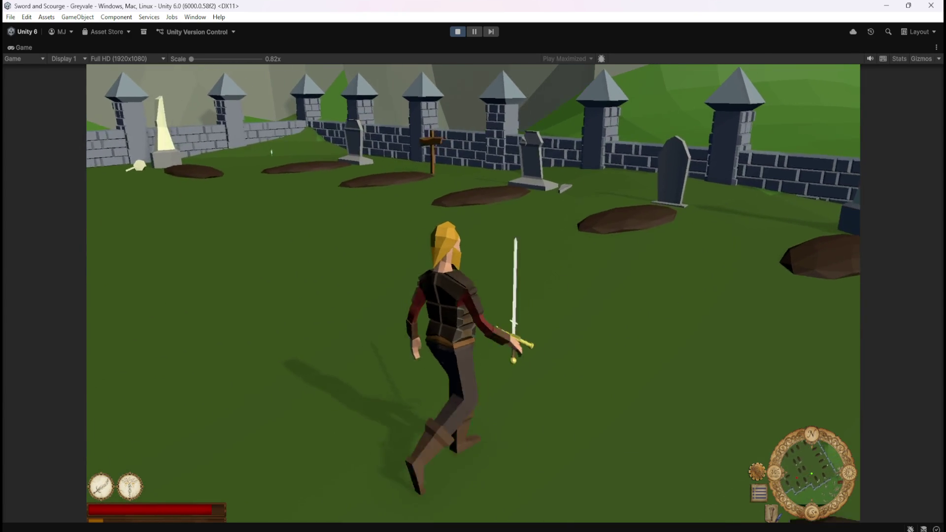
{"action": "key", "text": "c"}
{"action": "key", "text": "c"}
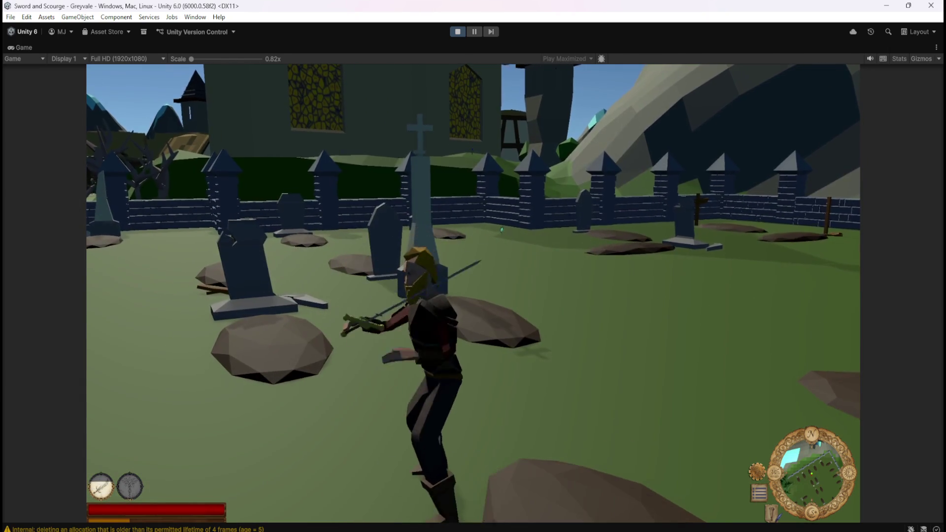
Step: Run back toward the graveyard gate and swing the sword at a skeleton
{"action": "key", "text": "w"}
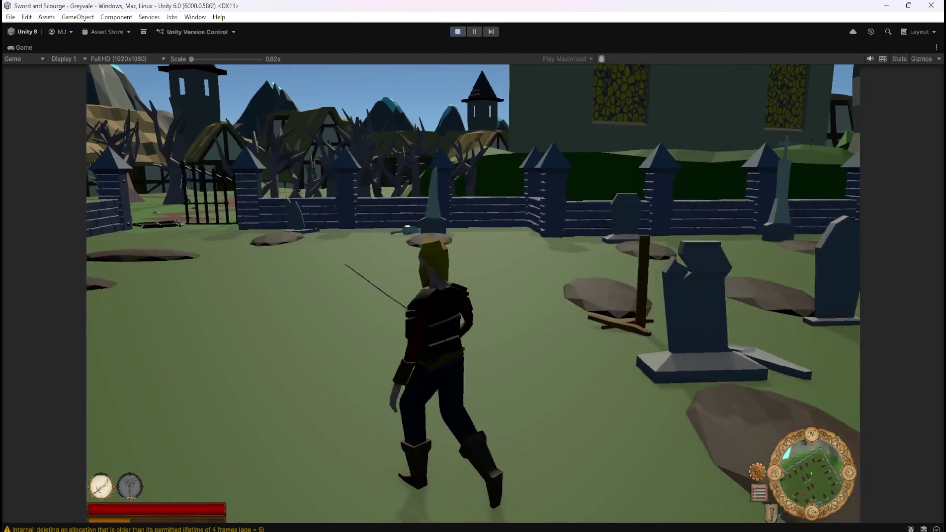
{"action": "key", "text": "w"}
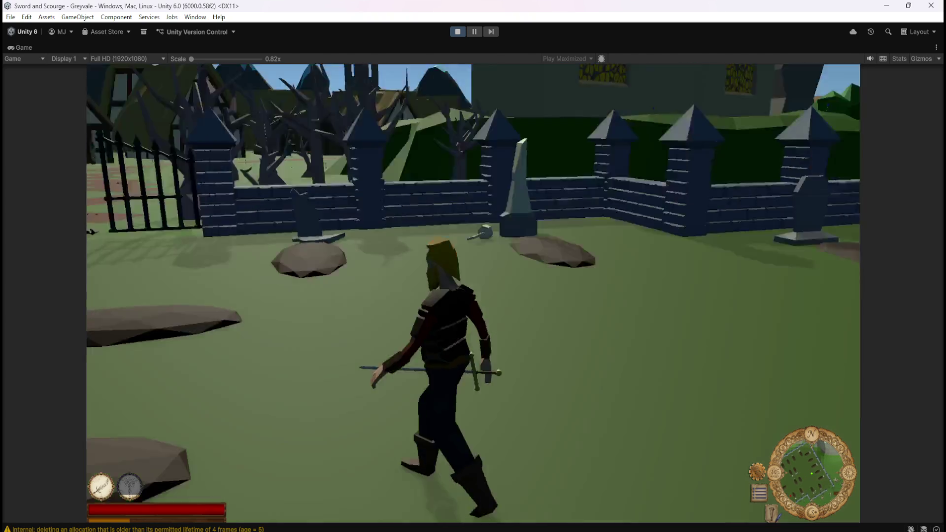
{"action": "key", "text": "w"}
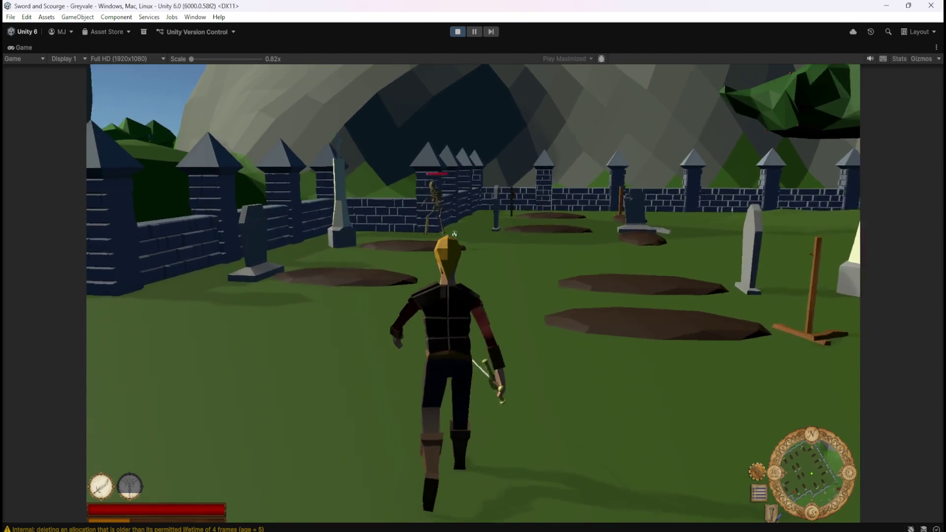
{"action": "key", "text": "w"}
{"action": "left_click", "coordinate": [620, 323]}
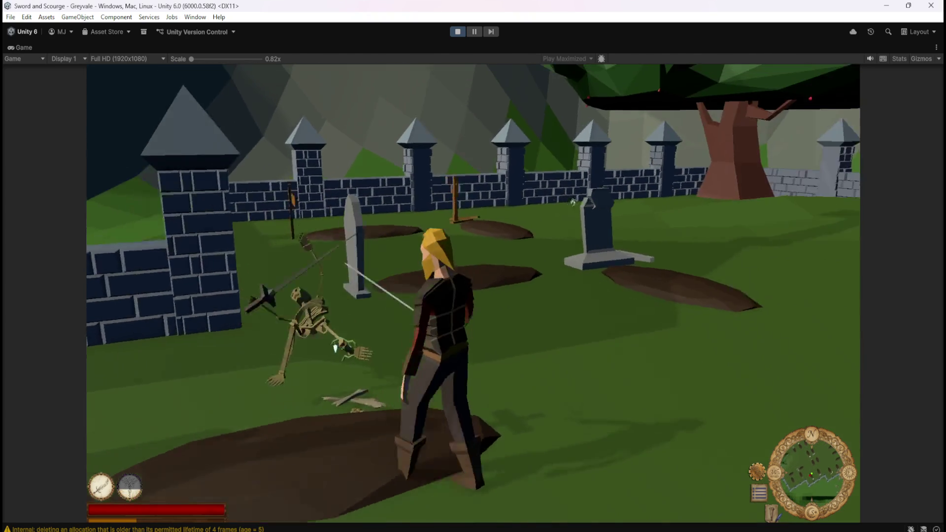
Step: Toggle the inventory closed and open again to see the green gem and 564 total
{"action": "key", "text": "i"}
{"action": "key", "text": "w"}
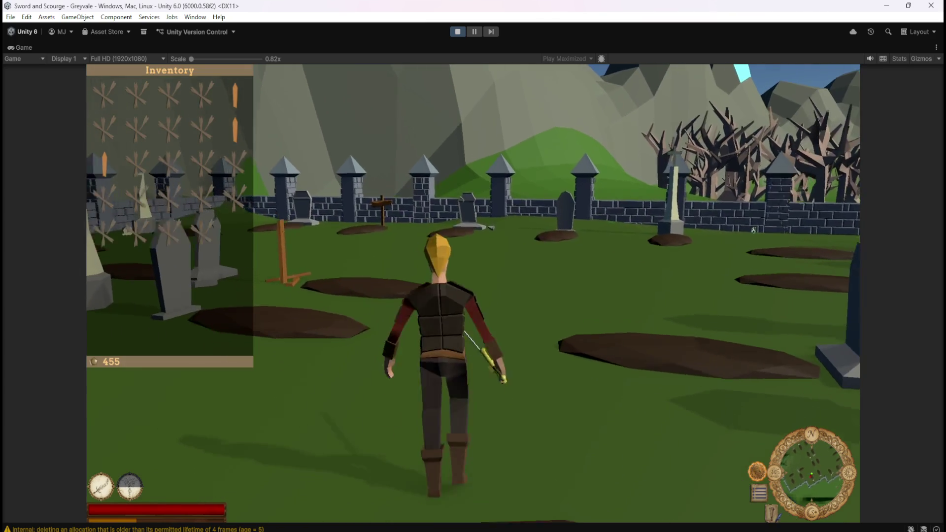
{"action": "key", "text": "i"}
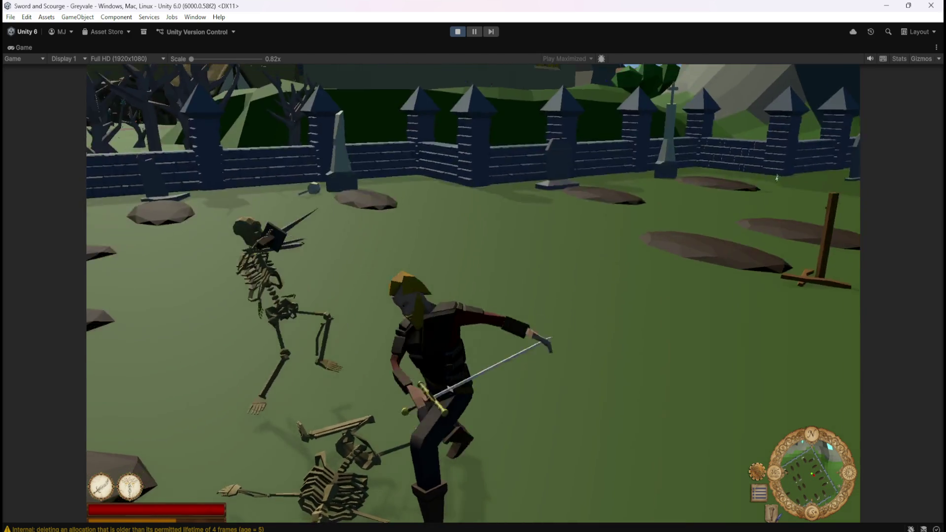
Step: Check the inventory after looting, reopen it to see the 574 total, then close it
{"action": "key", "text": "i"}
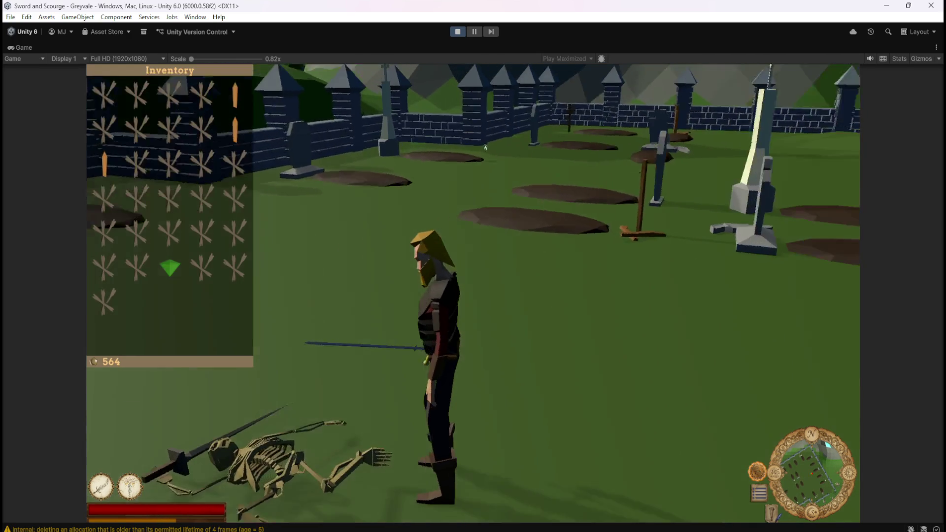
{"action": "key", "text": "i"}
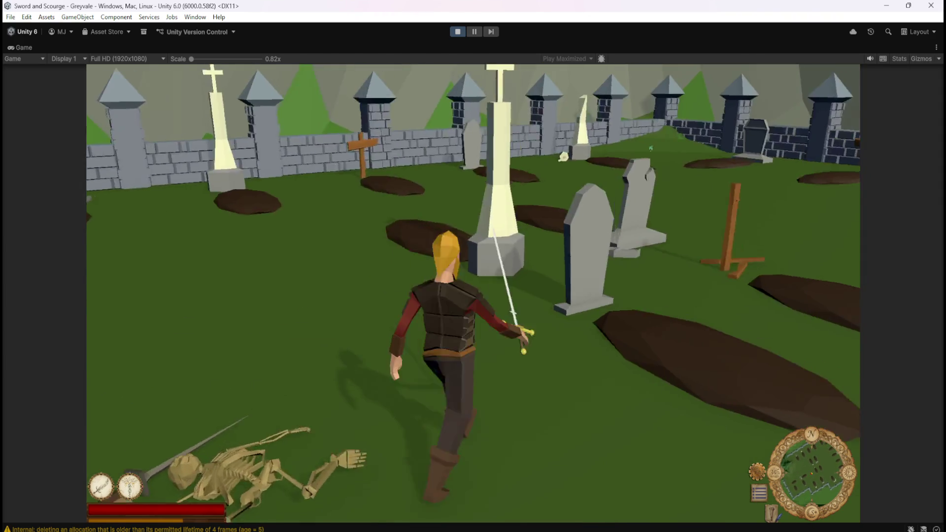
{"action": "key", "text": "i"}
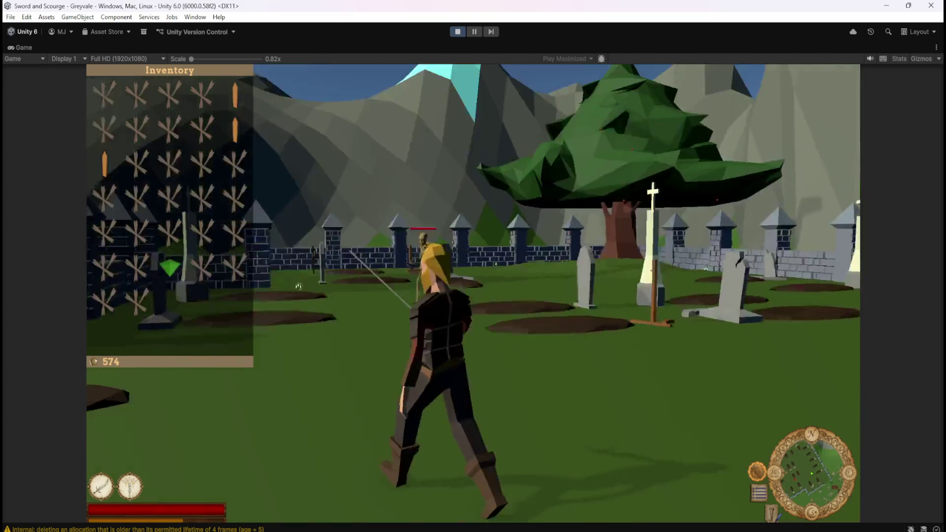
{"action": "key", "text": "i"}
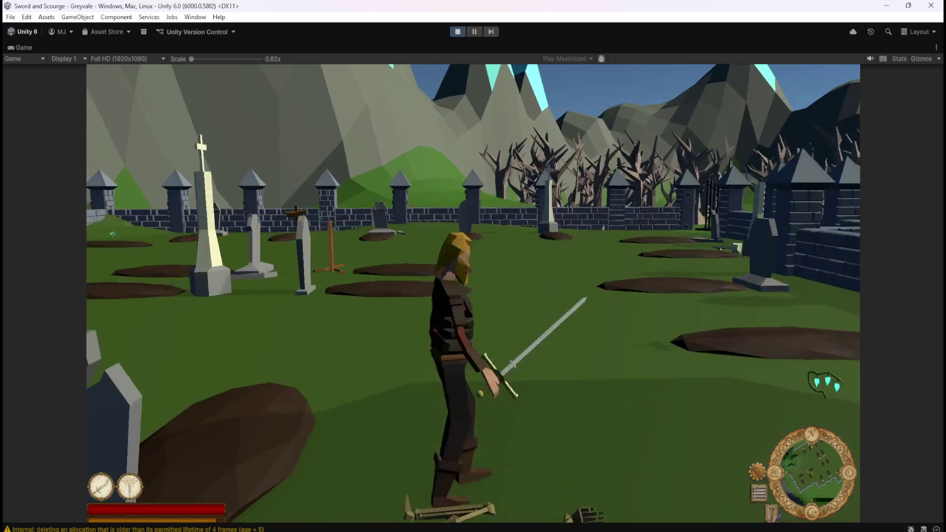
Step: Run back through the village gate to the chest by the wizard and open Inventory and Stash
{"action": "key", "text": "i"}
{"action": "key", "text": "i"}
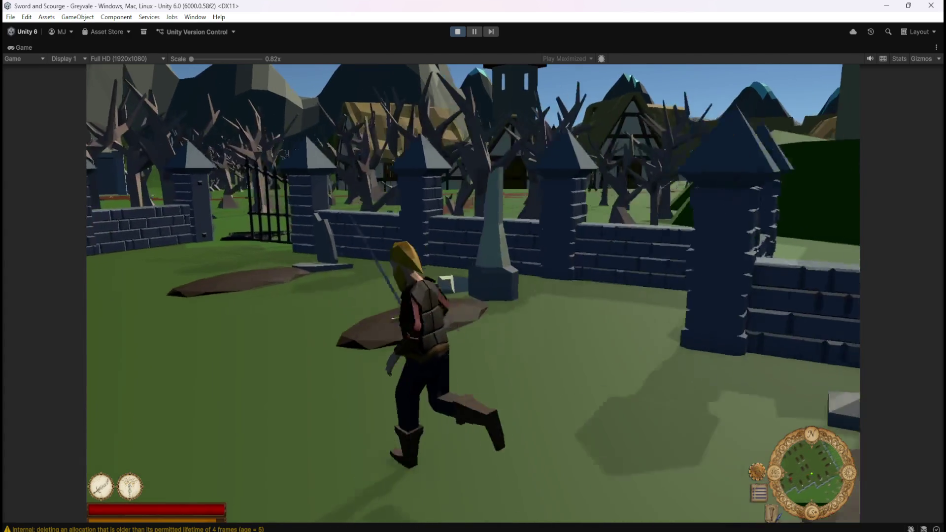
{"action": "key", "text": "w"}
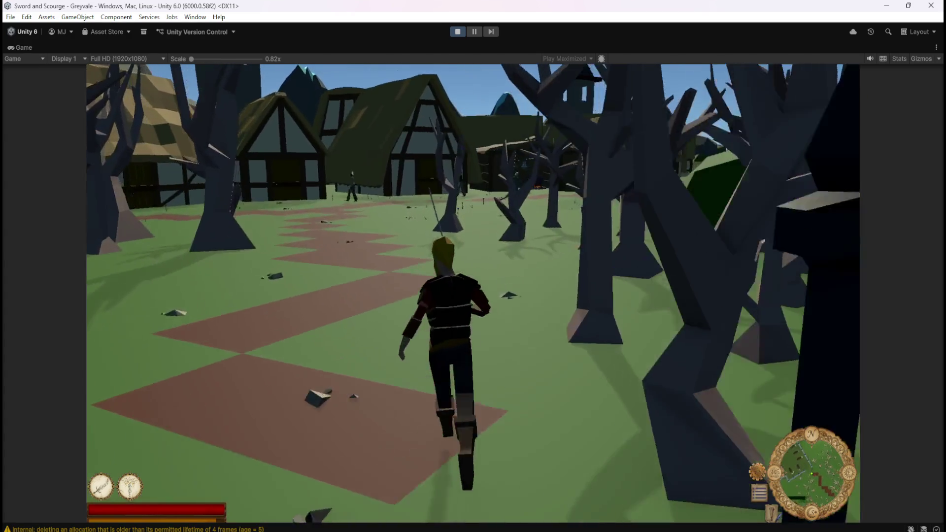
{"action": "key", "text": "w"}
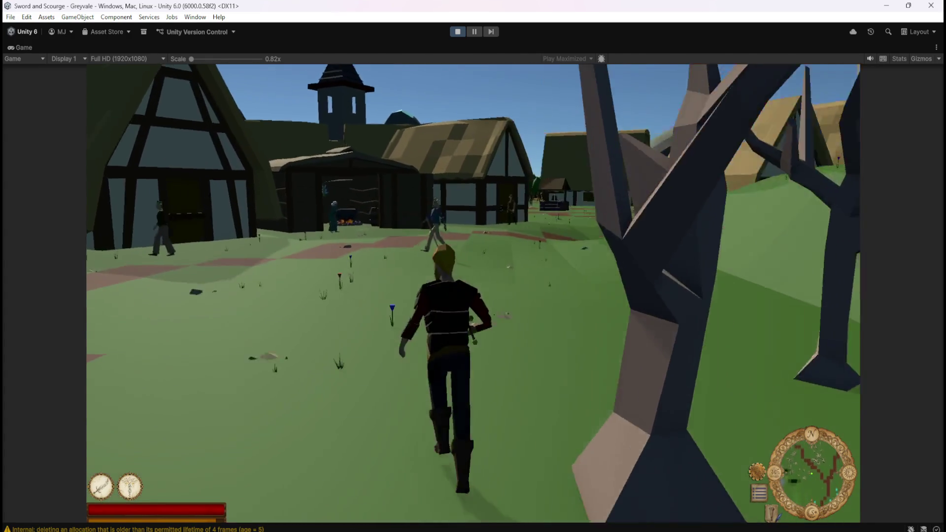
{"action": "key", "text": "w"}
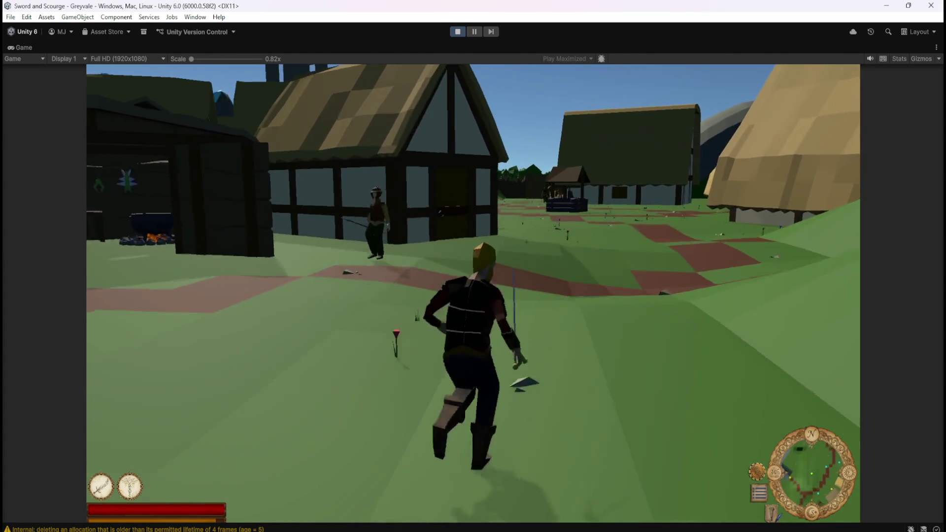
{"action": "key", "text": "w"}
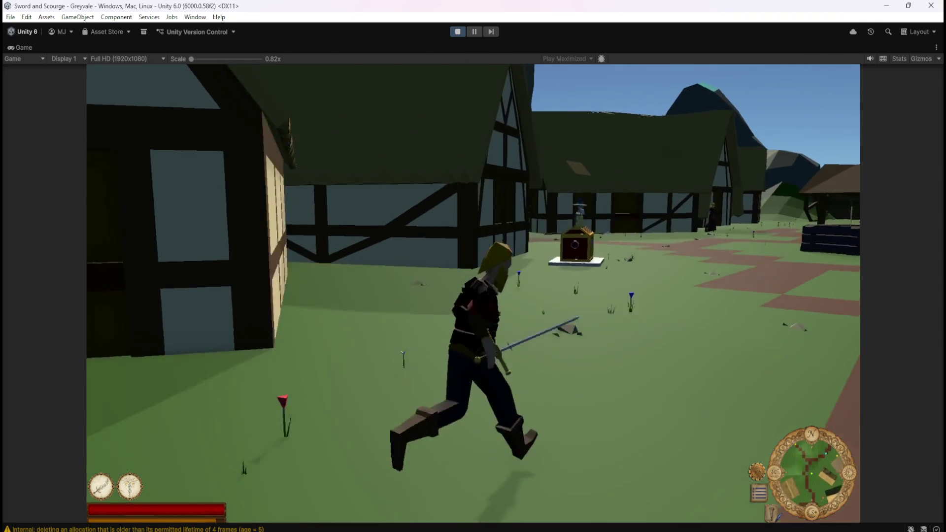
{"action": "key", "text": "w"}
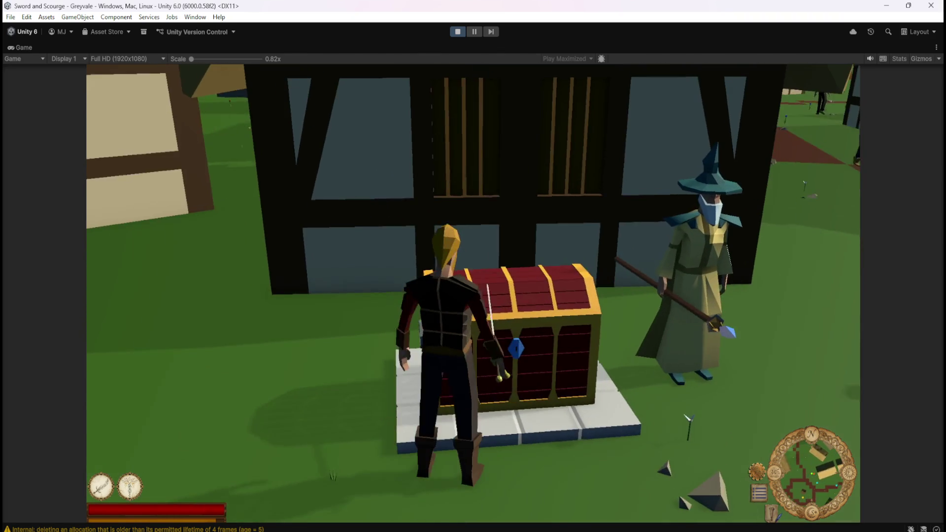
{"action": "key", "text": "e"}
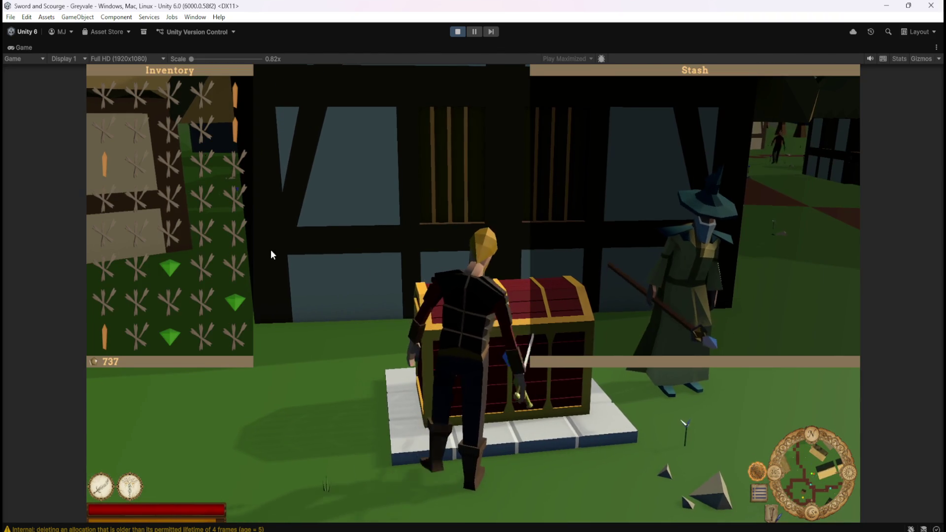
Step: Transfer the green gem, orange items and the first rows of bones into the stash
{"action": "left_click", "coordinate": [170, 267]}
{"action": "left_click", "coordinate": [204, 299]}
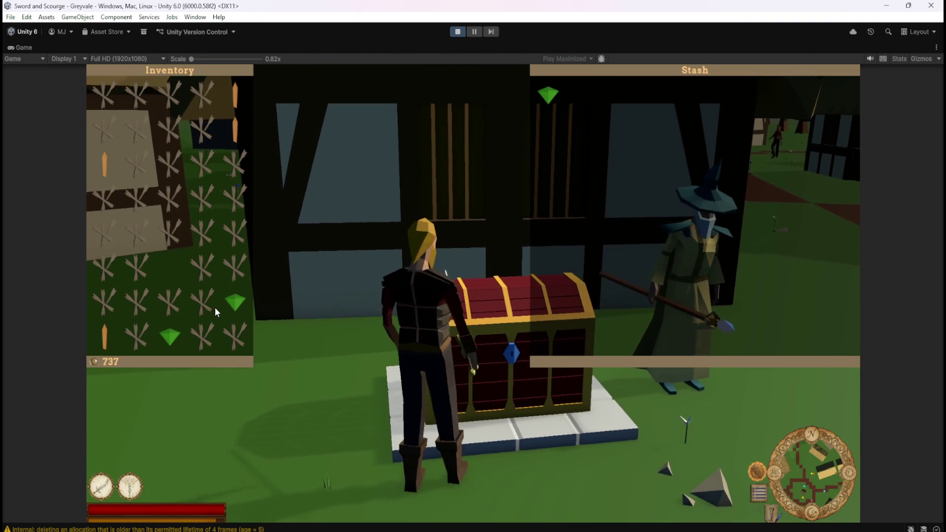
{"action": "left_click", "coordinate": [202, 93]}
{"action": "left_click", "coordinate": [232, 125]}
{"action": "left_click", "coordinate": [169, 93]}
{"action": "left_click", "coordinate": [104, 94]}
{"action": "left_click", "coordinate": [104, 128]}
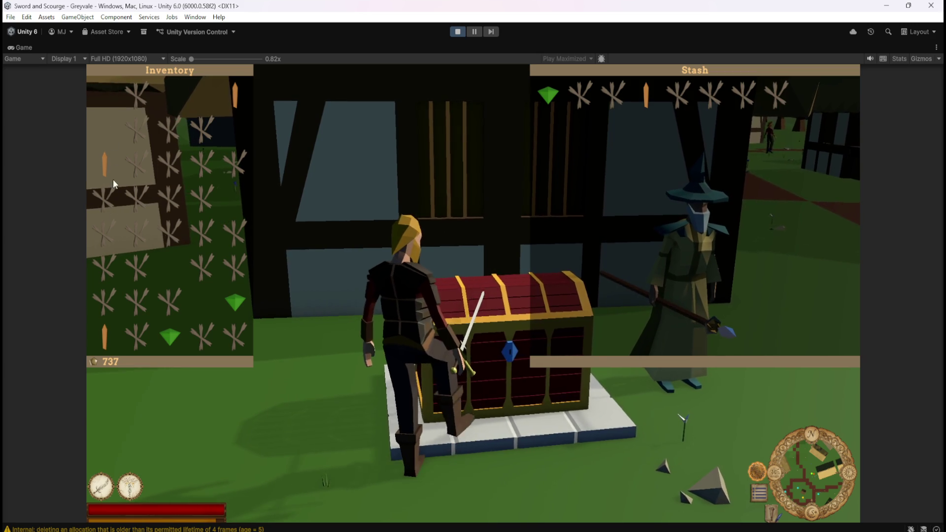
{"action": "left_click", "coordinate": [111, 274]}
{"action": "left_click", "coordinate": [105, 302]}
{"action": "left_click", "coordinate": [137, 232]}
{"action": "left_click", "coordinate": [136, 197]}
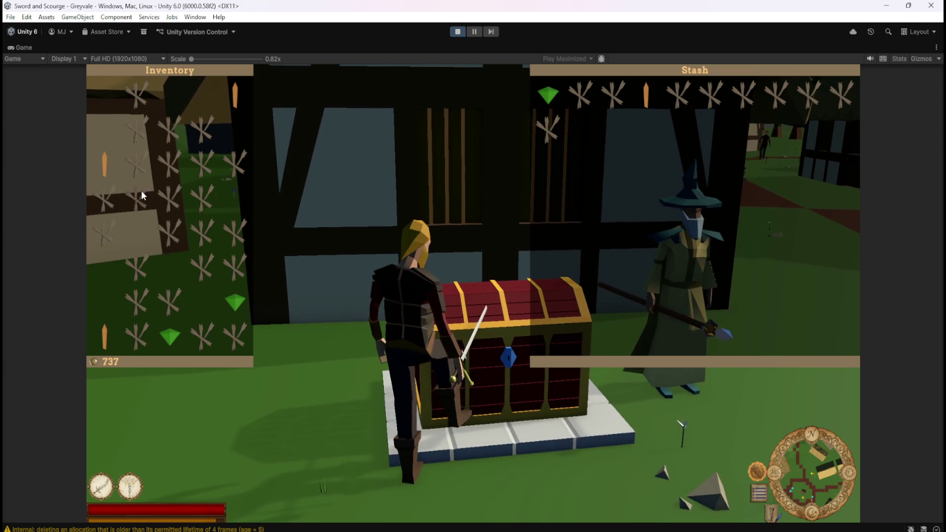
{"action": "left_click", "coordinate": [136, 163]}
{"action": "left_click", "coordinate": [137, 128]}
{"action": "left_click", "coordinate": [169, 128]}
{"action": "left_click", "coordinate": [202, 128]}
{"action": "left_click", "coordinate": [202, 162]}
{"action": "left_click", "coordinate": [169, 163]}
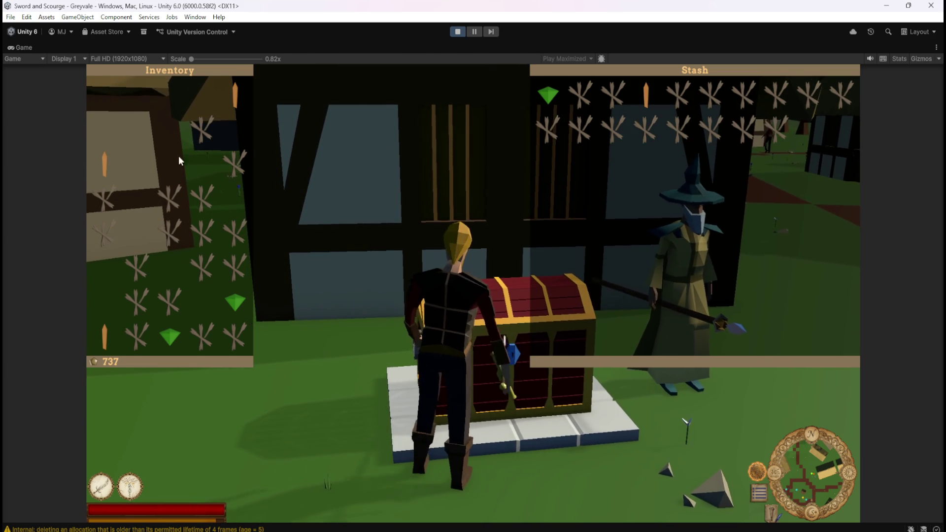
{"action": "left_click", "coordinate": [136, 94]}
Step: Deposit the remaining bones, gems and the last orange item into the stash
{"action": "left_click", "coordinate": [235, 94]}
{"action": "left_click", "coordinate": [235, 163]}
{"action": "left_click", "coordinate": [202, 197]}
{"action": "left_click", "coordinate": [169, 198]}
{"action": "left_click", "coordinate": [104, 197]}
{"action": "left_click", "coordinate": [104, 163]}
{"action": "left_click", "coordinate": [137, 266]}
{"action": "left_click", "coordinate": [169, 232]}
{"action": "left_click", "coordinate": [201, 231]}
{"action": "left_click", "coordinate": [235, 231]}
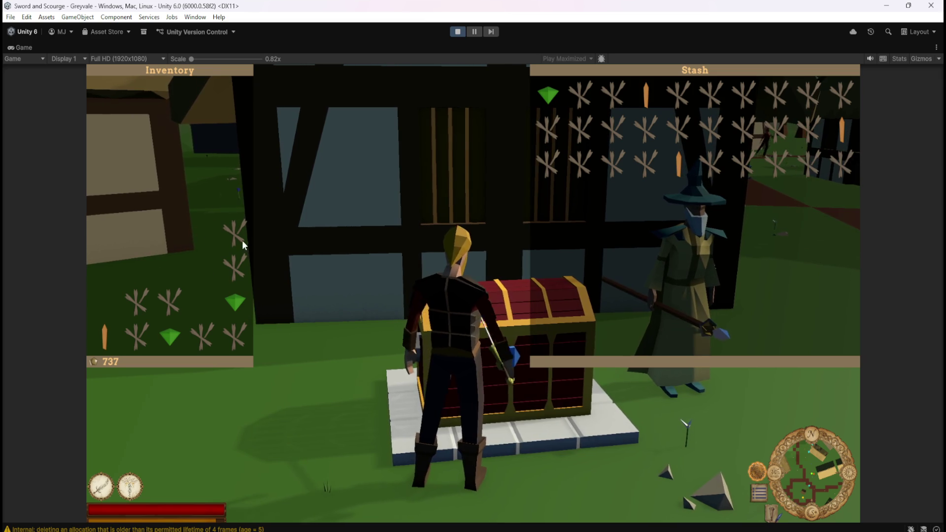
{"action": "left_click", "coordinate": [235, 266]}
{"action": "left_click", "coordinate": [202, 267]}
{"action": "left_click", "coordinate": [235, 301]}
{"action": "left_click", "coordinate": [235, 336]}
{"action": "left_click", "coordinate": [201, 336]}
{"action": "left_click", "coordinate": [170, 336]}
{"action": "left_click", "coordinate": [169, 301]}
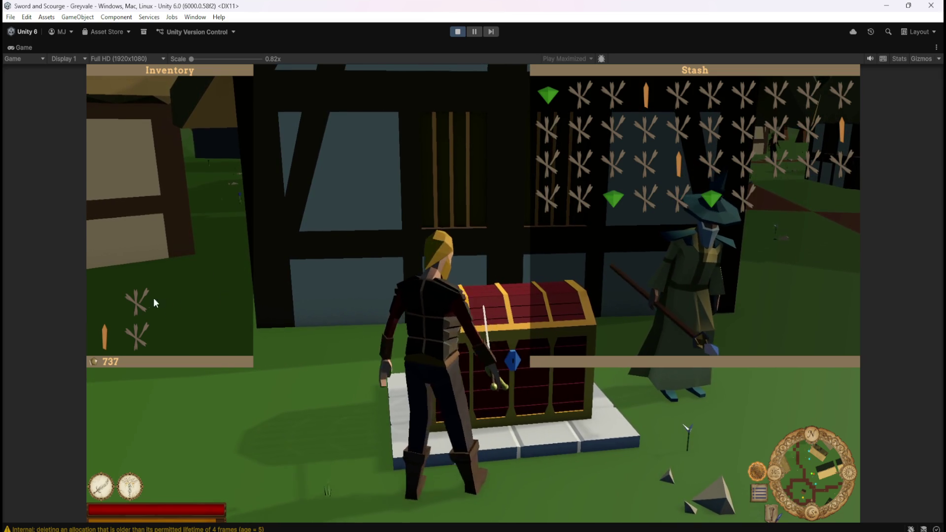
{"action": "left_click", "coordinate": [137, 301]}
{"action": "left_click", "coordinate": [137, 336]}
{"action": "left_click", "coordinate": [106, 337]}
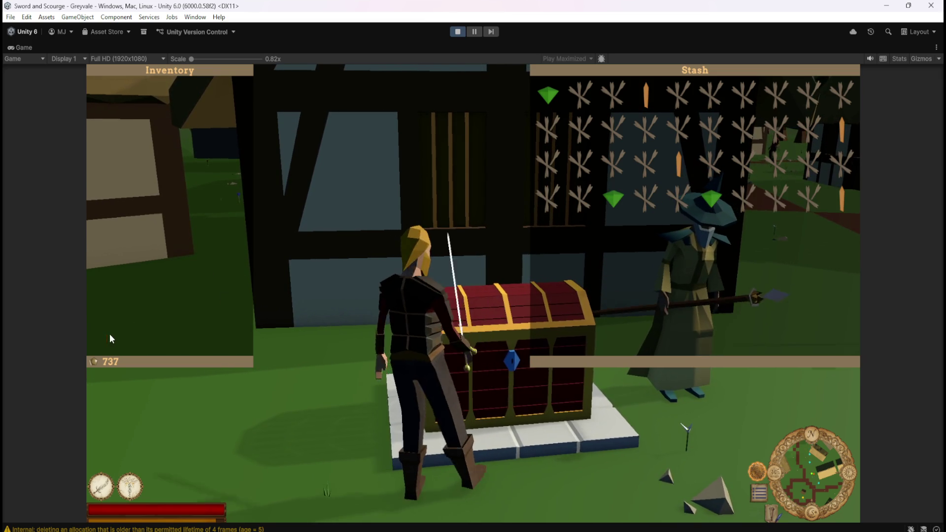
Step: Pull two orange items, a green gem and a few bones back from the stash into the inventory
{"action": "left_click", "coordinate": [586, 203]}
{"action": "left_click", "coordinate": [106, 95]}
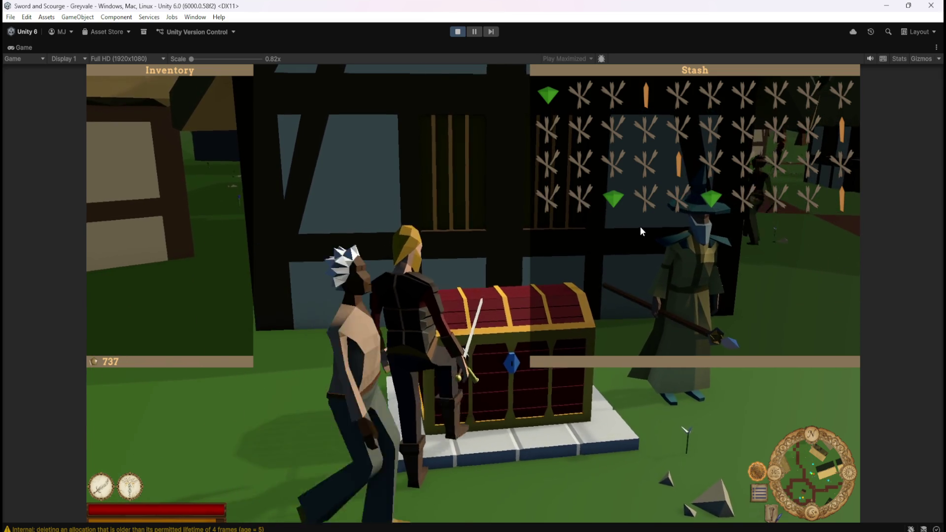
{"action": "left_click", "coordinate": [677, 167]}
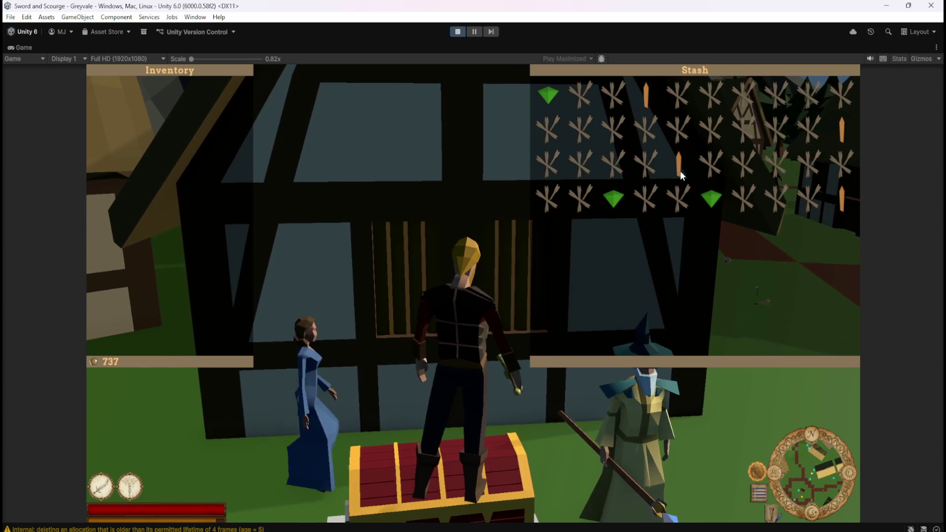
{"action": "left_click", "coordinate": [647, 98]}
{"action": "left_click", "coordinate": [711, 198]}
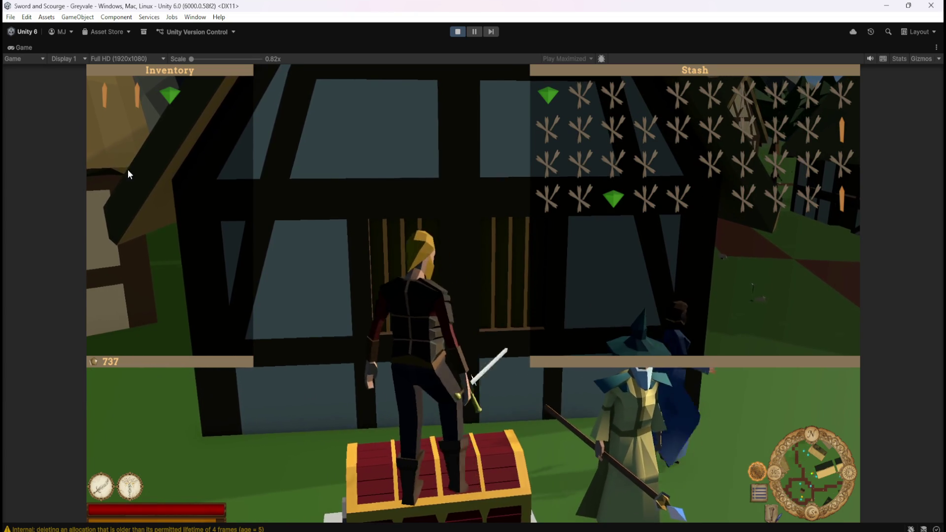
{"action": "left_click", "coordinate": [616, 163]}
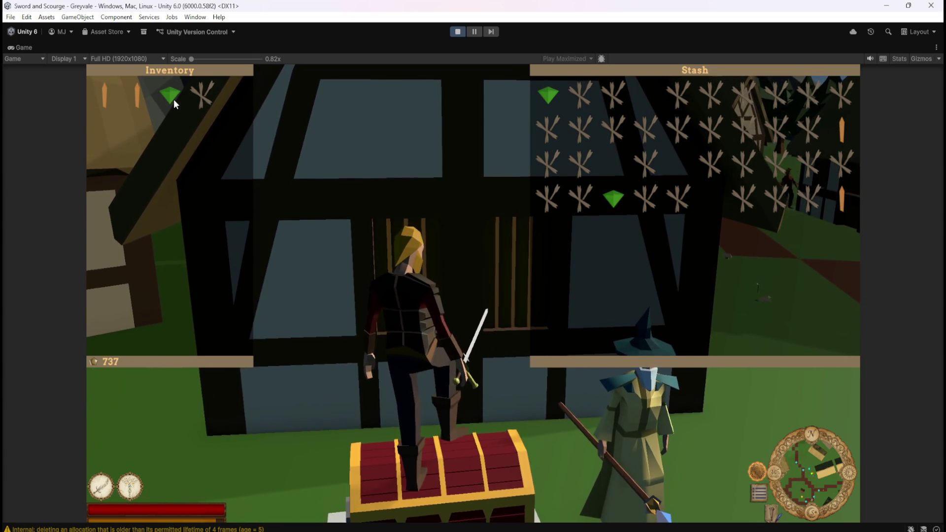
{"action": "left_click", "coordinate": [200, 91]}
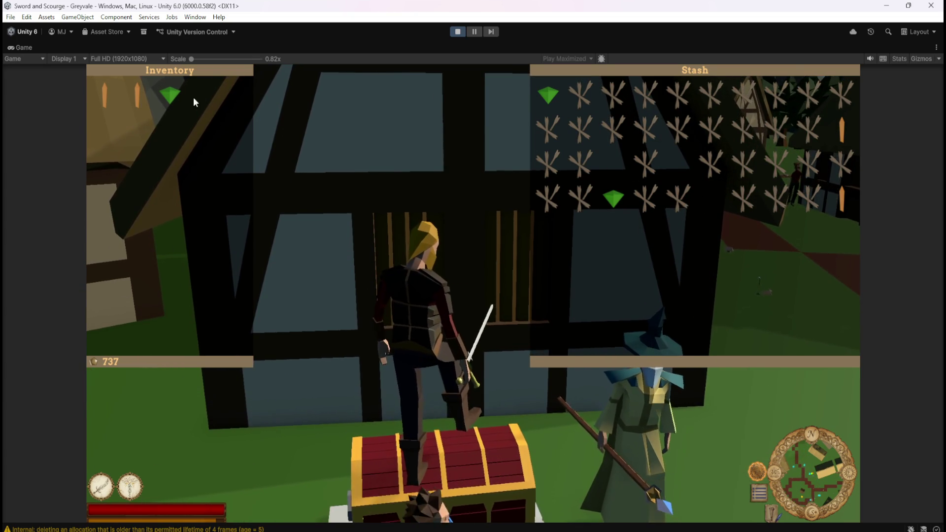
{"action": "left_click", "coordinate": [136, 95]}
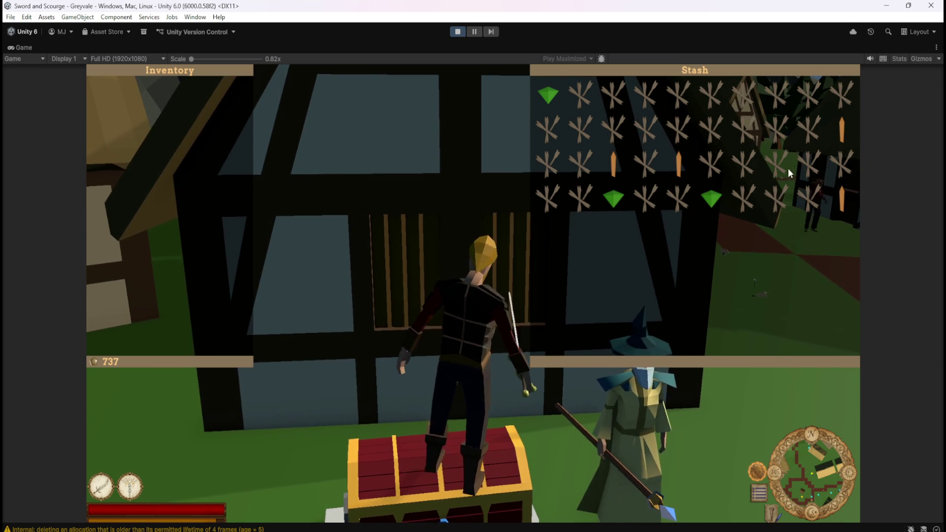
{"action": "left_click", "coordinate": [835, 165]}
{"action": "left_click", "coordinate": [805, 167]}
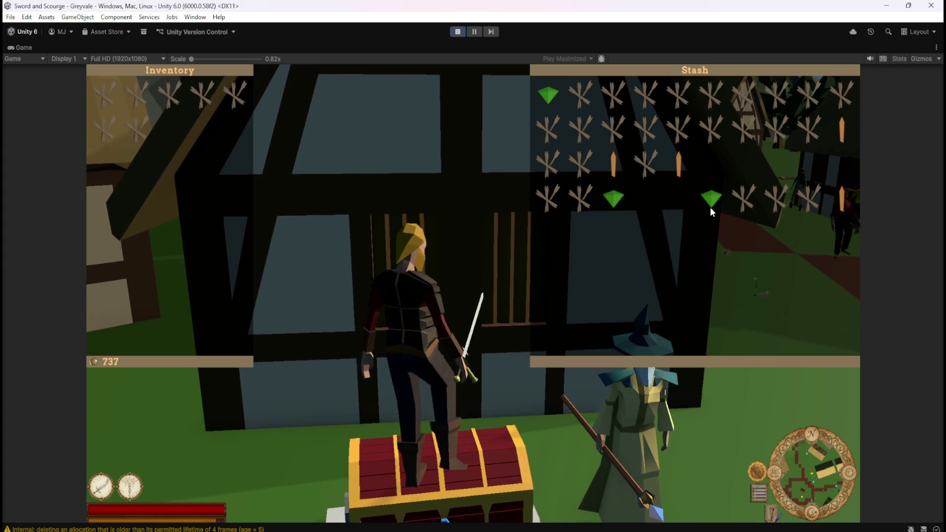
{"action": "left_click", "coordinate": [813, 199]}
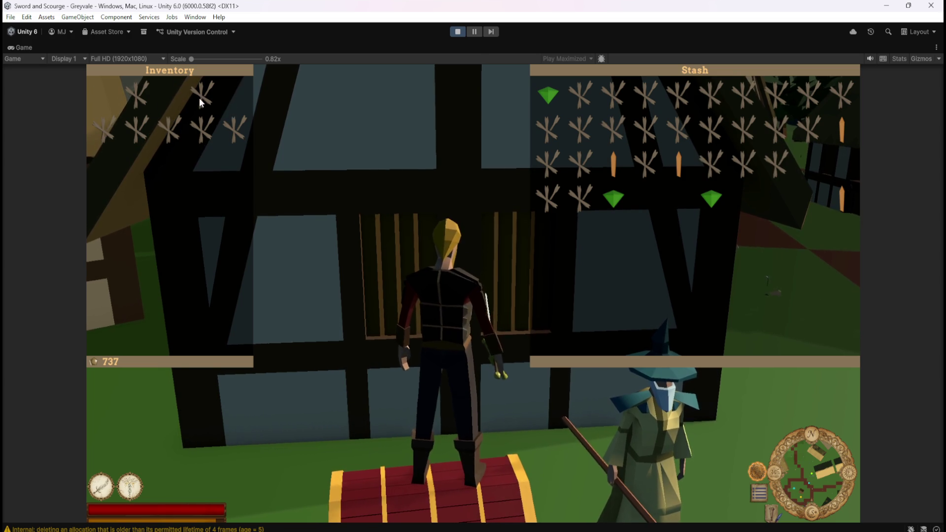
Step: Send three inventory bones into the stash
{"action": "right_click", "coordinate": [224, 130]}
{"action": "right_click", "coordinate": [169, 129]}
{"action": "right_click", "coordinate": [114, 133]}
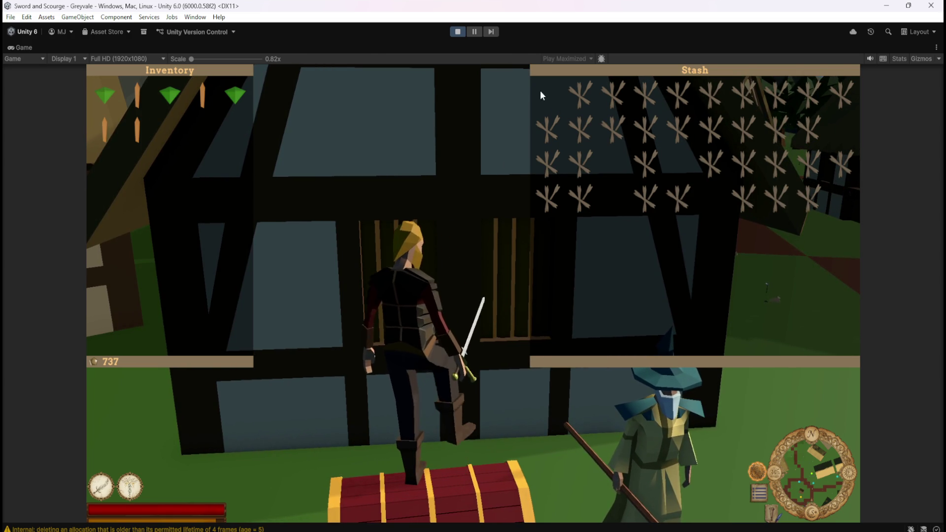
Step: Bring six bones from the stash's top row back into the inventory
{"action": "right_click", "coordinate": [581, 93]}
{"action": "right_click", "coordinate": [614, 95]}
{"action": "right_click", "coordinate": [646, 97]}
{"action": "right_click", "coordinate": [678, 98]}
{"action": "right_click", "coordinate": [711, 98]}
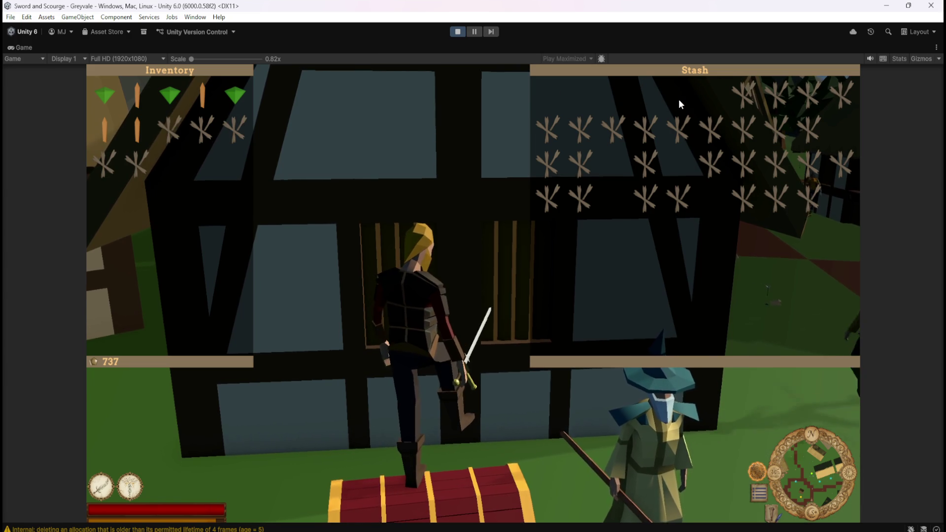
{"action": "right_click", "coordinate": [729, 101]}
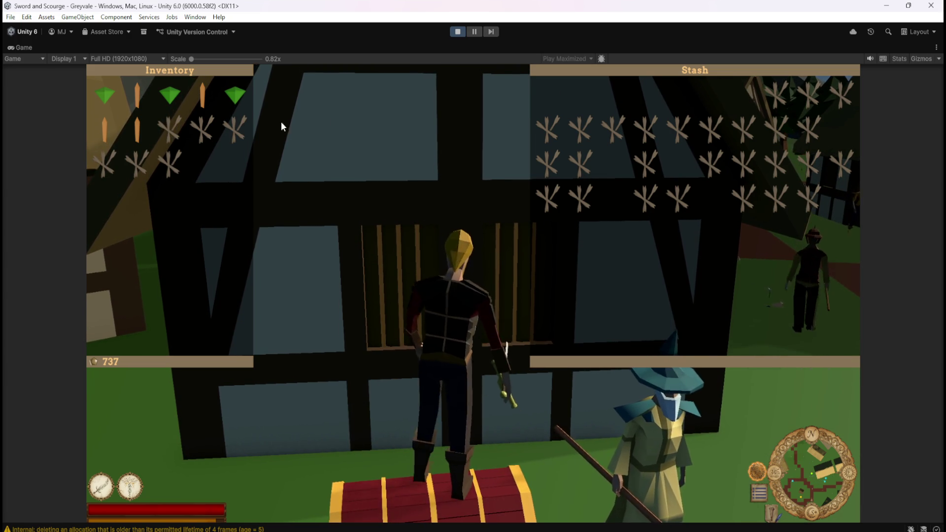
Step: Move the three green gems and the orange items from the inventory into the stash
{"action": "right_click", "coordinate": [108, 96]}
{"action": "right_click", "coordinate": [170, 96]}
{"action": "right_click", "coordinate": [232, 98]}
{"action": "right_click", "coordinate": [207, 101]}
{"action": "right_click", "coordinate": [138, 96]}
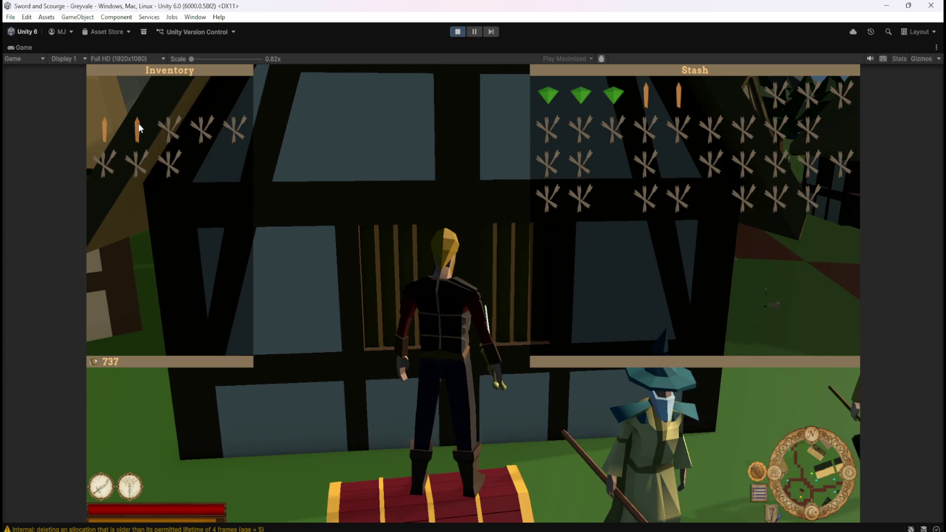
Step: Move the bone bundles and last two bones into the stash, emptying the inventory
{"action": "right_click", "coordinate": [171, 128]}
{"action": "right_click", "coordinate": [200, 134]}
{"action": "right_click", "coordinate": [224, 138]}
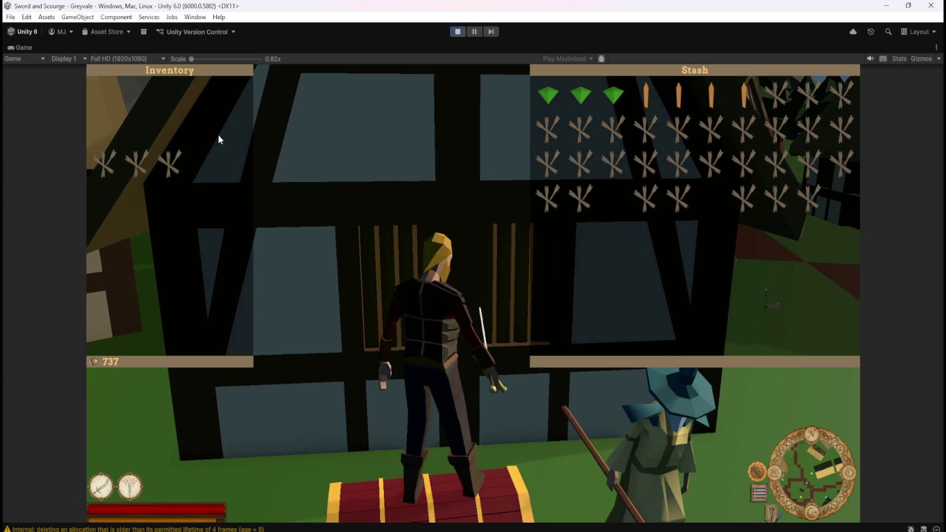
{"action": "right_click", "coordinate": [169, 150]}
{"action": "right_click", "coordinate": [113, 158]}
{"action": "right_click", "coordinate": [143, 162]}
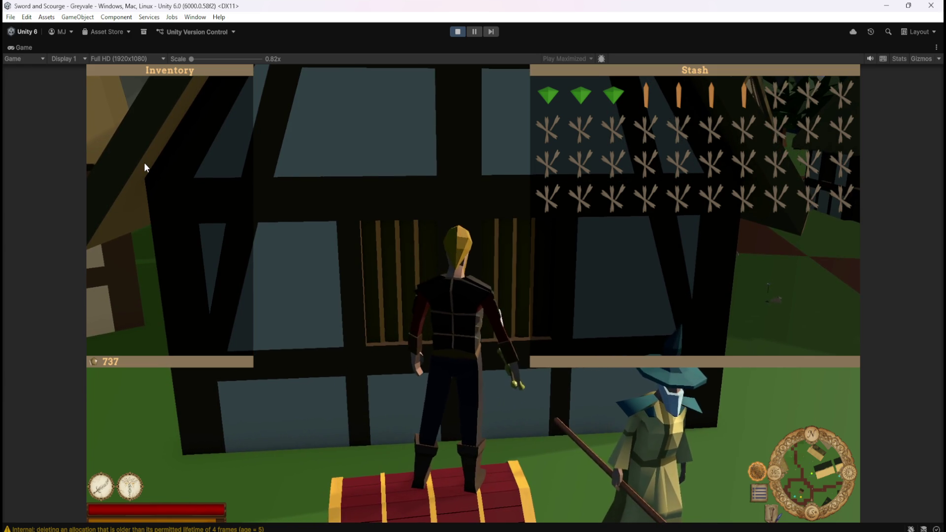
Step: Pull gems and bones out of the stash, swapping a bone and a gem with the inventory
{"action": "left_click", "coordinate": [548, 95]}
{"action": "left_click", "coordinate": [581, 94]}
{"action": "left_click", "coordinate": [614, 95]}
{"action": "left_click", "coordinate": [614, 129]}
{"action": "left_click", "coordinate": [581, 129]}
{"action": "left_click", "coordinate": [549, 131]}
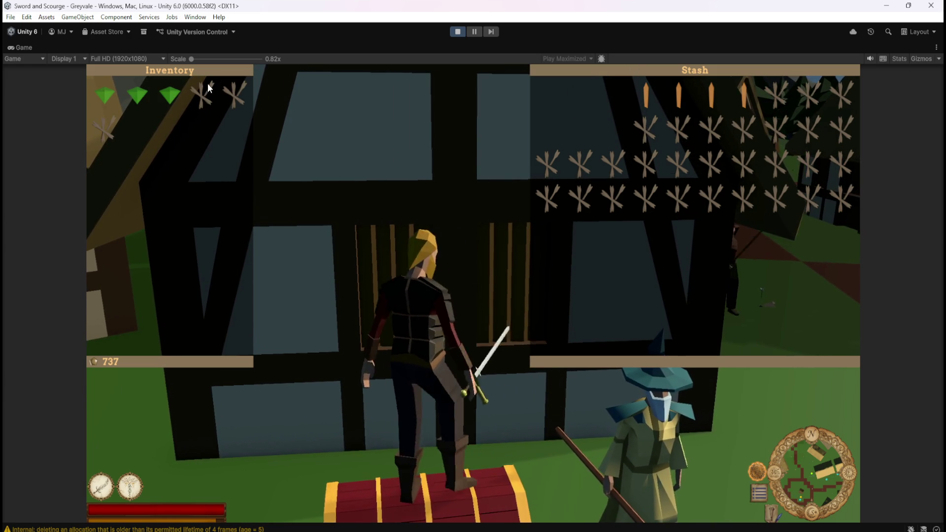
{"action": "left_click", "coordinate": [207, 92]}
{"action": "left_click", "coordinate": [170, 96]}
Step: Return the remaining inventory items to the stash and close the Inventory and Stash panels
{"action": "left_click", "coordinate": [227, 96]}
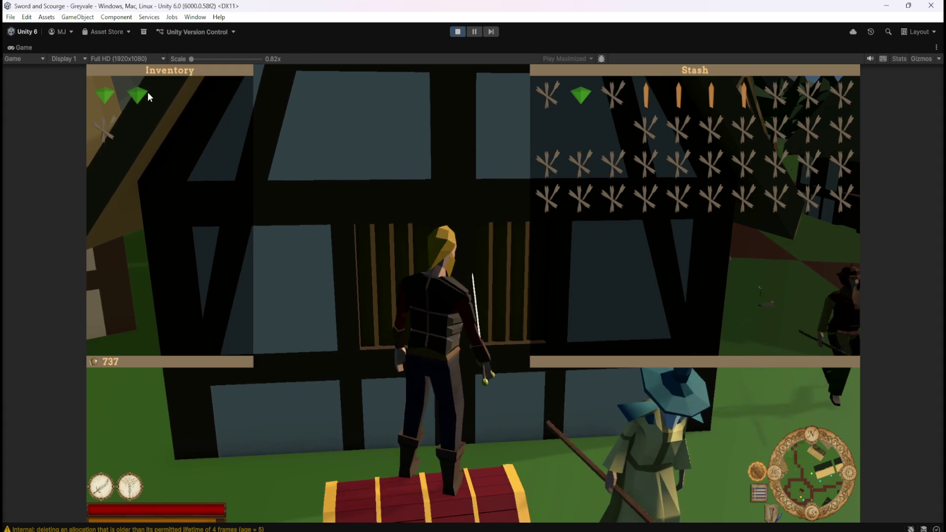
{"action": "left_click", "coordinate": [138, 95]}
{"action": "left_click", "coordinate": [102, 127]}
{"action": "left_click", "coordinate": [104, 94]}
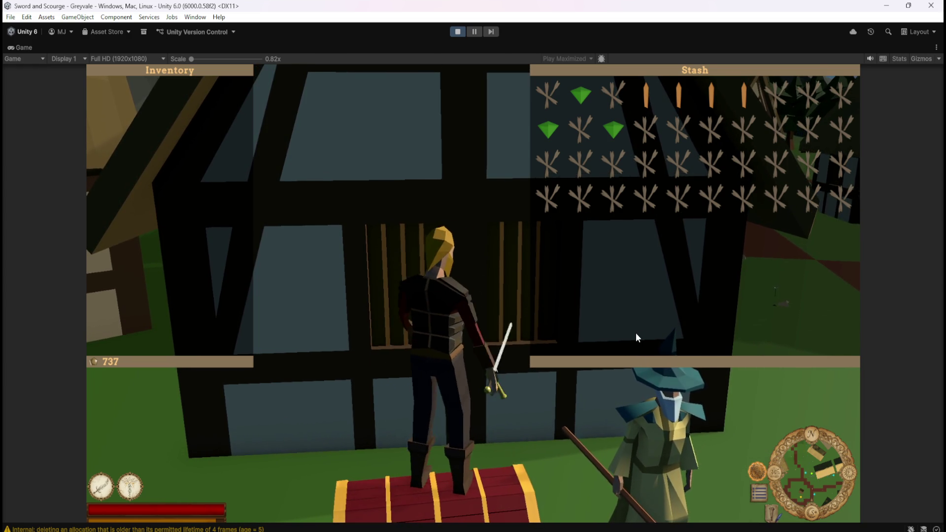
{"action": "key", "text": "Escape"}
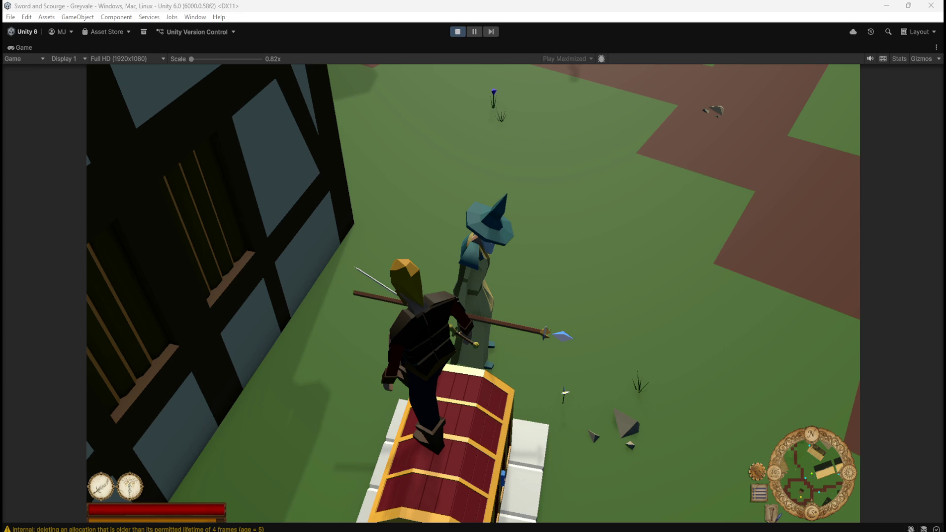
{"action": "key", "text": "alt+Tab"}
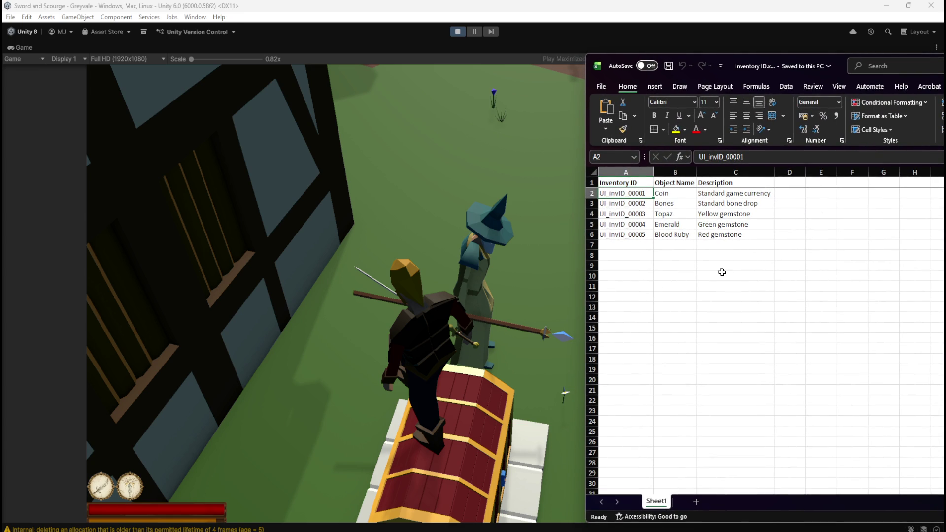
{"action": "left_click", "coordinate": [731, 257]}
{"action": "left_click_drag", "start_coordinate": [676, 193], "coordinate": [681, 235]}
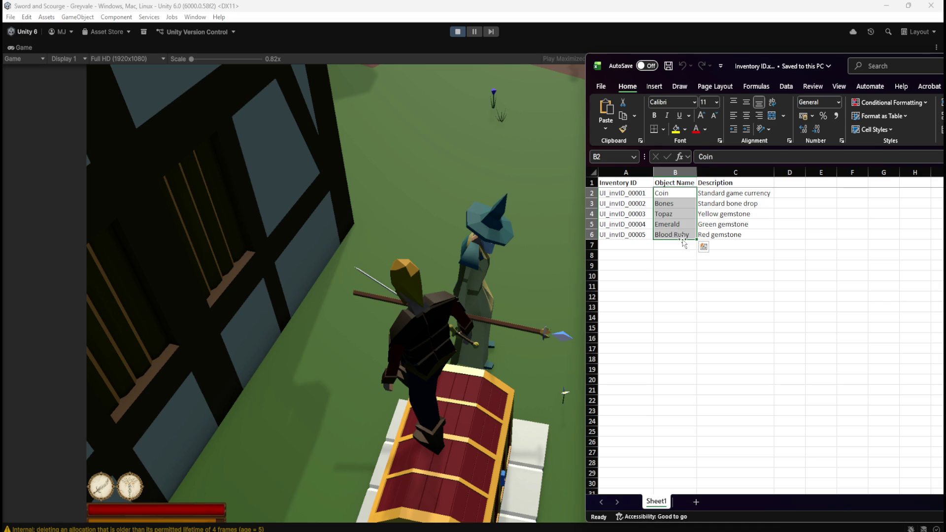
{"action": "left_click", "coordinate": [636, 193]}
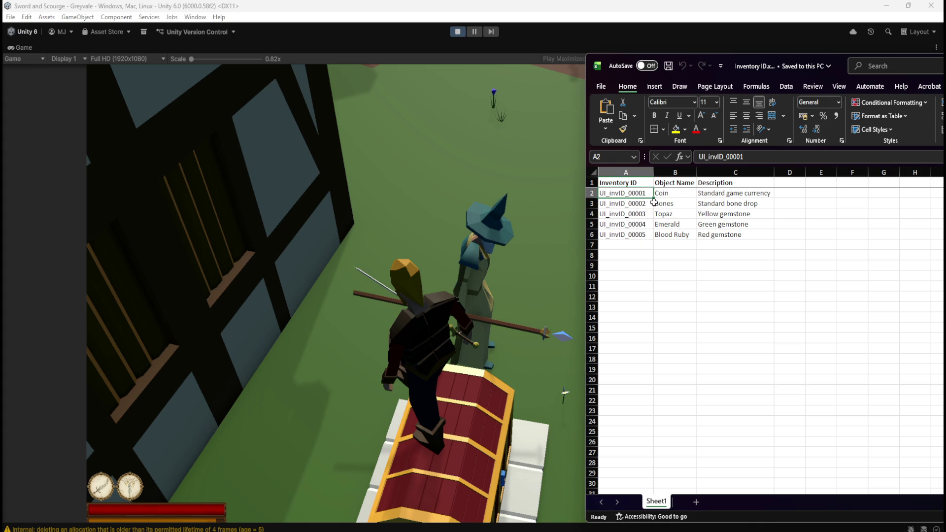
{"action": "left_click", "coordinate": [643, 206]}
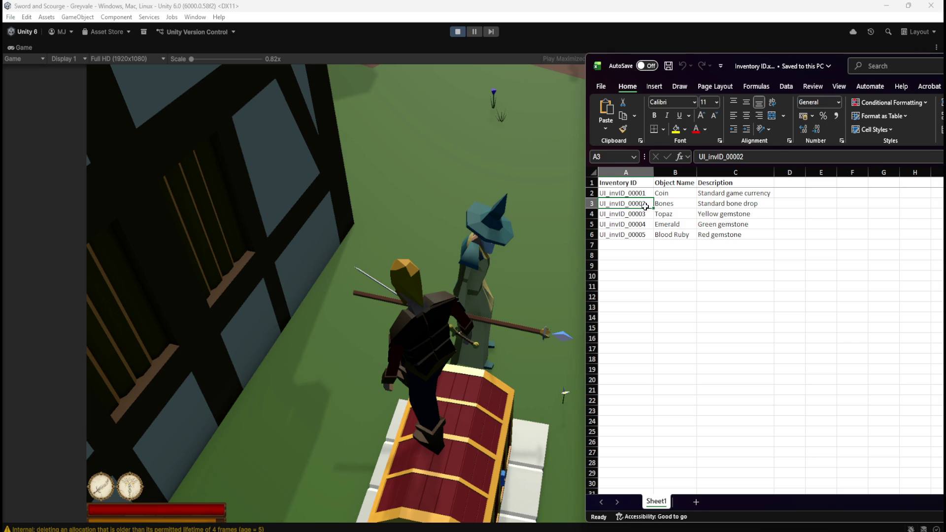
{"action": "left_click", "coordinate": [683, 207]}
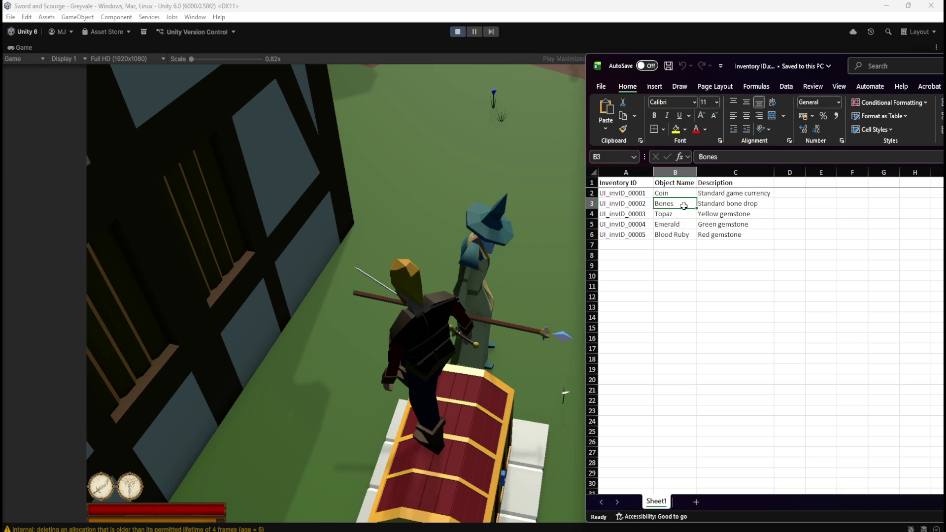
{"action": "left_click", "coordinate": [712, 202]}
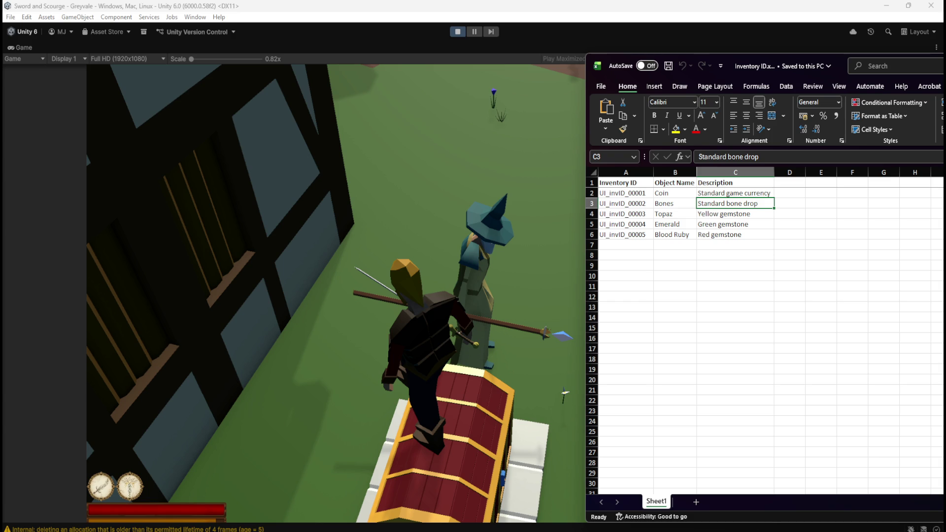
{"action": "key", "text": "alt+Tab"}
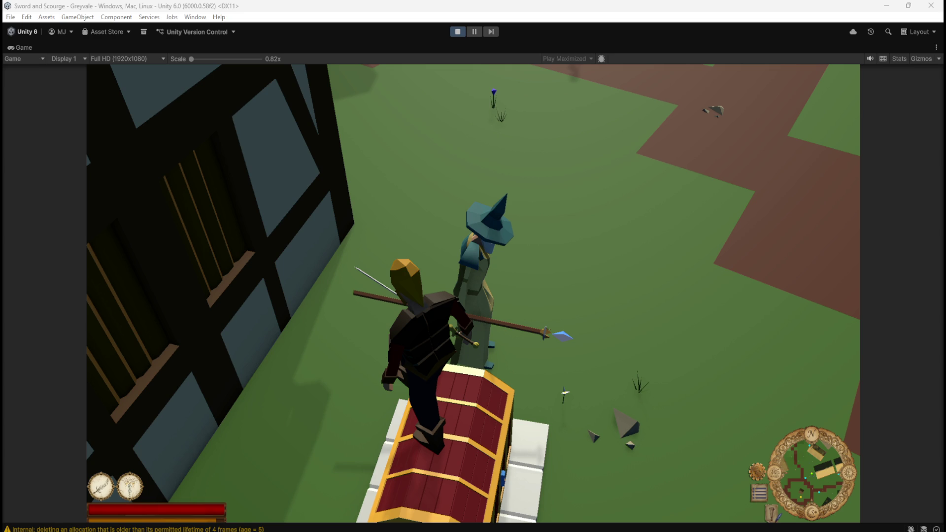
Step: Reopen the inventory and stash, then take two green gems, bones and another gem from the stash
{"action": "left_click", "coordinate": [390, 299]}
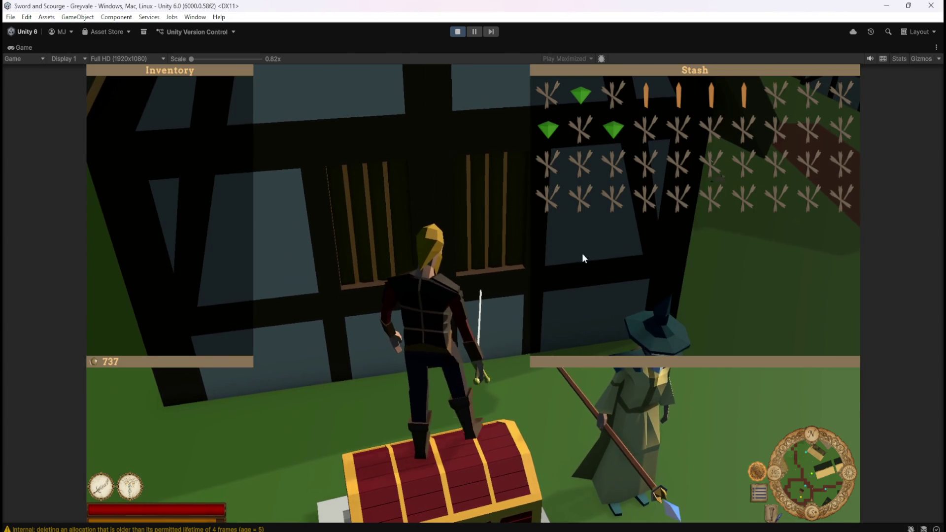
{"action": "left_click", "coordinate": [550, 129]}
{"action": "left_click", "coordinate": [580, 95]}
{"action": "left_click", "coordinate": [581, 129]}
{"action": "left_click", "coordinate": [613, 93]}
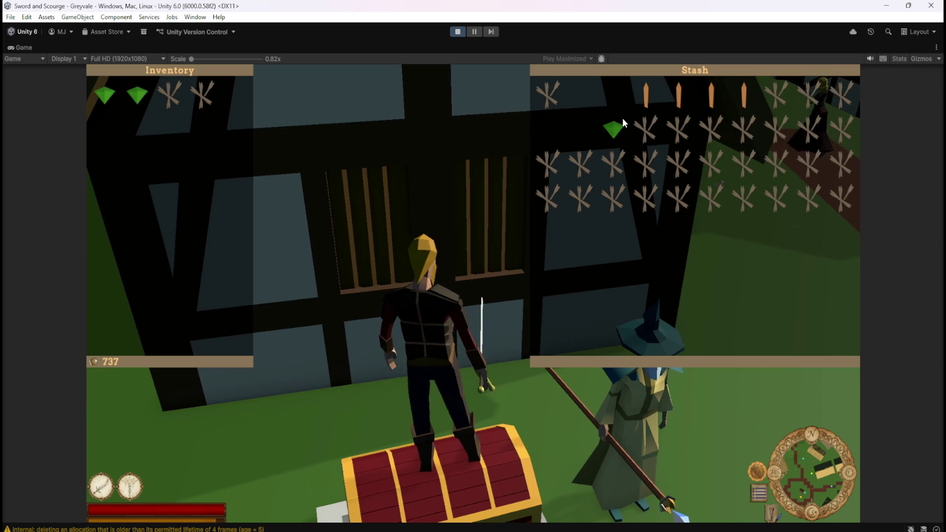
{"action": "left_click", "coordinate": [614, 130]}
{"action": "left_click", "coordinate": [646, 129]}
{"action": "left_click", "coordinate": [712, 129]}
Step: Move bones back into empty stash slots, returning three bones to the stash
{"action": "left_click", "coordinate": [725, 195]}
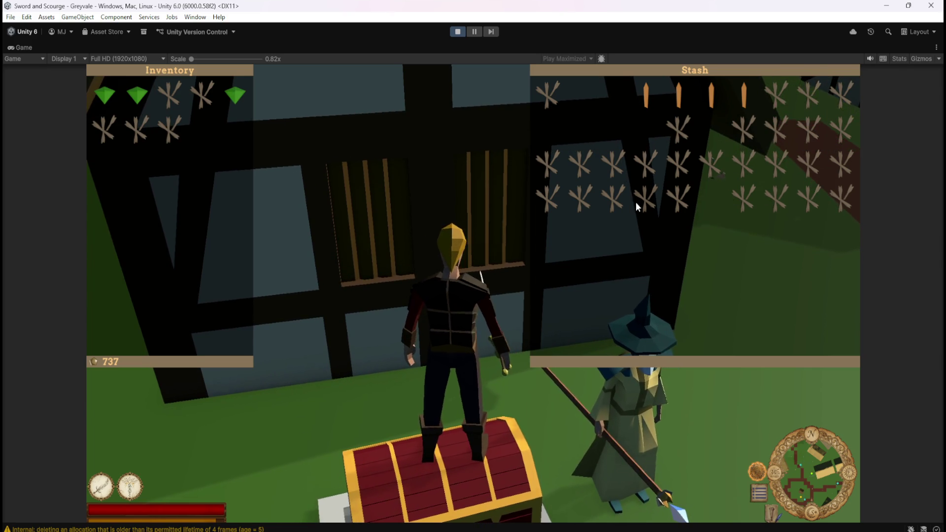
{"action": "left_click", "coordinate": [613, 197]}
{"action": "left_click", "coordinate": [181, 130]}
{"action": "left_click", "coordinate": [197, 127]}
{"action": "left_click", "coordinate": [194, 96]}
{"action": "left_click", "coordinate": [181, 94]}
{"action": "left_click", "coordinate": [132, 125]}
{"action": "left_click", "coordinate": [104, 129]}
Step: Move the gems from the inventory into the stash
{"action": "left_click", "coordinate": [235, 101]}
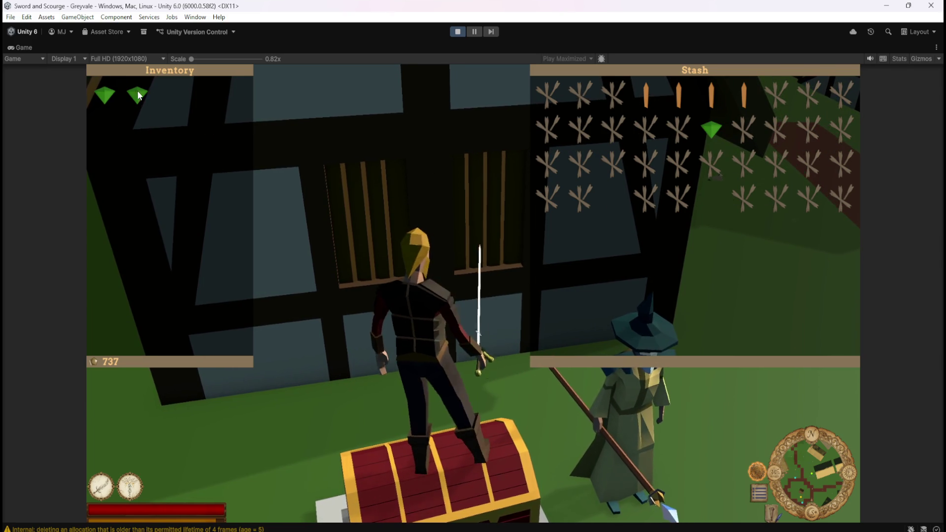
{"action": "left_click", "coordinate": [137, 95]}
{"action": "left_click", "coordinate": [104, 94]}
{"action": "left_click", "coordinate": [682, 134]}
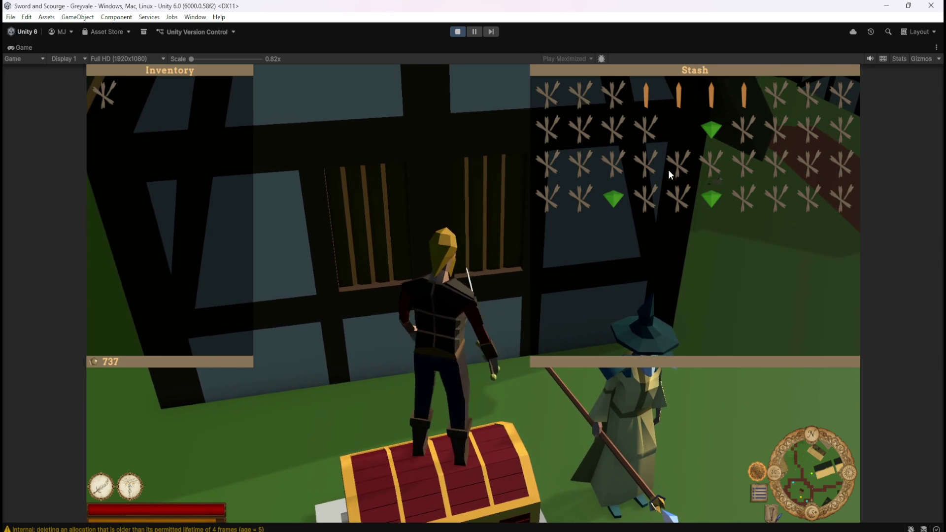
Step: Take a bone and two gems from the stash, then put all inventory items back
{"action": "left_click", "coordinate": [647, 130]}
{"action": "left_click", "coordinate": [614, 197]}
{"action": "left_click", "coordinate": [712, 198]}
{"action": "left_click", "coordinate": [202, 94]}
{"action": "left_click", "coordinate": [170, 95]}
{"action": "left_click", "coordinate": [137, 94]}
{"action": "left_click", "coordinate": [104, 94]}
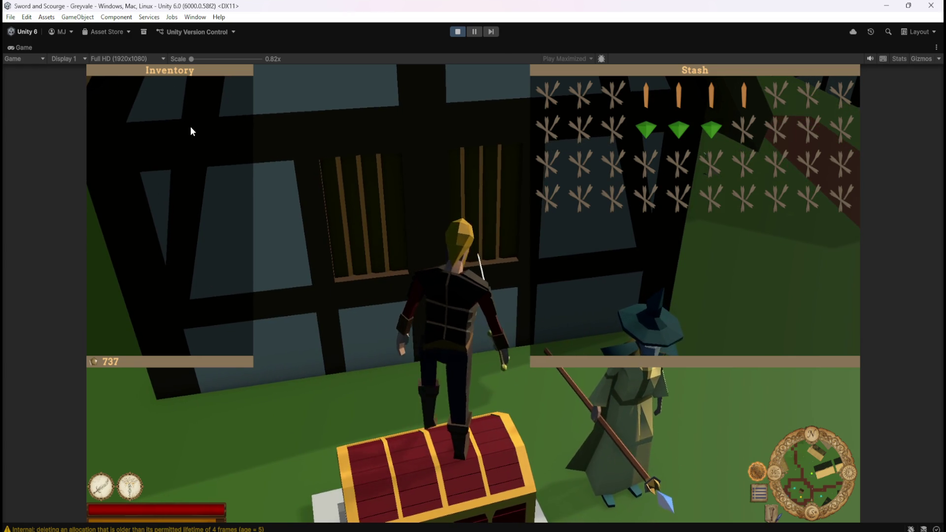
Step: Take two bones and two gems from the stash, plus two more top-row bones
{"action": "left_click", "coordinate": [744, 129]}
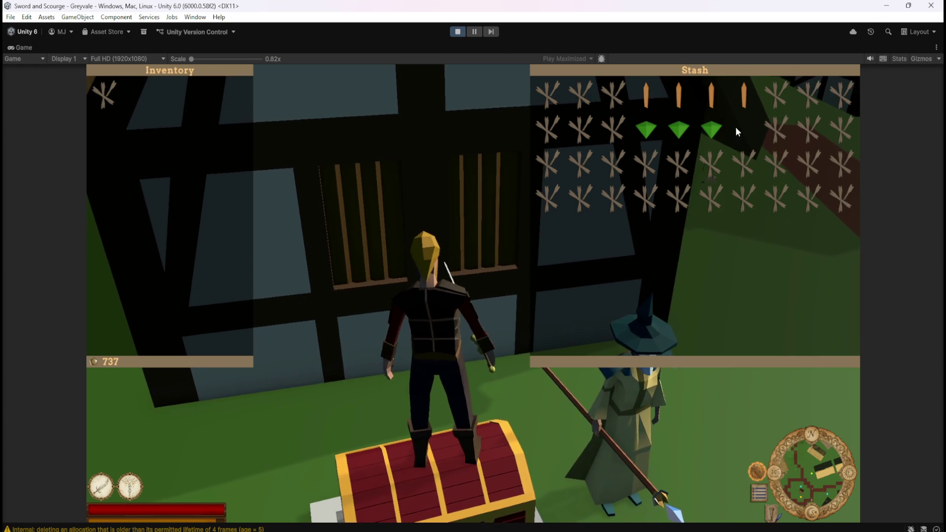
{"action": "left_click", "coordinate": [581, 129]}
{"action": "left_click", "coordinate": [646, 130]}
{"action": "left_click", "coordinate": [712, 130]}
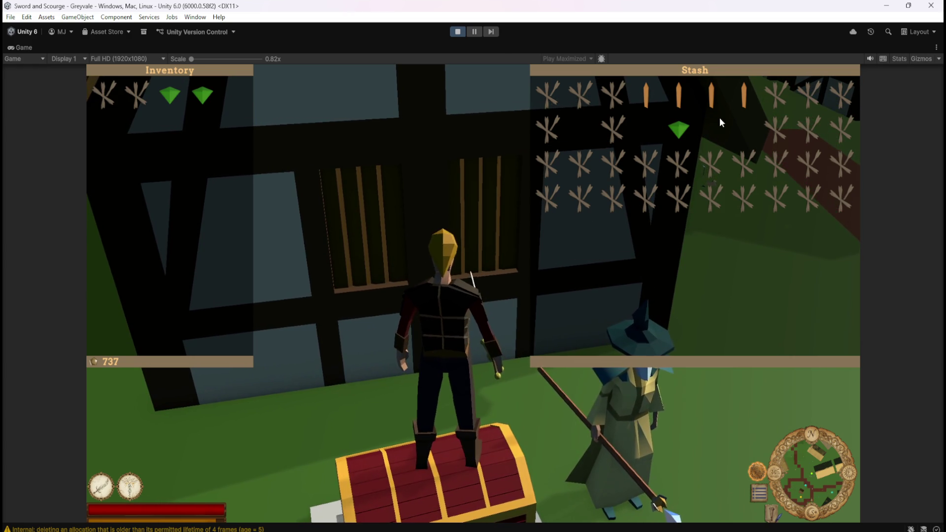
{"action": "left_click", "coordinate": [587, 92]}
{"action": "left_click", "coordinate": [610, 101]}
{"action": "left_click", "coordinate": [106, 95]}
Step: Return all five inventory items to the stash, leaving the inventory empty
{"action": "left_click", "coordinate": [134, 94]}
{"action": "left_click", "coordinate": [170, 95]}
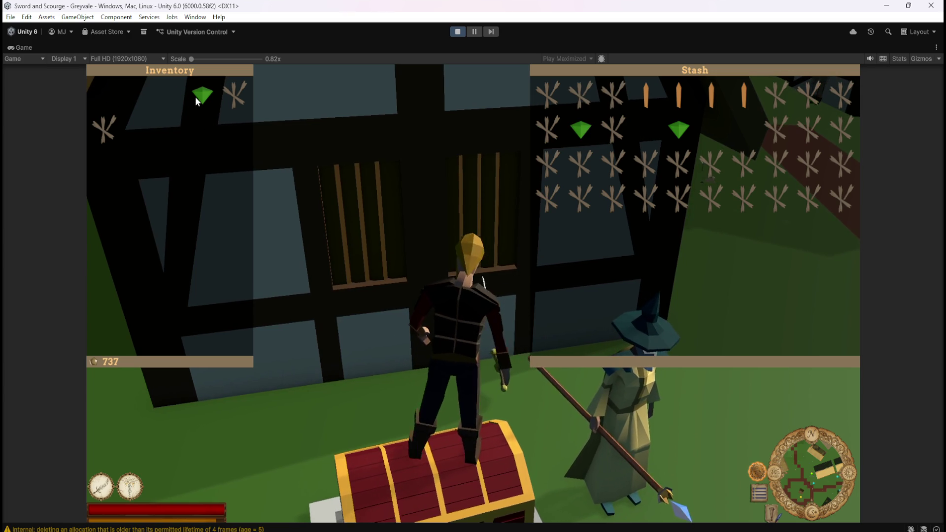
{"action": "left_click", "coordinate": [202, 95]}
{"action": "left_click", "coordinate": [235, 94]}
{"action": "left_click", "coordinate": [104, 130]}
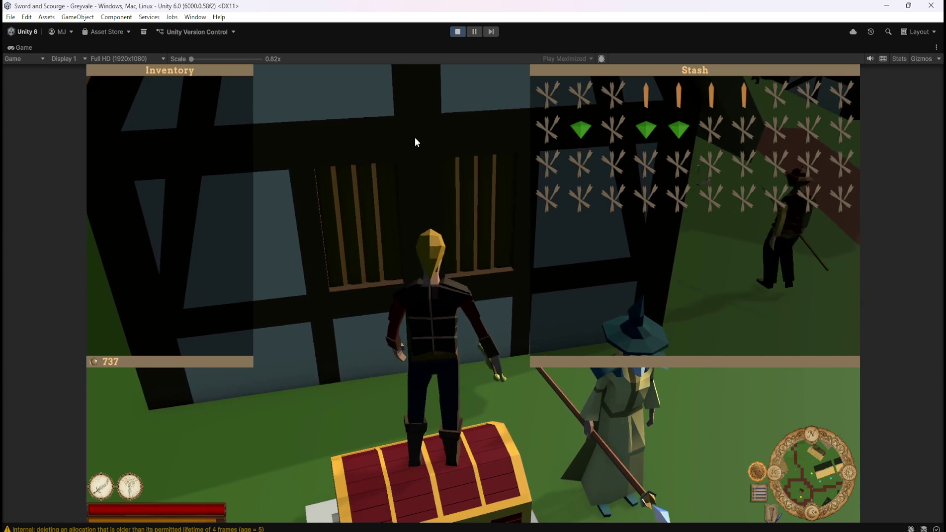
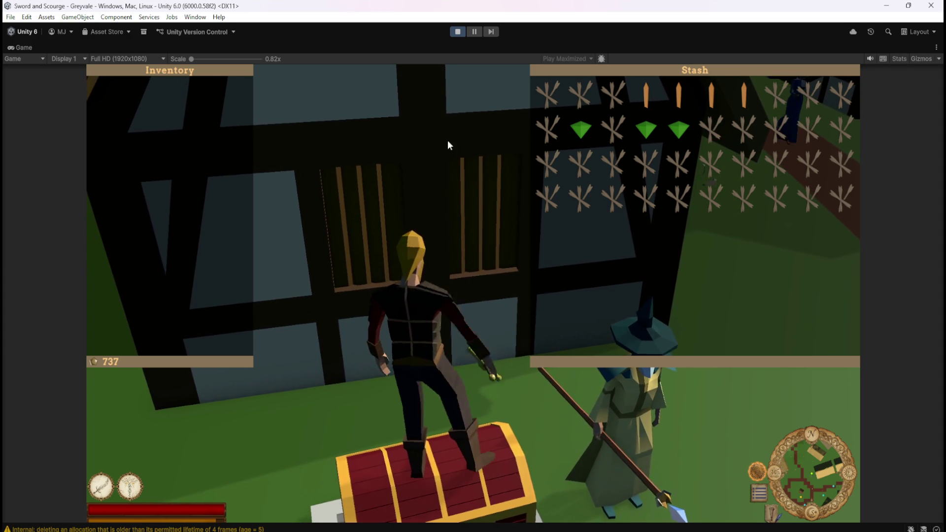
Step: Close the Inventory and Stash panels and walk around the chest, swinging the sword once
{"action": "key", "text": "Escape"}
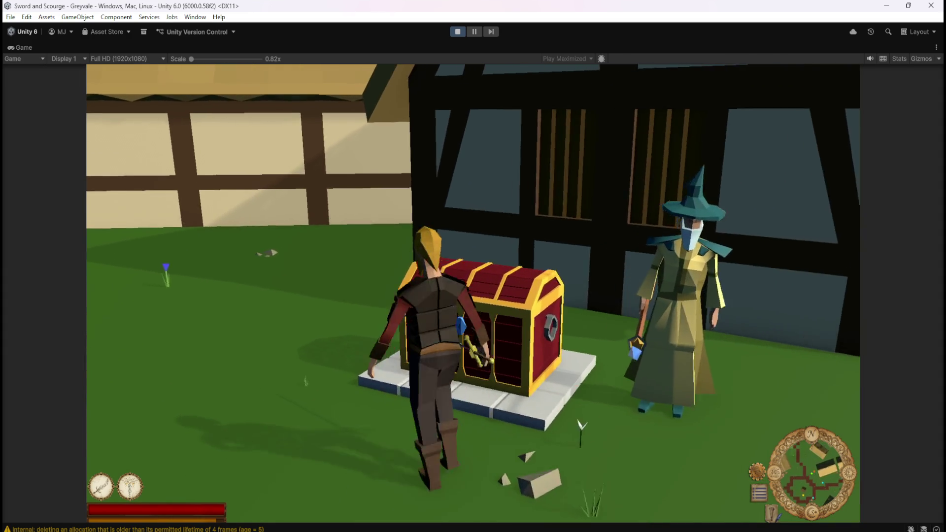
{"action": "key", "text": "s"}
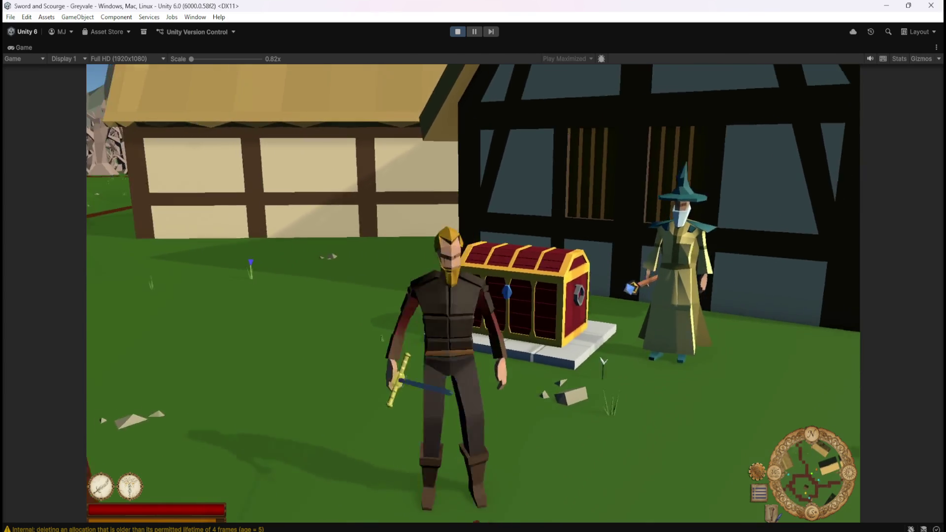
{"action": "key", "text": "w"}
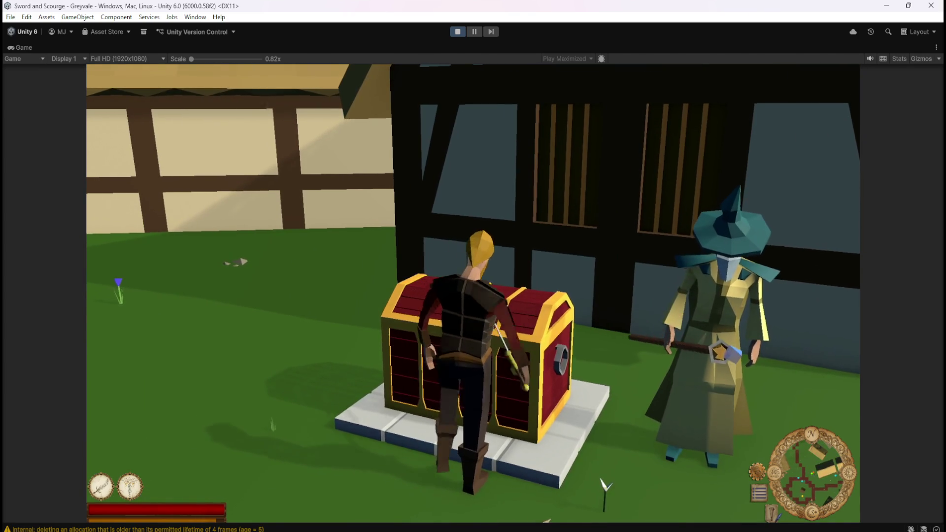
{"action": "key", "text": "s"}
{"action": "key", "text": "w"}
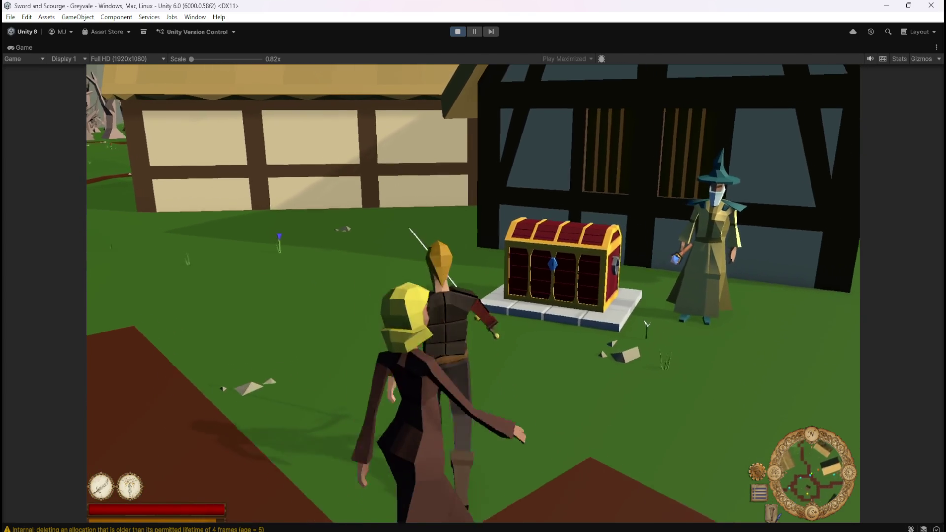
{"action": "key", "text": "s"}
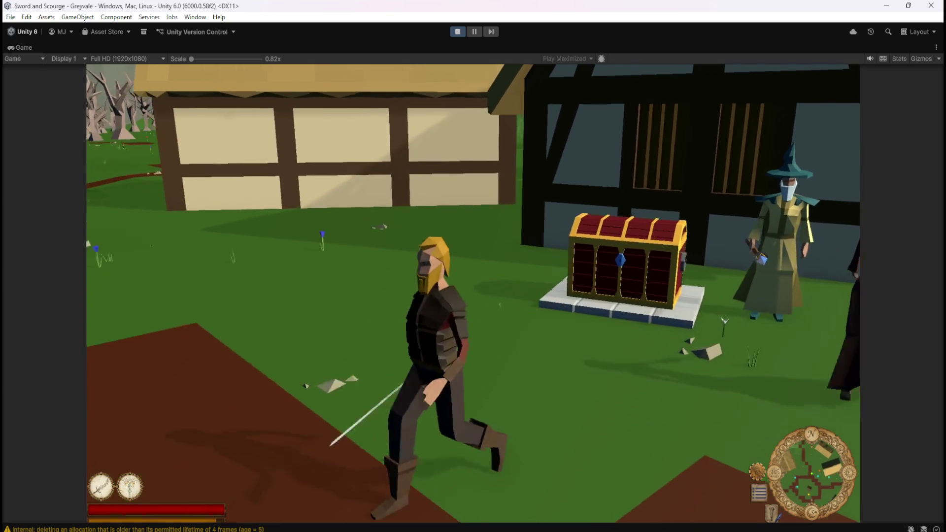
{"action": "key", "text": "d"}
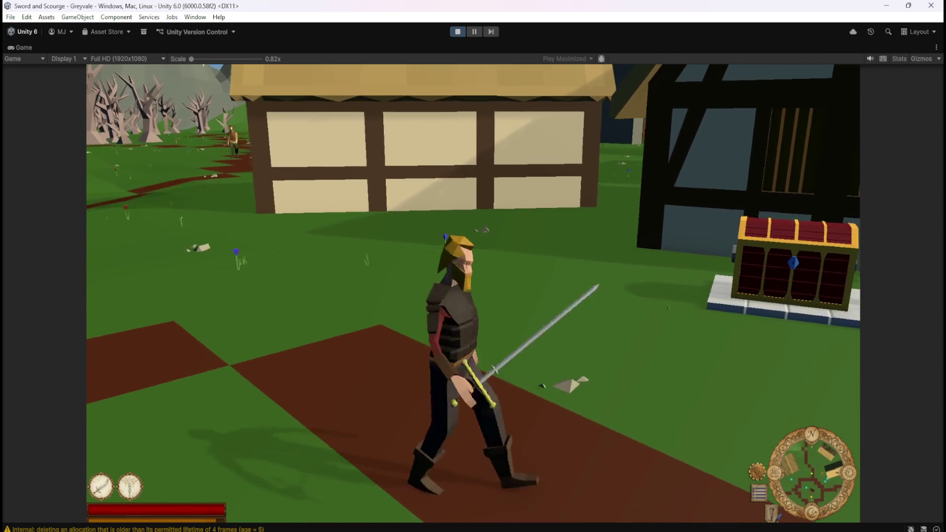
{"action": "key", "text": "w"}
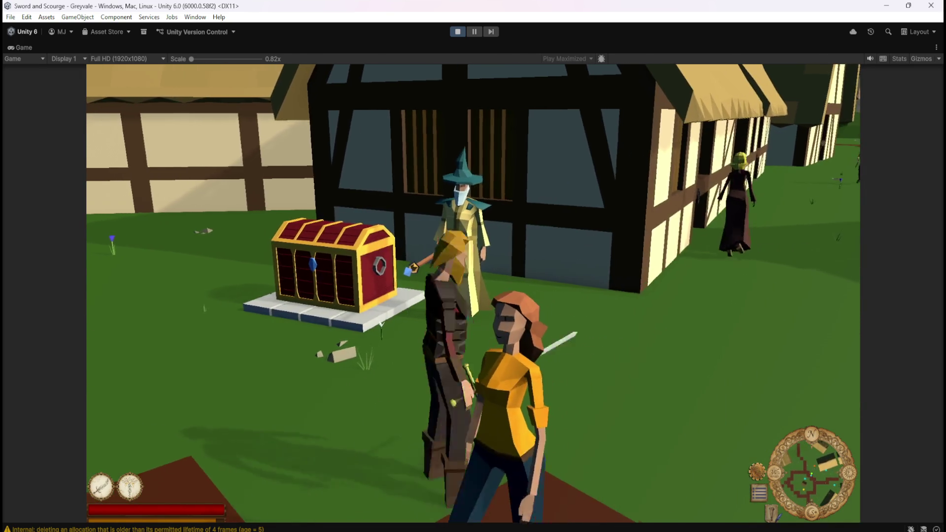
{"action": "key", "text": "a"}
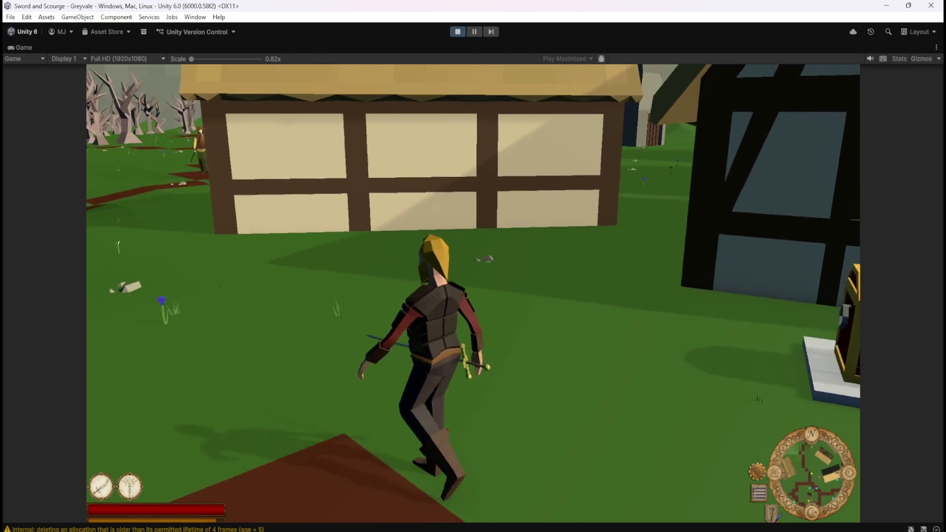
{"action": "key", "text": "1"}
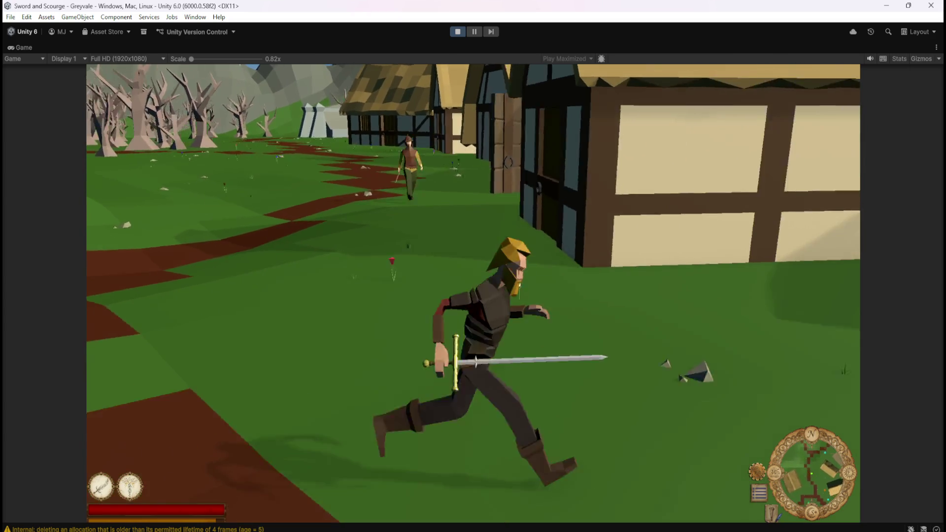
{"action": "key", "text": "s"}
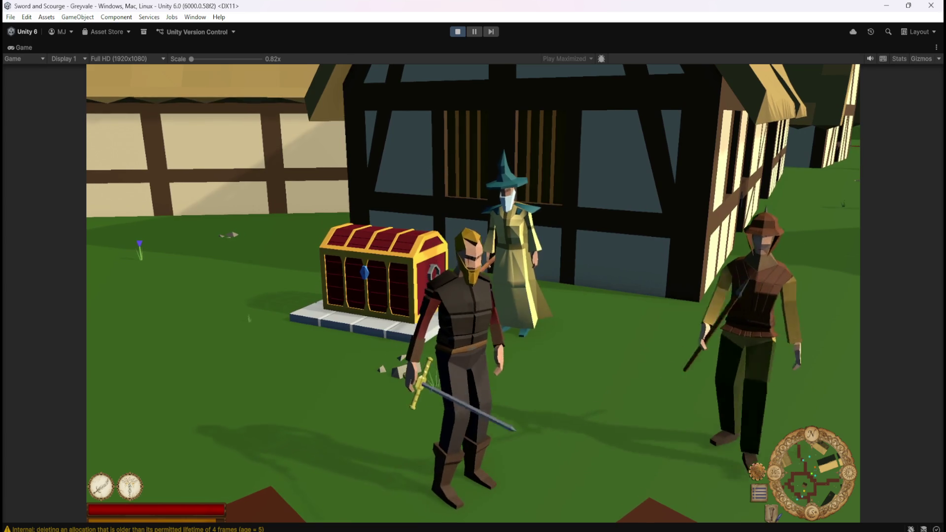
Step: Walk past the guard and around the treasure chest, then pause the game with Escape
{"action": "key", "text": "d"}
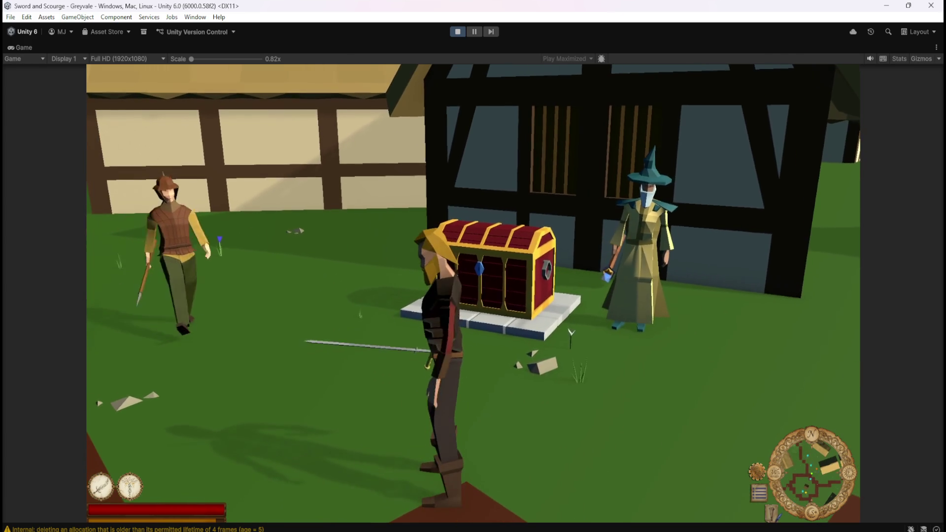
{"action": "key", "text": "a"}
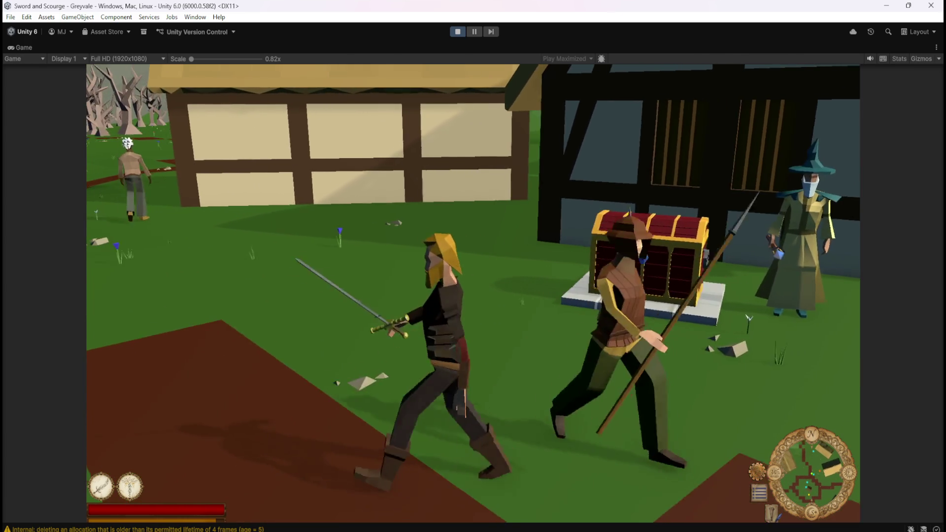
{"action": "key", "text": "w"}
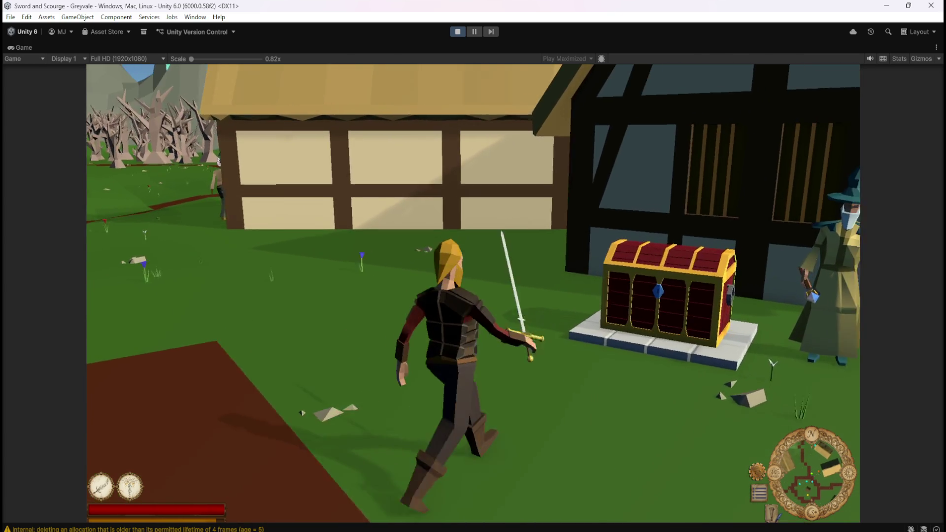
{"action": "key", "text": "w"}
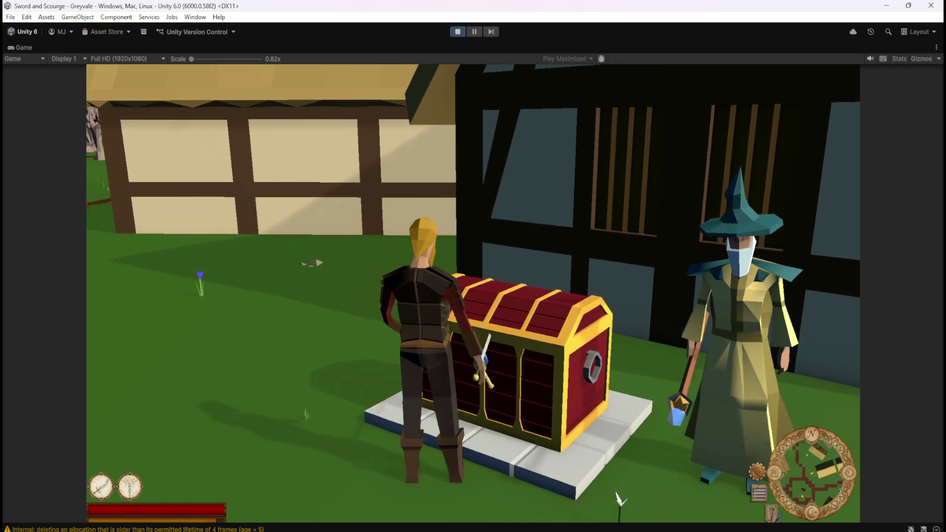
{"action": "key", "text": "a"}
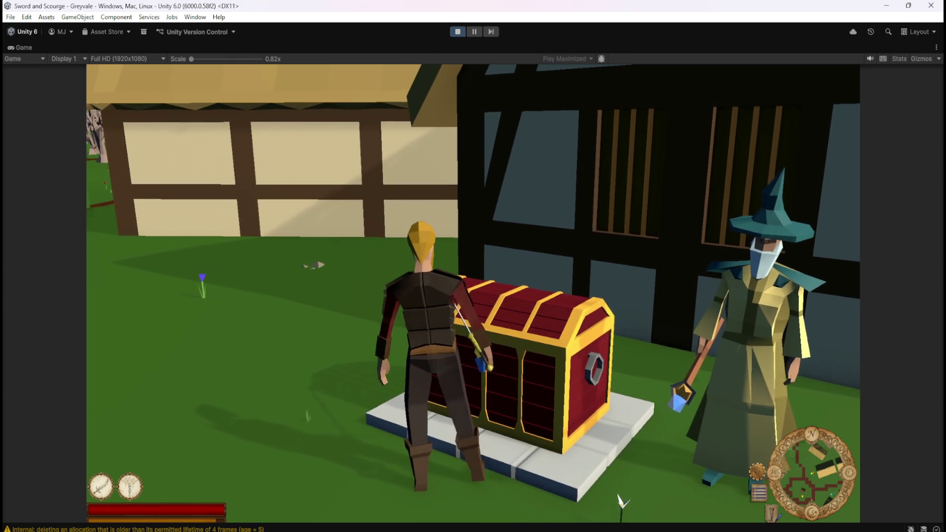
{"action": "key", "text": "d"}
{"action": "key", "text": "d"}
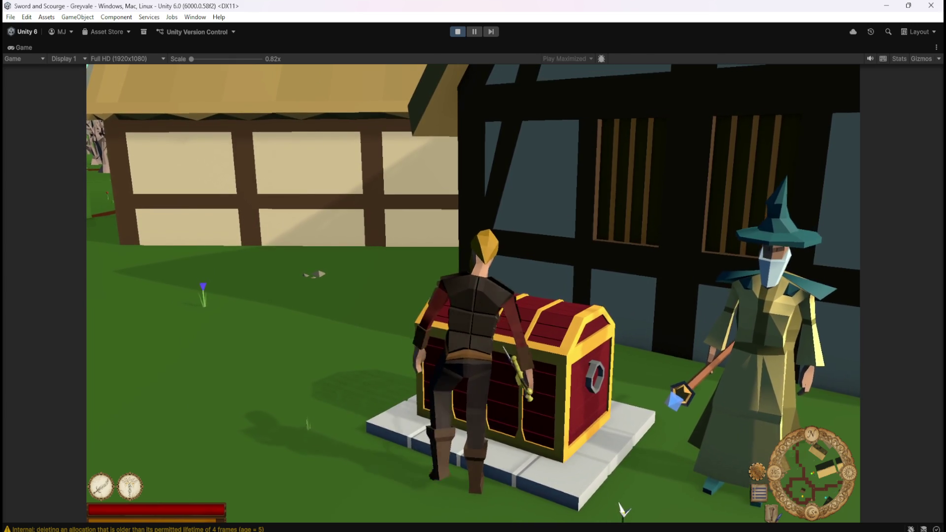
{"action": "key", "text": "a"}
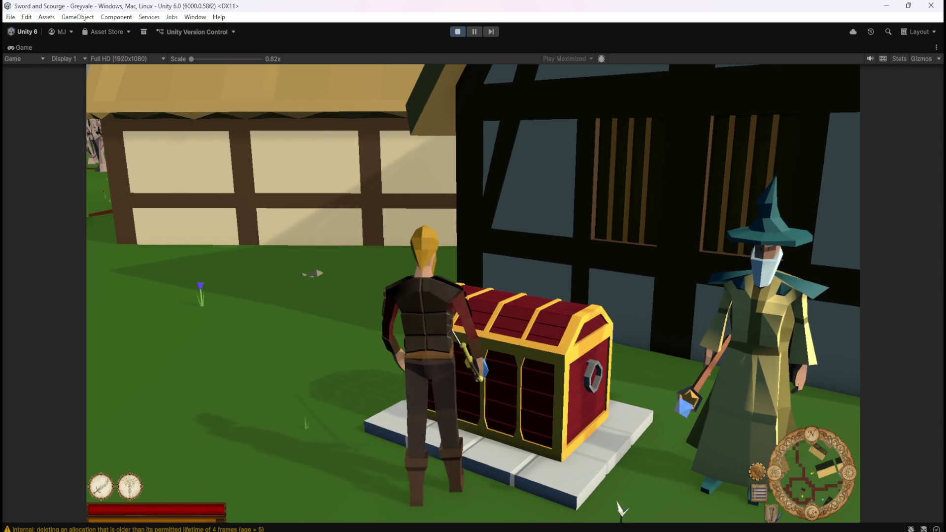
{"action": "key", "text": "d"}
{"action": "key", "text": "a"}
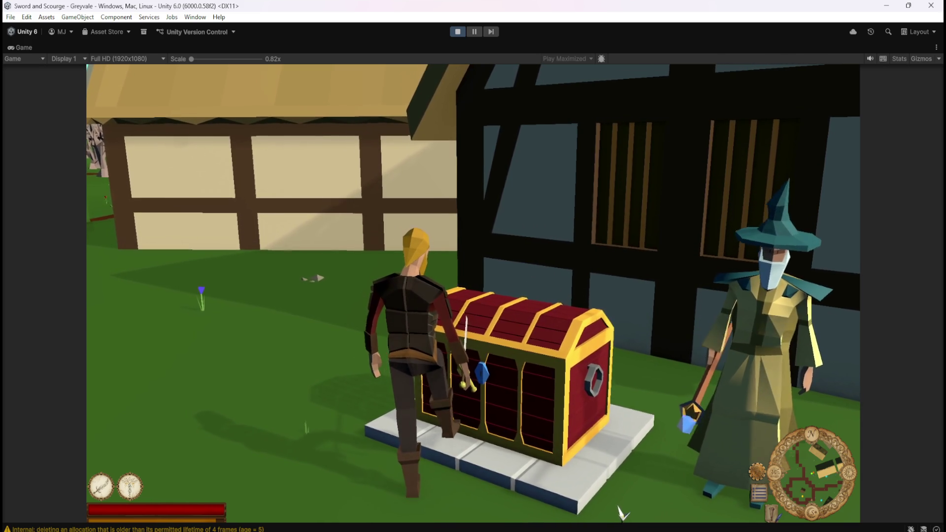
{"action": "key", "text": "s"}
{"action": "key", "text": "s"}
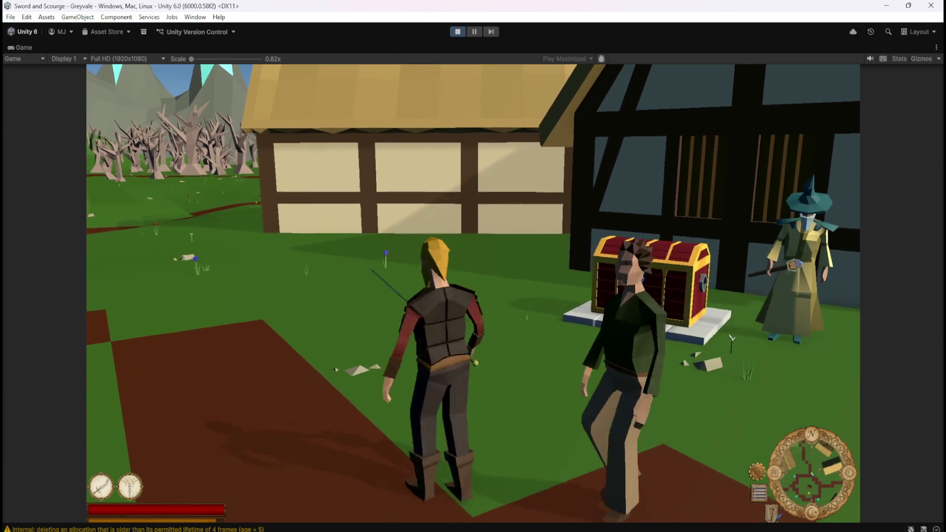
{"action": "key", "text": "w"}
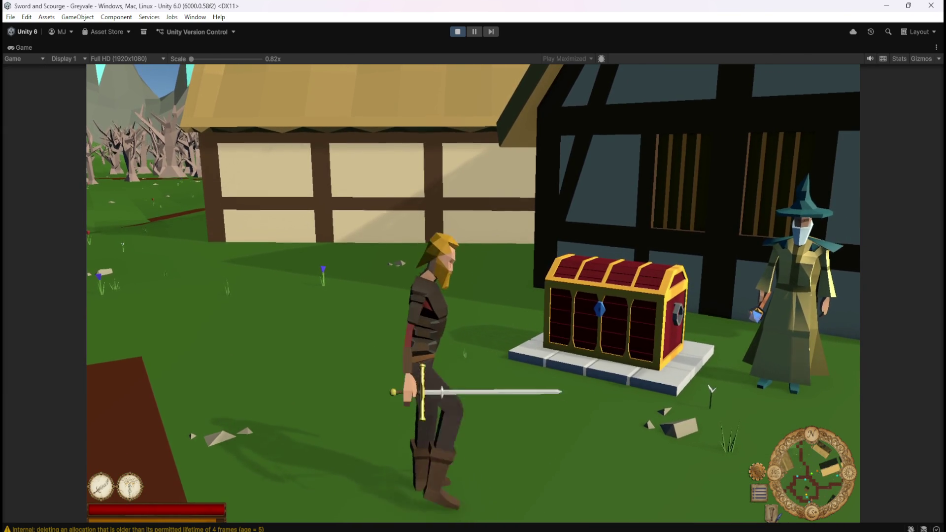
{"action": "key", "text": "a"}
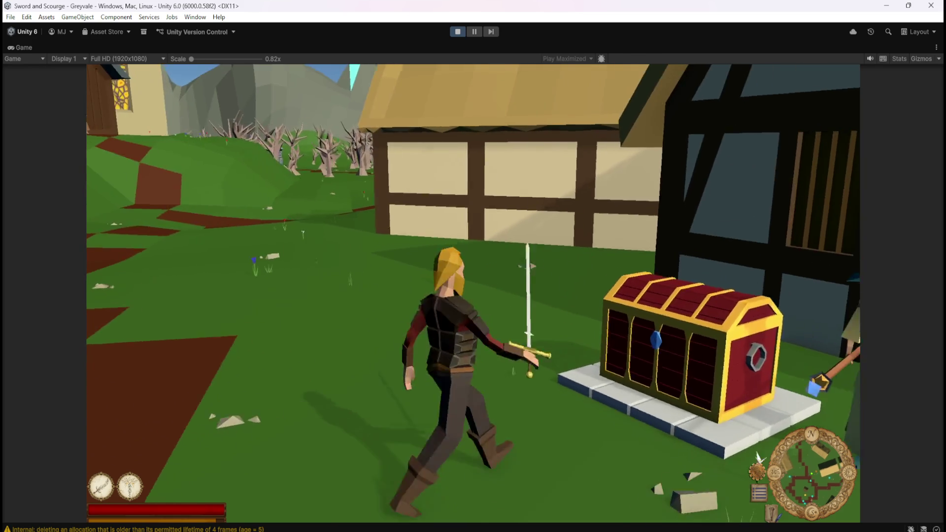
{"action": "key", "text": "w"}
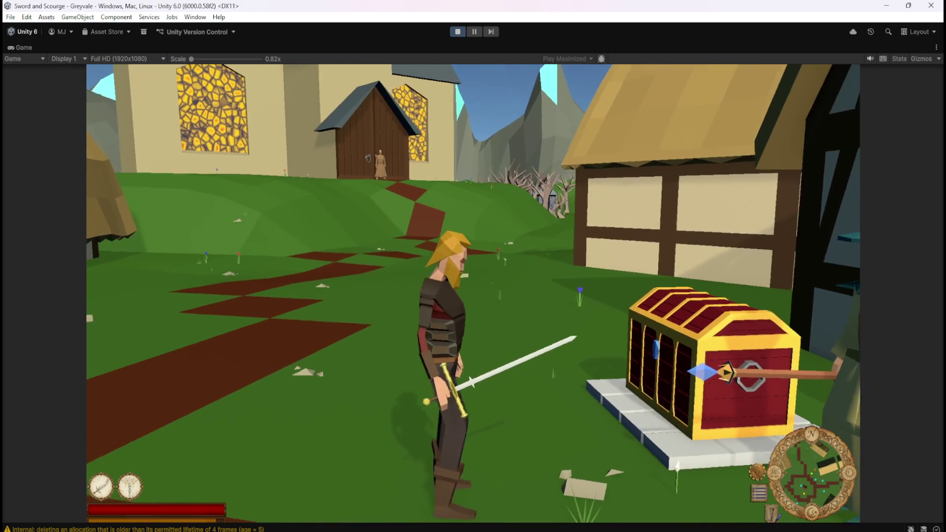
{"action": "key", "text": "w"}
{"action": "key", "text": "s"}
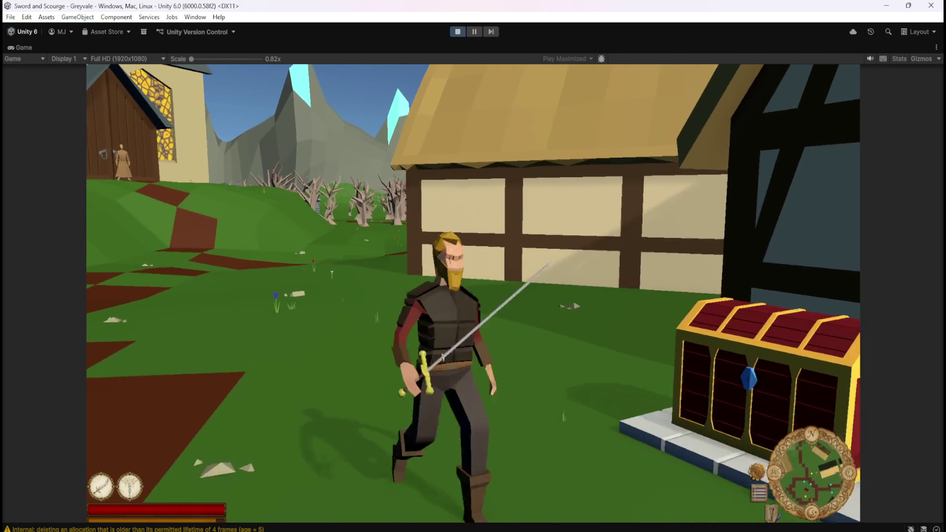
{"action": "key", "text": "Escape"}
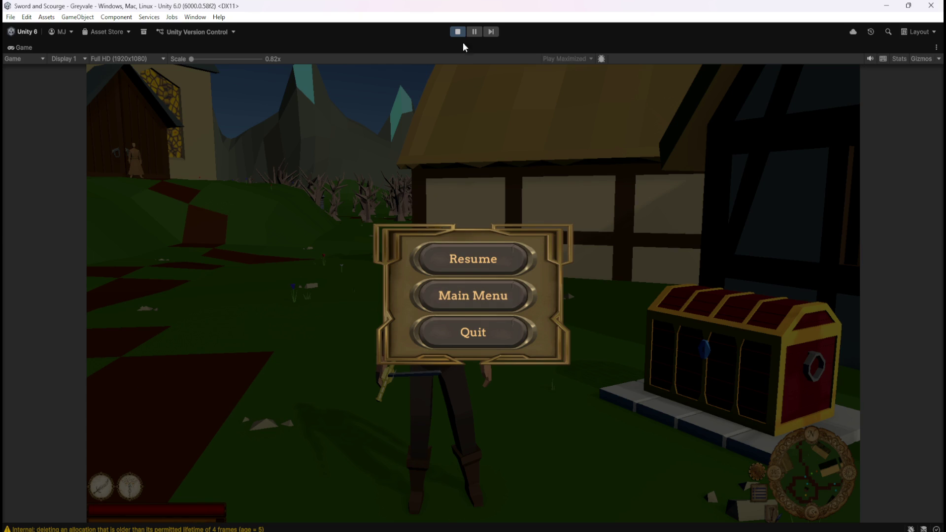
Step: Resume the game, walk to the chest and reopen its Inventory and Stash panels
{"action": "left_click", "coordinate": [485, 275]}
{"action": "key", "text": "w"}
{"action": "key", "text": "e"}
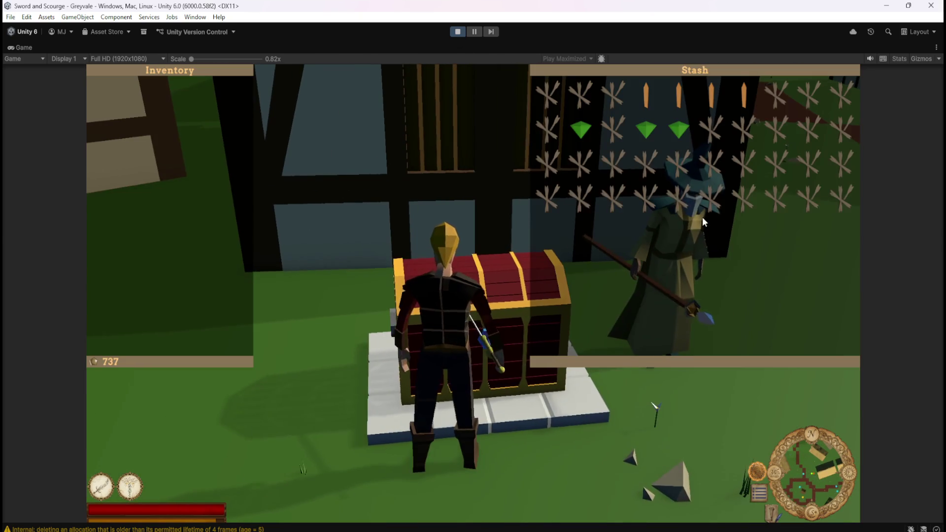
Step: Transfer two stash items and three green gems into the Inventory
{"action": "left_click", "coordinate": [794, 197]}
{"action": "left_click", "coordinate": [678, 198]}
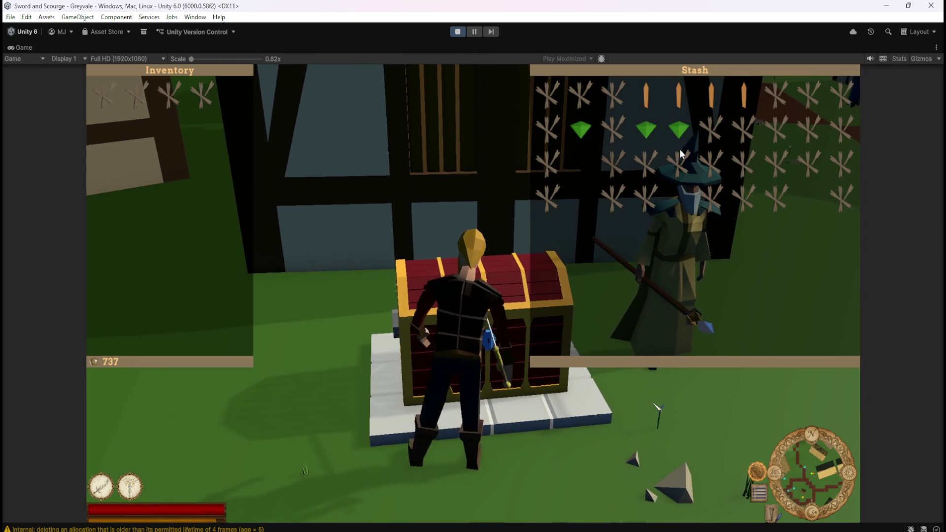
{"action": "left_click", "coordinate": [673, 122]}
{"action": "left_click", "coordinate": [641, 123]}
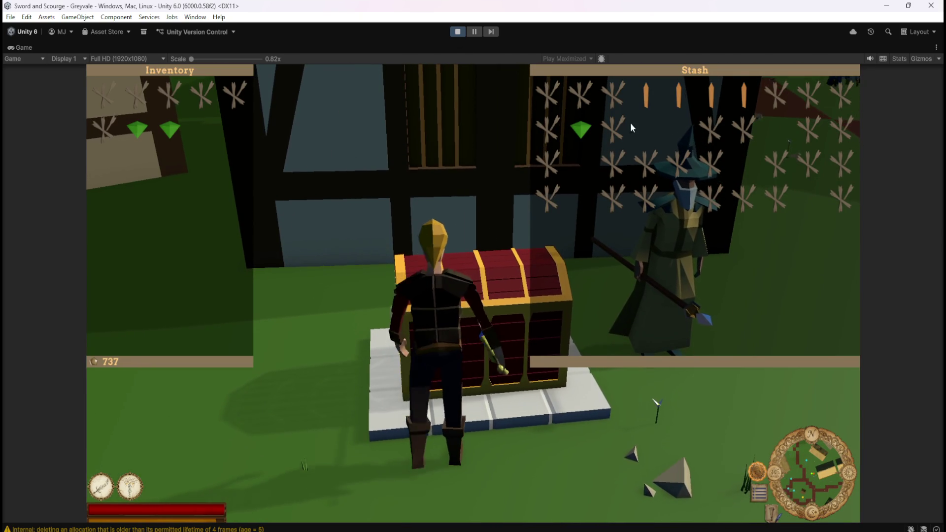
{"action": "left_click", "coordinate": [586, 126]}
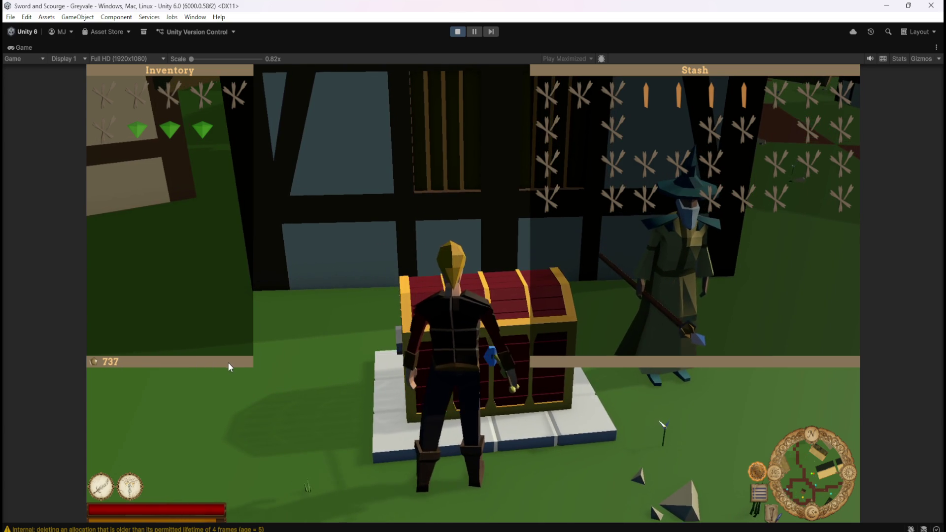
{"action": "key", "text": "w"}
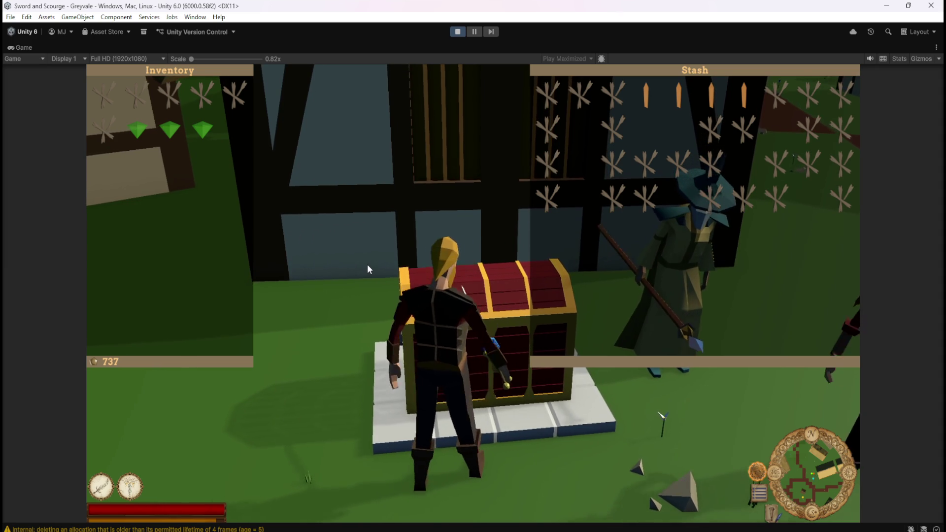
Step: Drag a stash item into the Inventory and send seven inventory items over to the Stash
{"action": "left_click_drag", "start_coordinate": [607, 158], "coordinate": [244, 134]}
{"action": "left_click", "coordinate": [234, 129], "text": "shift"}
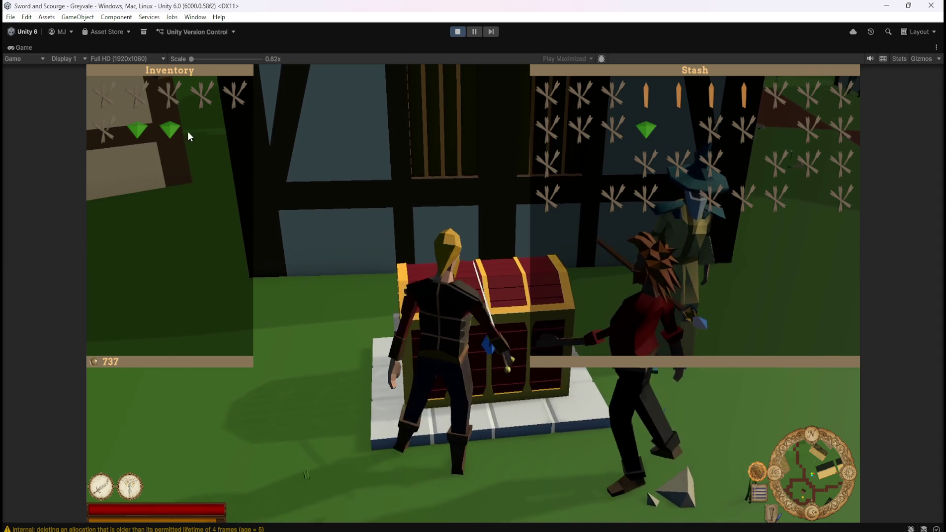
{"action": "left_click", "coordinate": [202, 130], "text": "shift"}
{"action": "left_click", "coordinate": [170, 130], "text": "shift"}
{"action": "left_click", "coordinate": [138, 129], "text": "shift"}
{"action": "left_click", "coordinate": [170, 93], "text": "shift"}
{"action": "left_click", "coordinate": [202, 94], "text": "shift"}
{"action": "left_click", "coordinate": [223, 93], "text": "shift"}
Step: Take seven sticks from the Stash back into the Inventory
{"action": "left_click", "coordinate": [744, 197], "text": "shift"}
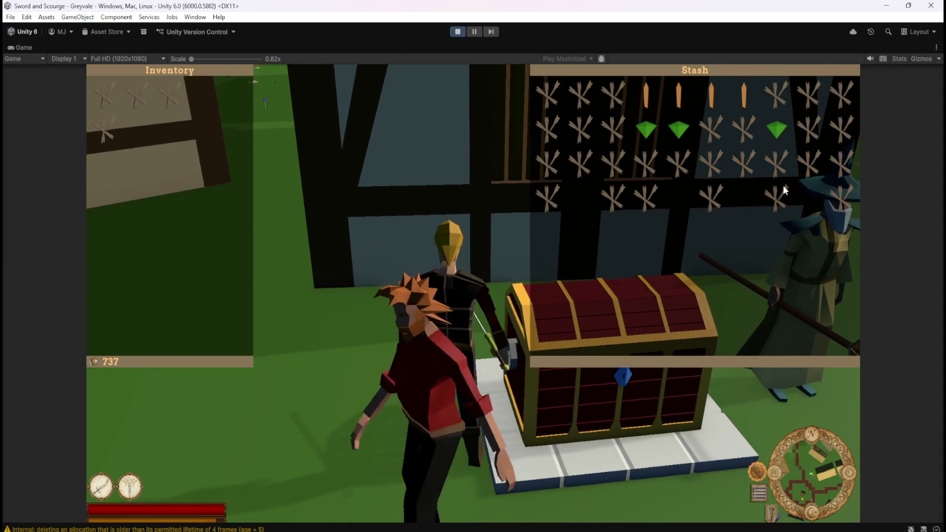
{"action": "left_click", "coordinate": [809, 163], "text": "shift"}
{"action": "left_click", "coordinate": [809, 130], "text": "shift"}
{"action": "left_click", "coordinate": [776, 94], "text": "shift"}
{"action": "left_click", "coordinate": [745, 129], "text": "shift"}
{"action": "left_click", "coordinate": [581, 131], "text": "shift"}
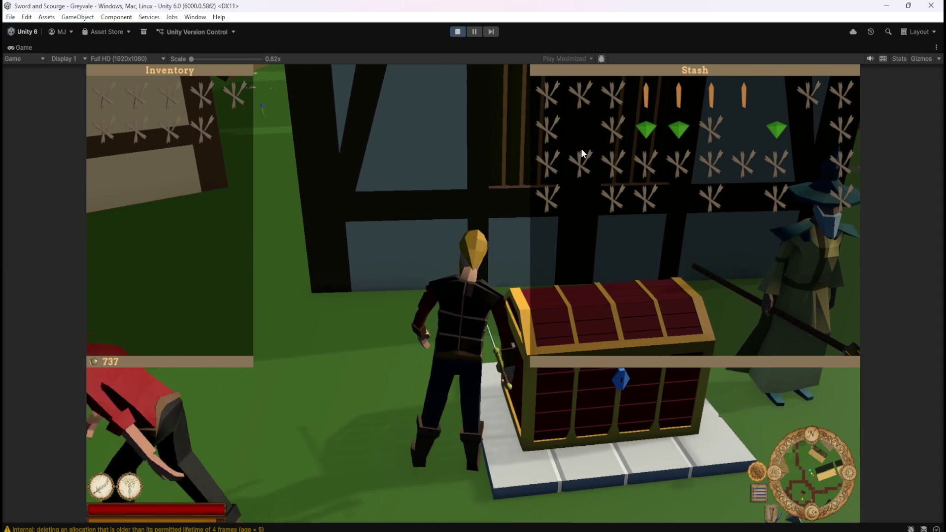
{"action": "left_click", "coordinate": [588, 161], "text": "shift"}
Step: Take the green gem, the orange item and four sticks from the Stash
{"action": "left_click", "coordinate": [647, 132], "text": "shift"}
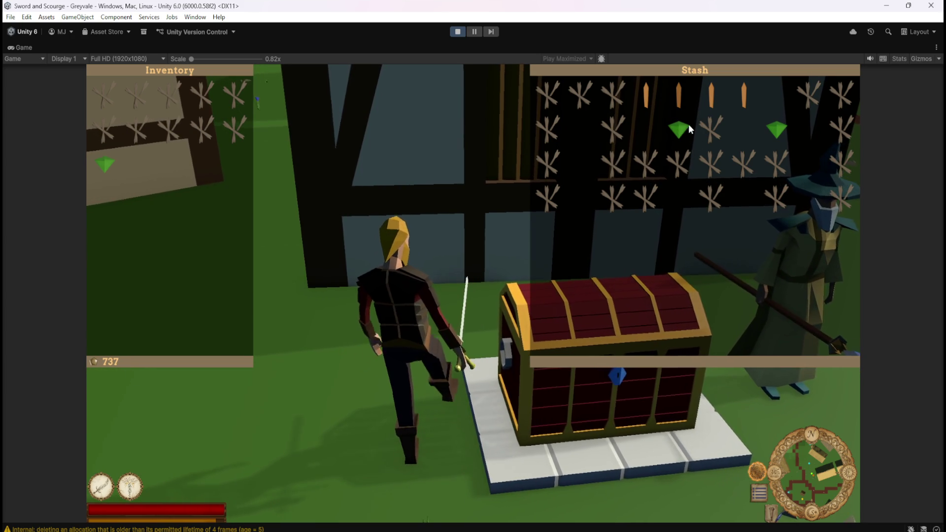
{"action": "left_click", "coordinate": [746, 99], "text": "shift"}
{"action": "left_click", "coordinate": [713, 164], "text": "shift"}
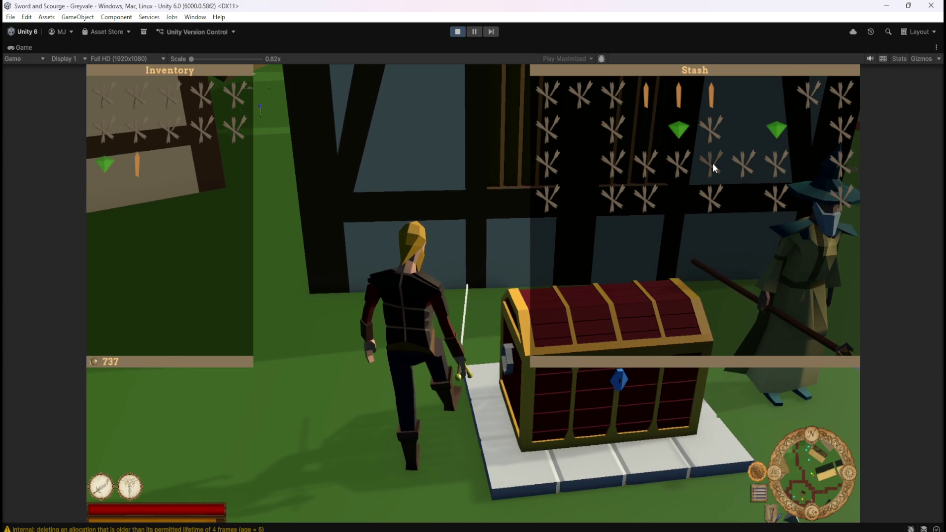
{"action": "left_click", "coordinate": [646, 196], "text": "shift"}
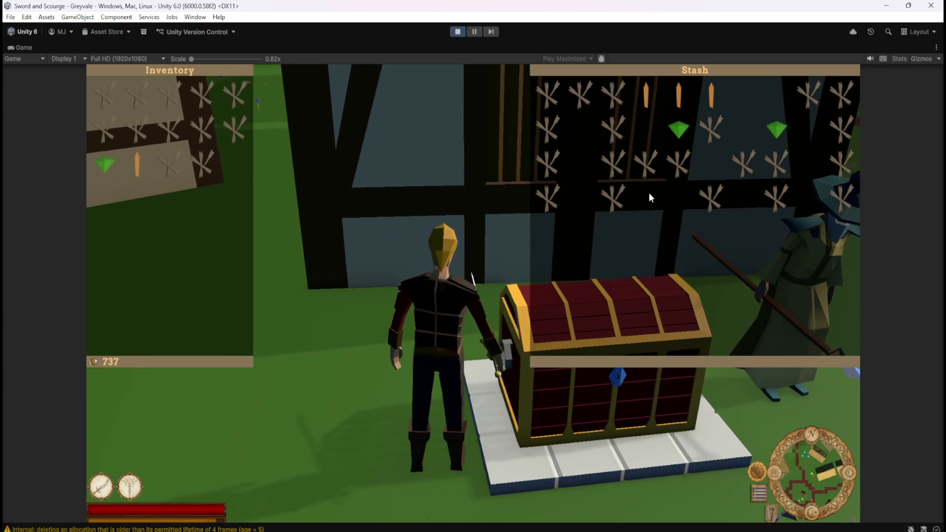
{"action": "left_click", "coordinate": [666, 167], "text": "shift"}
{"action": "left_click", "coordinate": [654, 177], "text": "shift"}
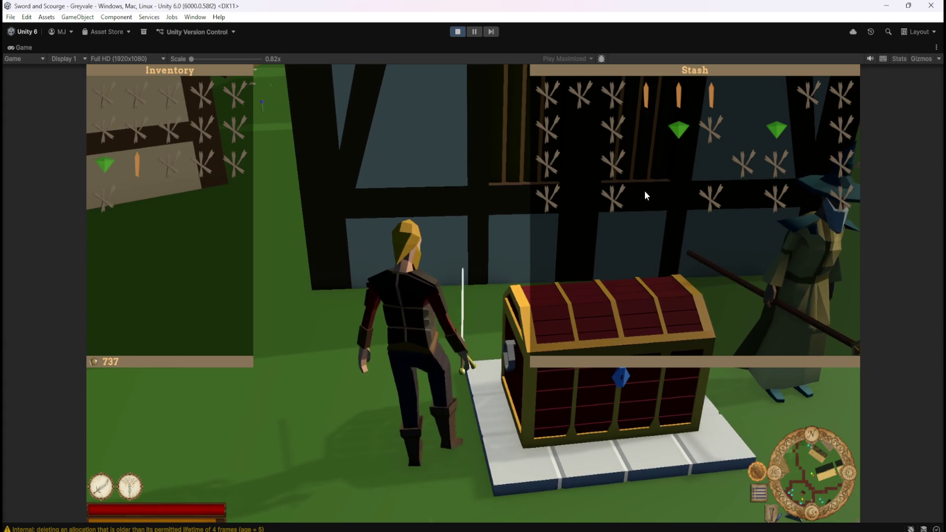
Step: Right-click each of the 24 Stash slots to quick-transfer its gems and items into the Inventory
{"action": "right_click", "coordinate": [614, 197]}
{"action": "right_click", "coordinate": [614, 163]}
{"action": "right_click", "coordinate": [614, 128]}
{"action": "right_click", "coordinate": [614, 94]}
{"action": "right_click", "coordinate": [580, 94]}
{"action": "right_click", "coordinate": [548, 94]}
{"action": "right_click", "coordinate": [548, 128]}
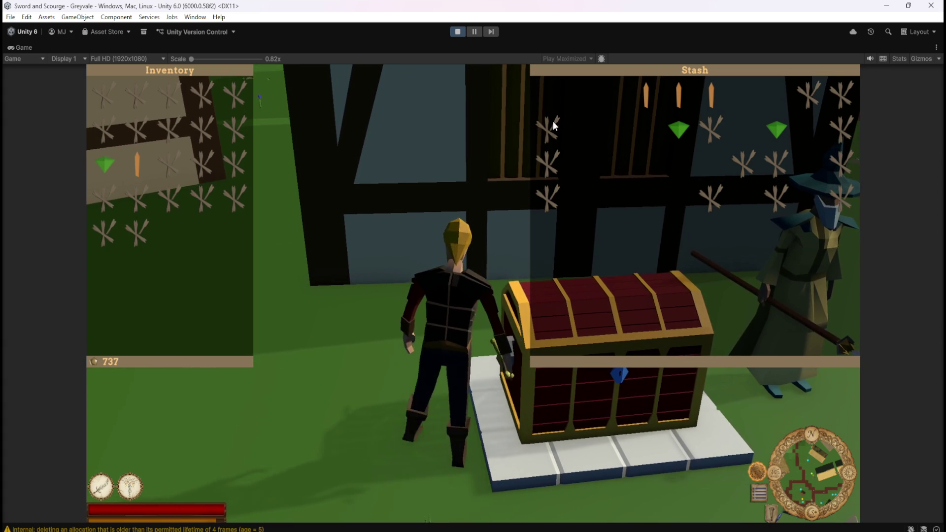
{"action": "right_click", "coordinate": [549, 163]}
{"action": "right_click", "coordinate": [549, 197]}
{"action": "right_click", "coordinate": [646, 94]}
{"action": "right_click", "coordinate": [679, 129]}
{"action": "right_click", "coordinate": [680, 95]}
{"action": "right_click", "coordinate": [712, 94]}
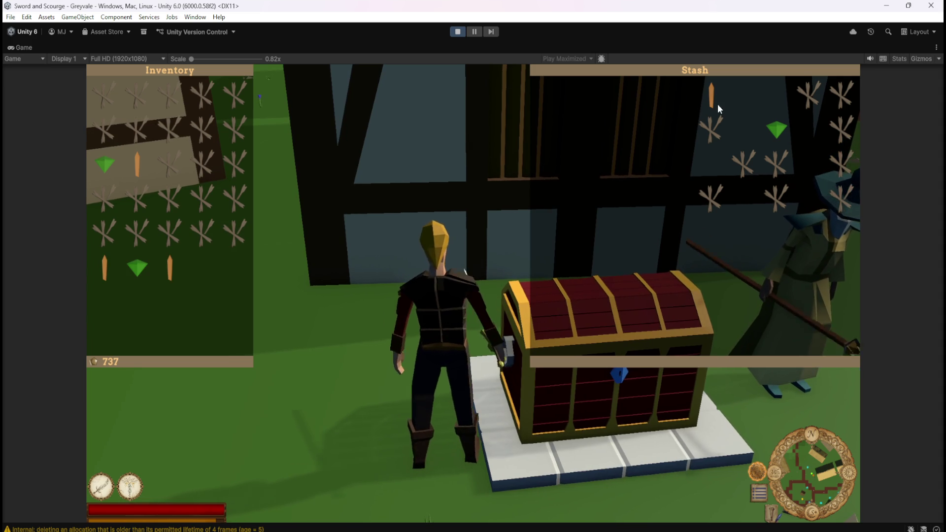
{"action": "right_click", "coordinate": [711, 130]}
{"action": "right_click", "coordinate": [777, 197]}
{"action": "right_click", "coordinate": [776, 163]}
{"action": "right_click", "coordinate": [777, 130]}
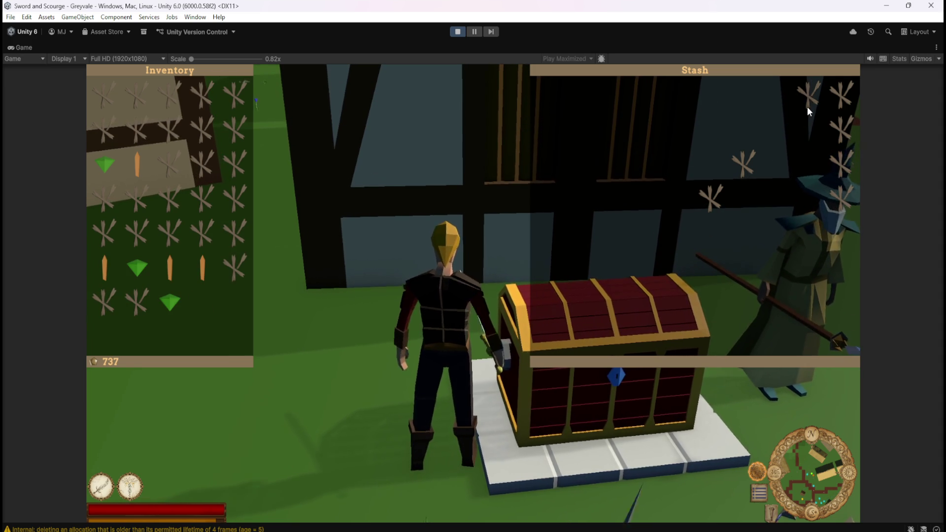
{"action": "right_click", "coordinate": [809, 95]}
{"action": "right_click", "coordinate": [840, 95]}
{"action": "right_click", "coordinate": [841, 129]}
{"action": "right_click", "coordinate": [841, 163]}
{"action": "right_click", "coordinate": [841, 194]}
{"action": "right_click", "coordinate": [743, 164]}
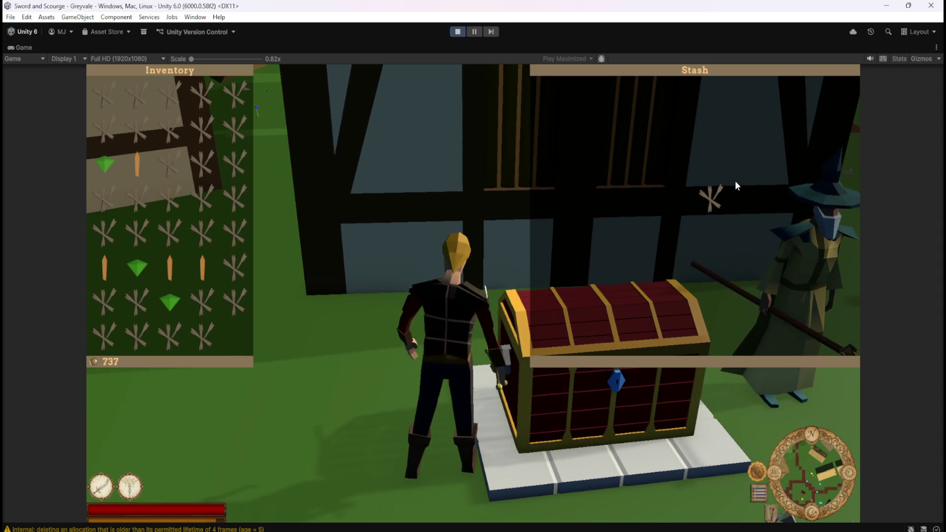
{"action": "right_click", "coordinate": [711, 197]}
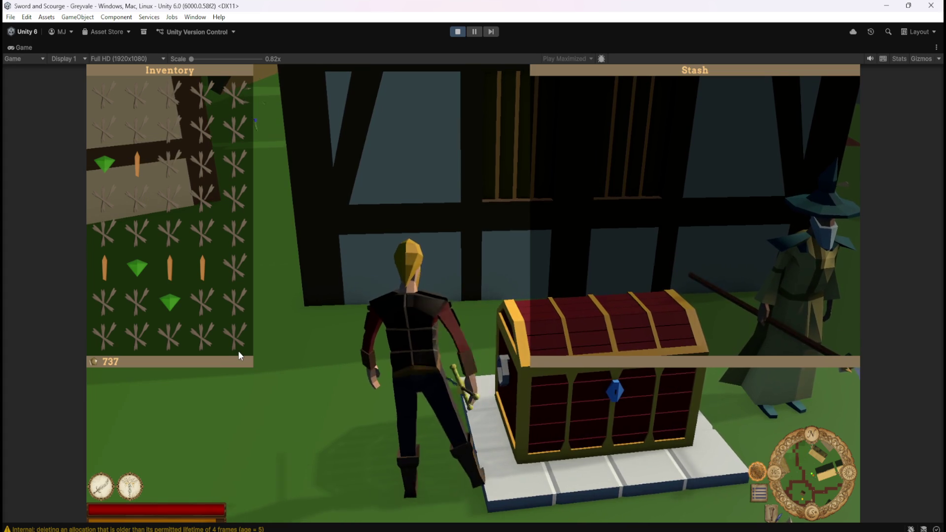
Step: Walk the character back and forth in front of the chest
{"action": "key", "text": "a"}
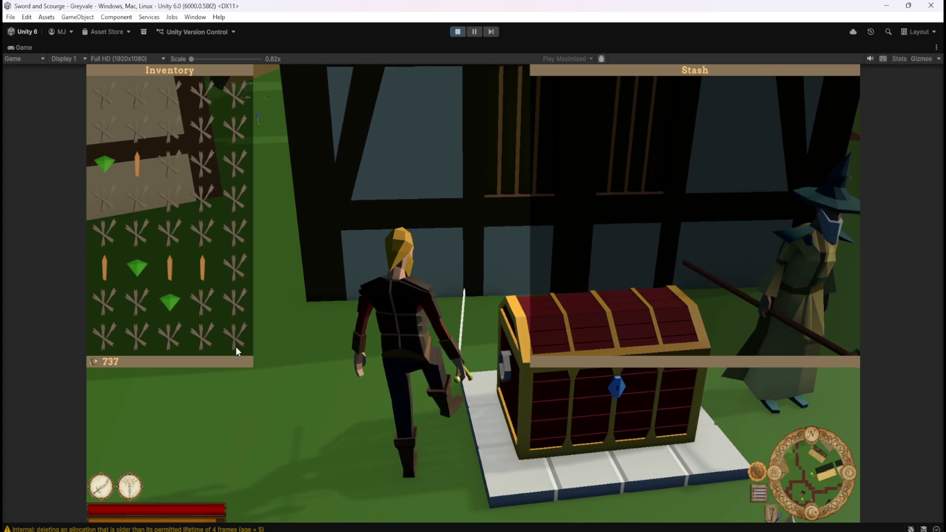
{"action": "key", "text": "d"}
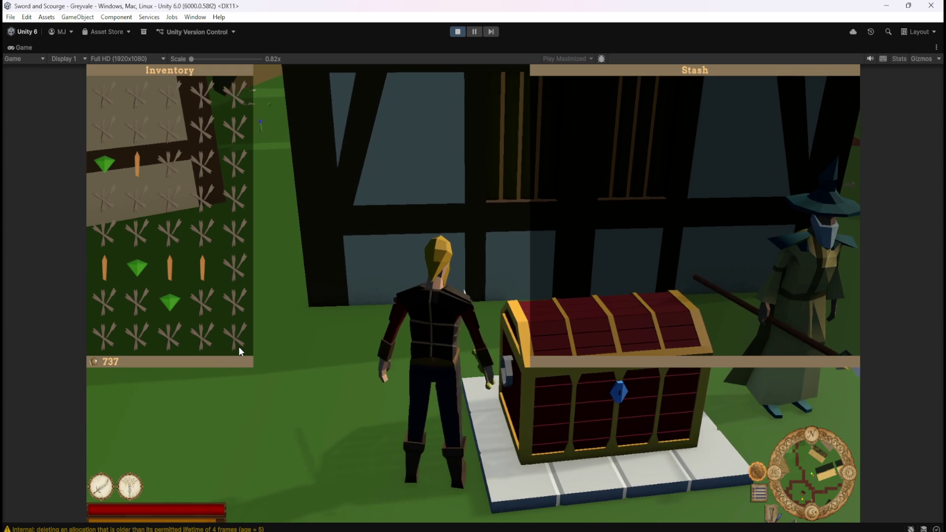
{"action": "key", "text": "a"}
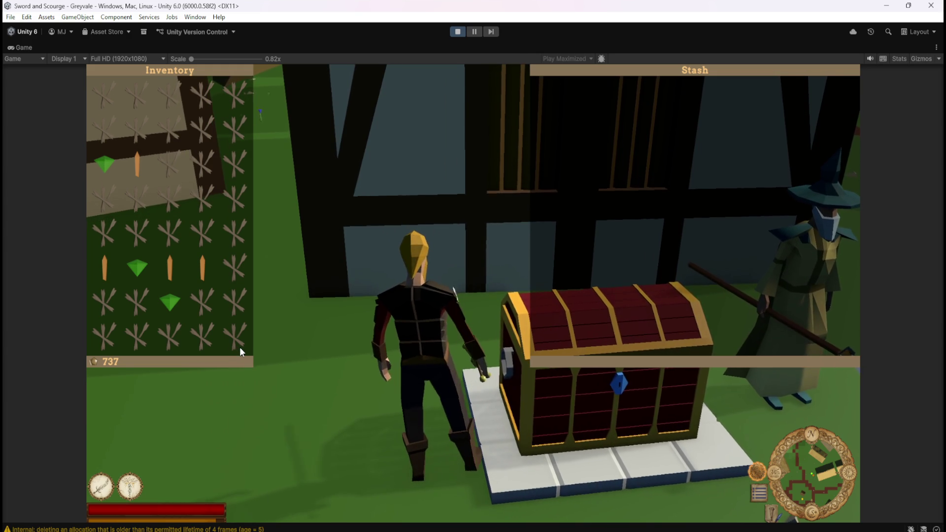
{"action": "key", "text": "d"}
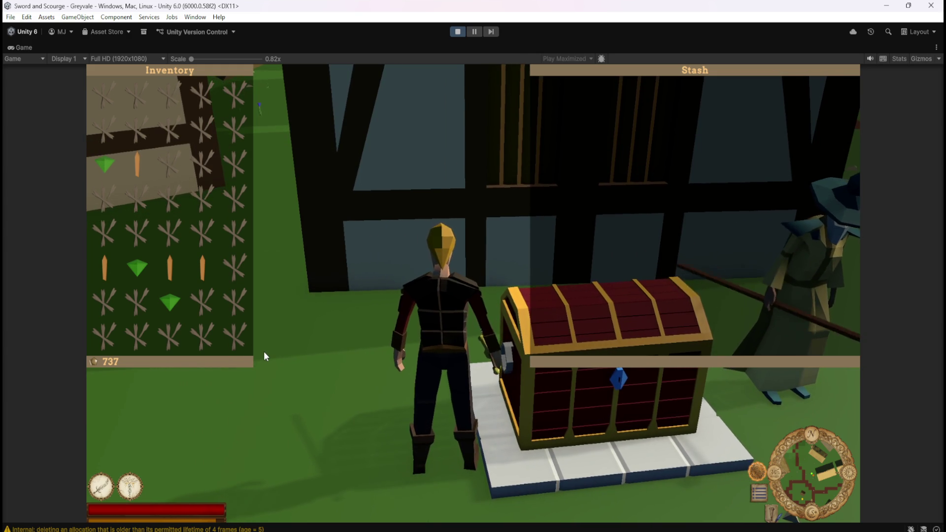
{"action": "key", "text": "d"}
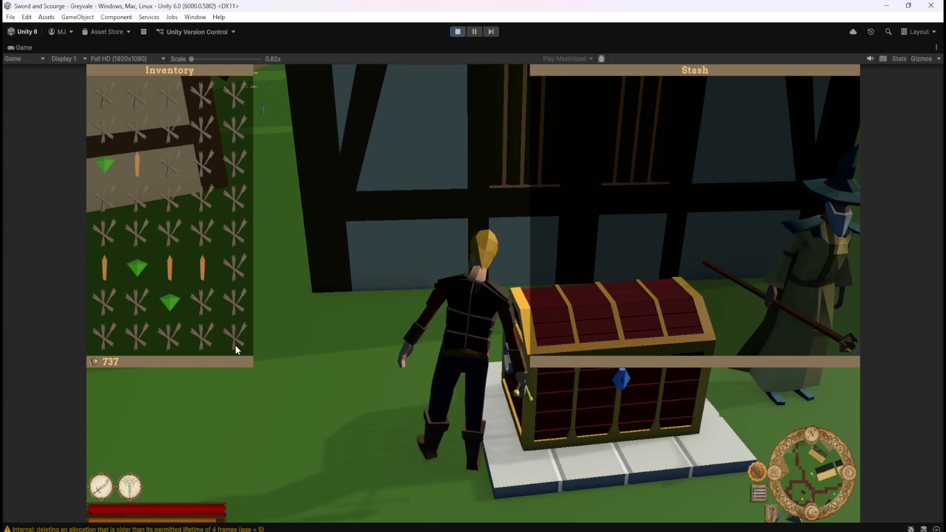
{"action": "key", "text": "a"}
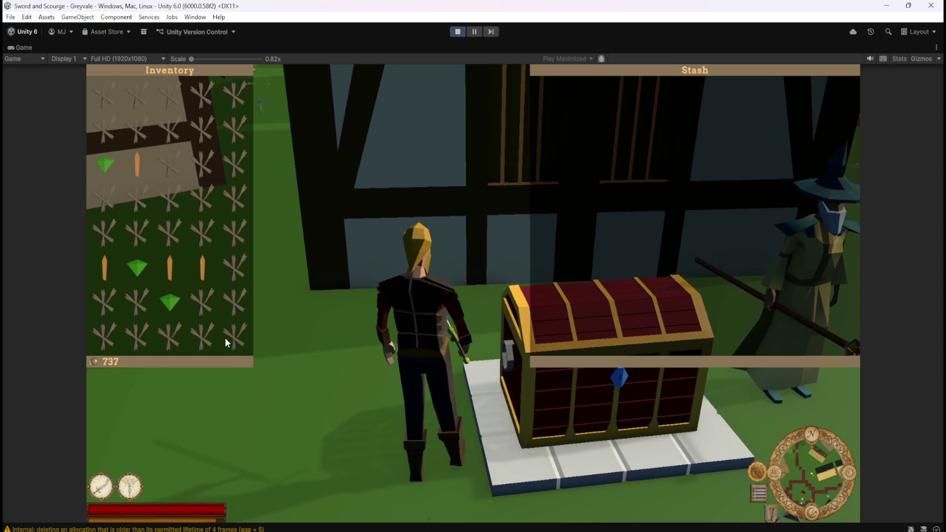
{"action": "key", "text": "a"}
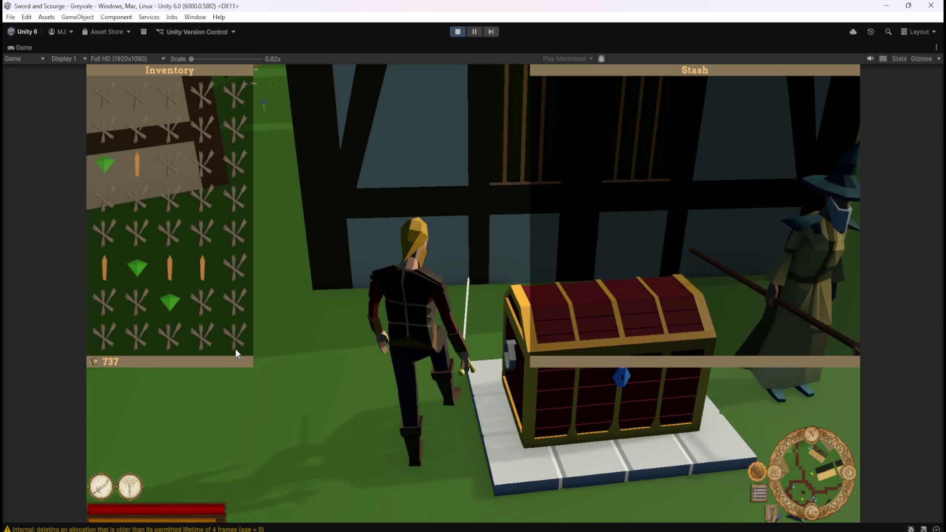
{"action": "key", "text": "d"}
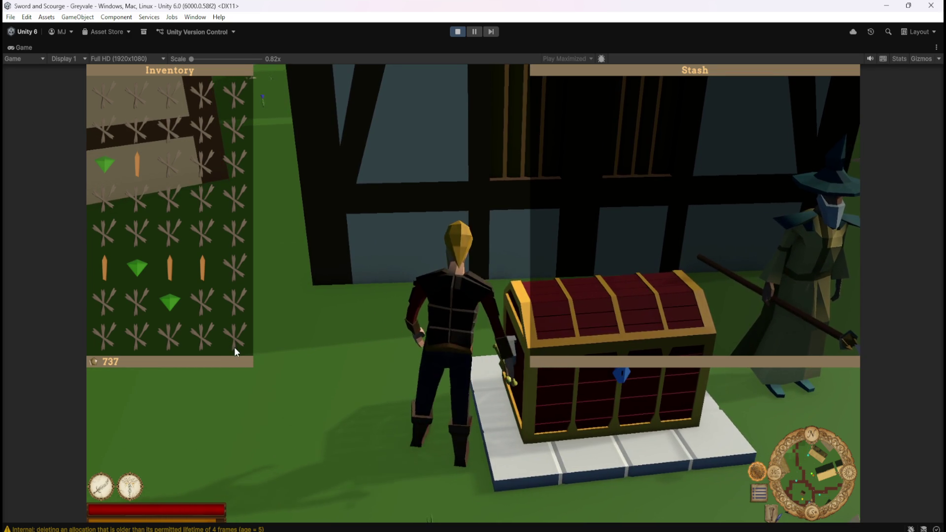
{"action": "key", "text": "s"}
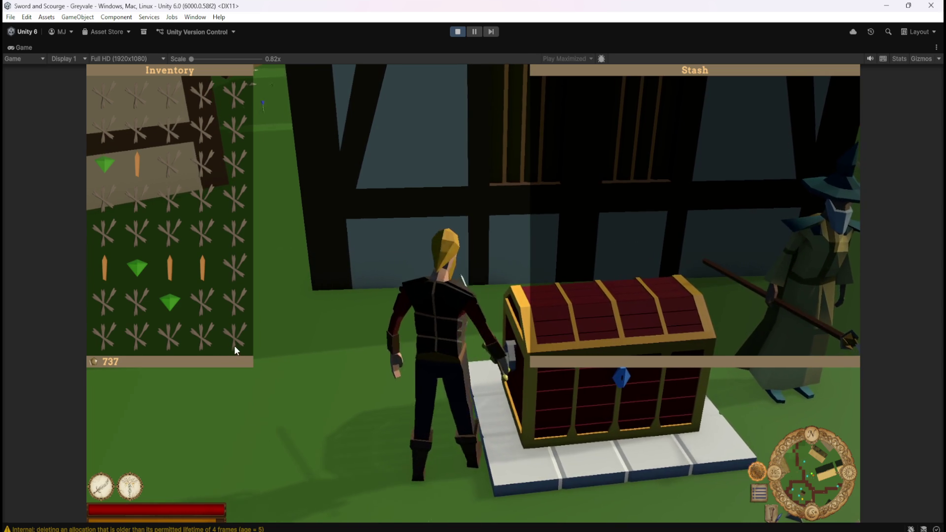
{"action": "key", "text": "a"}
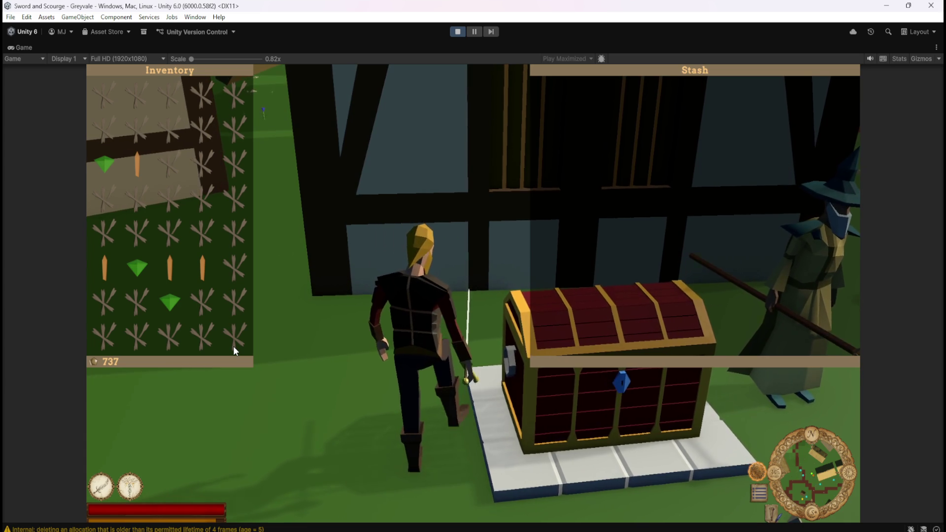
{"action": "key", "text": "d"}
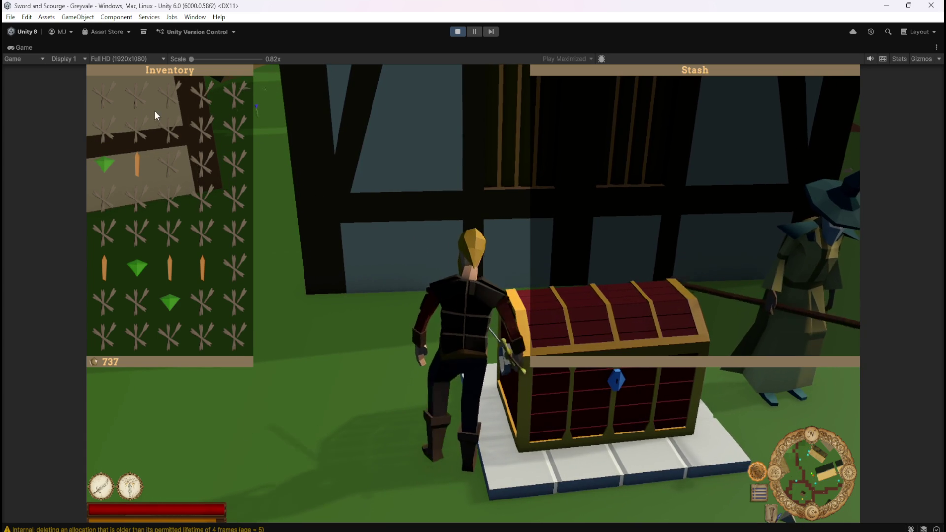
{"action": "key", "text": "a"}
{"action": "key", "text": "d"}
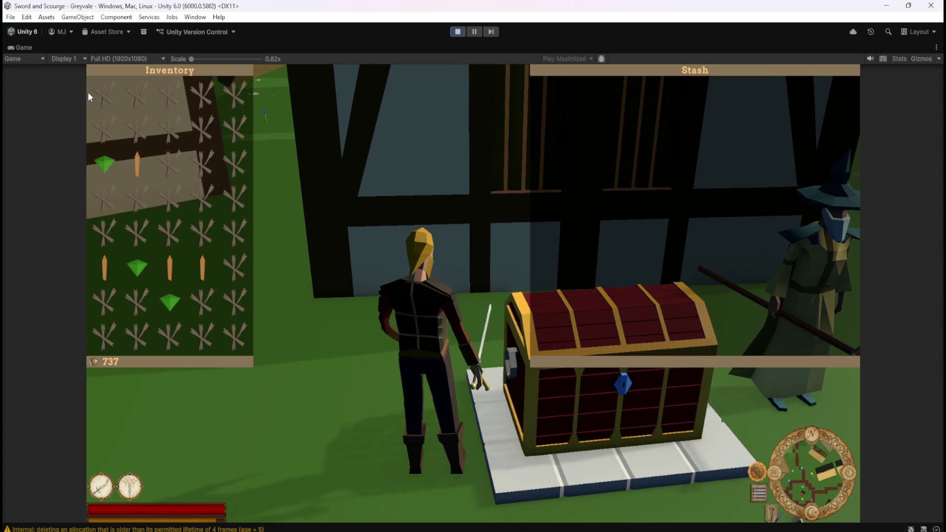
{"action": "key", "text": "a"}
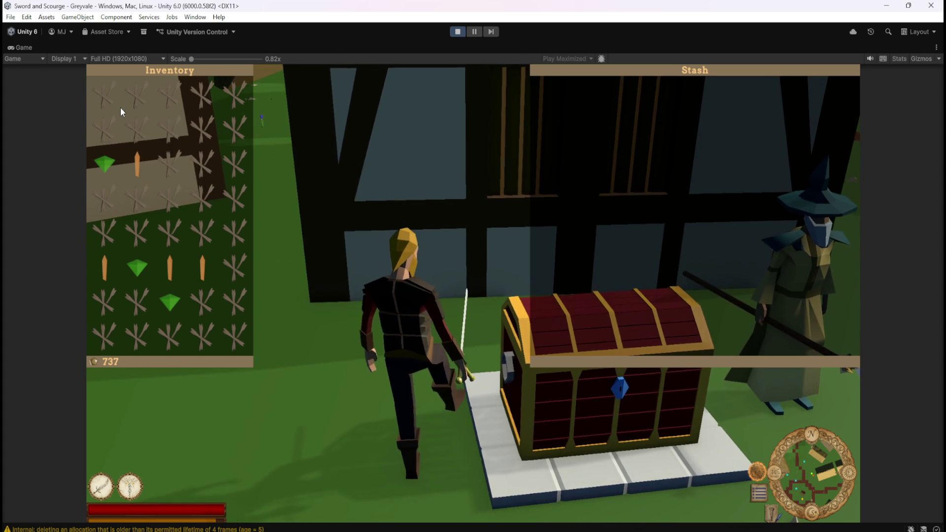
{"action": "key", "text": "d"}
{"action": "key", "text": "a"}
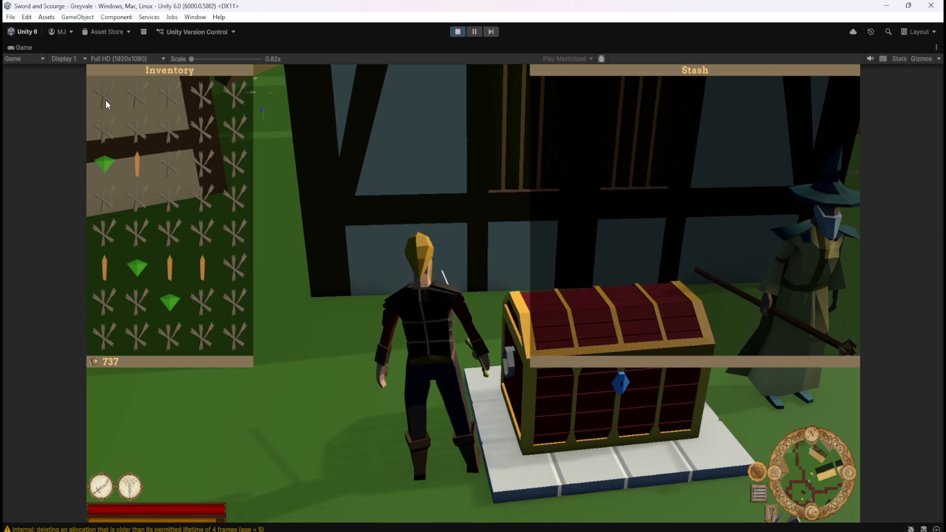
Step: Bring the character back to face the chest, close the panels and exit Play mode
{"action": "key", "text": "d"}
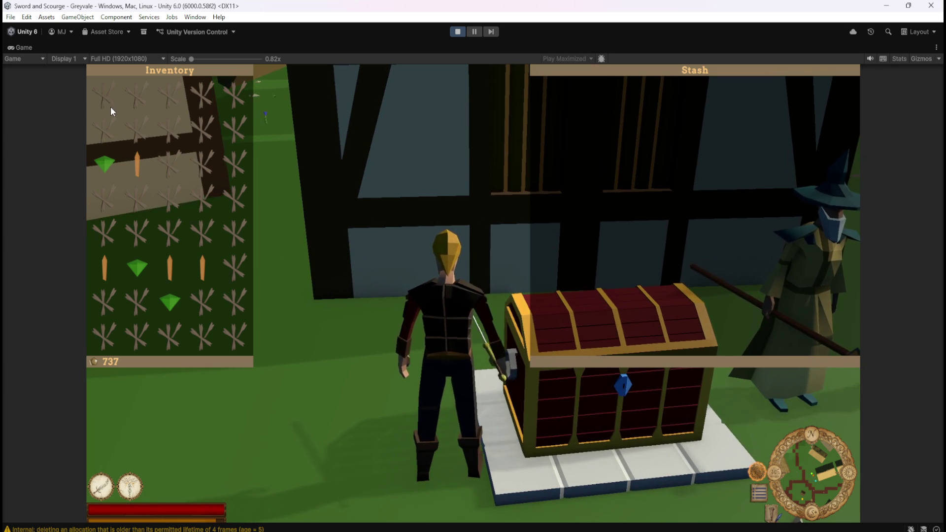
{"action": "key", "text": "d"}
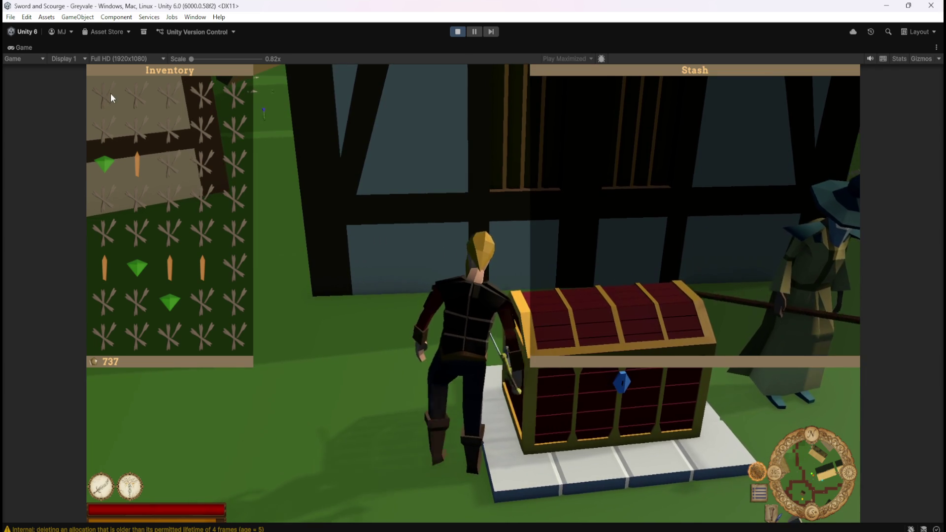
{"action": "key", "text": "a"}
{"action": "key", "text": "a"}
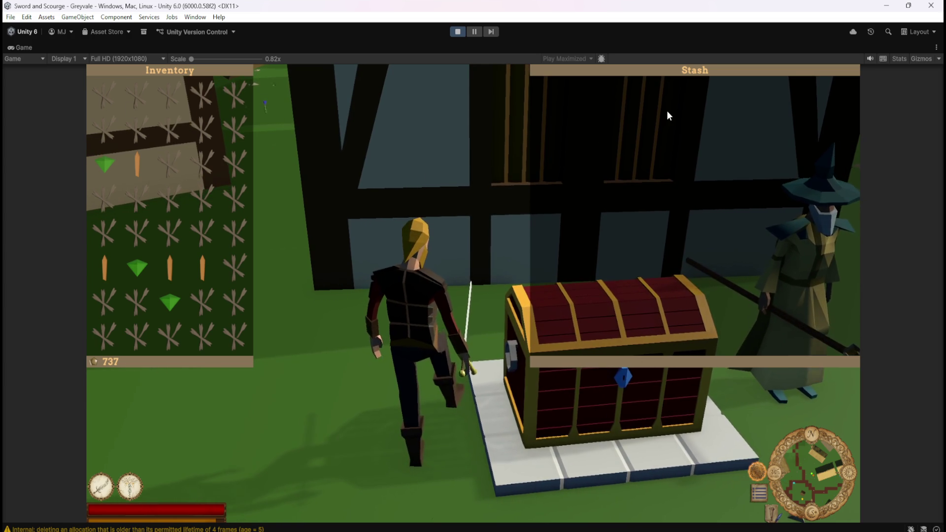
{"action": "key", "text": "d"}
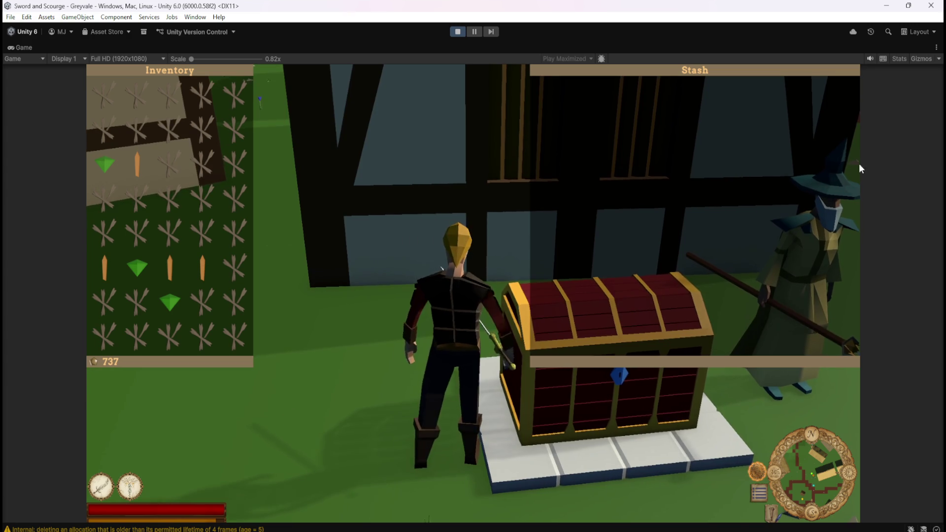
{"action": "key", "text": "a"}
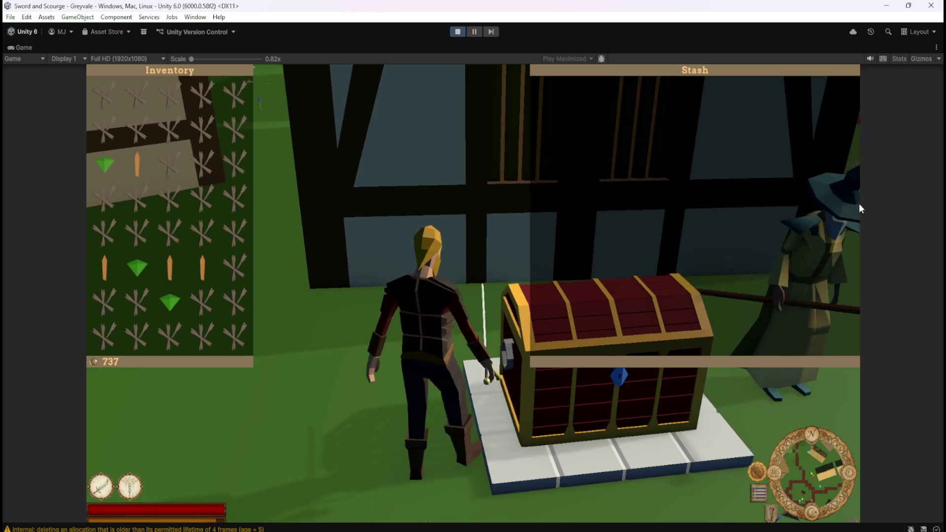
{"action": "key", "text": "d"}
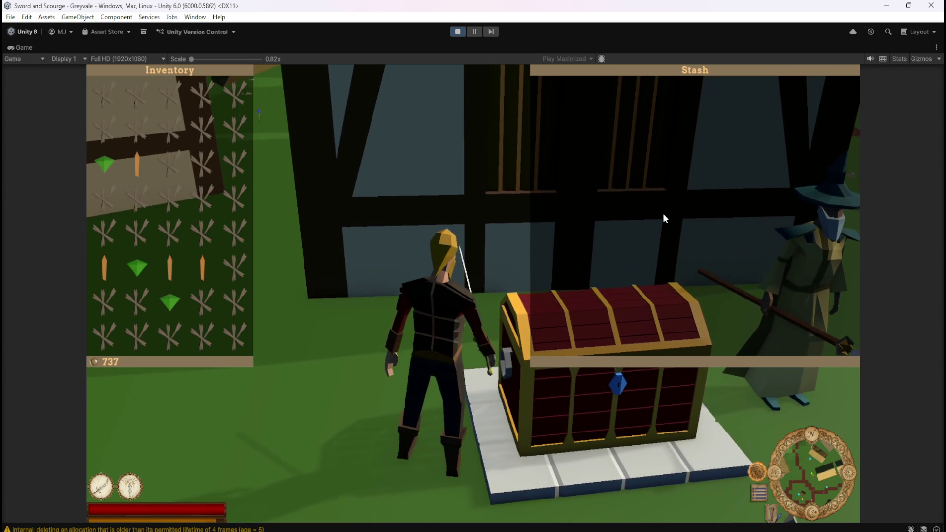
{"action": "key", "text": "Escape"}
{"action": "left_click", "coordinate": [458, 33]}
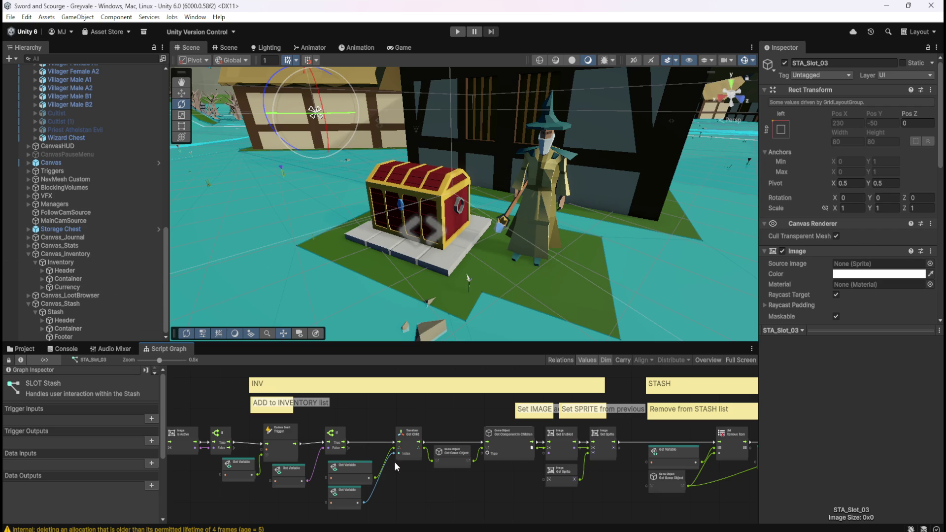
{"action": "key", "text": "shift+space"}
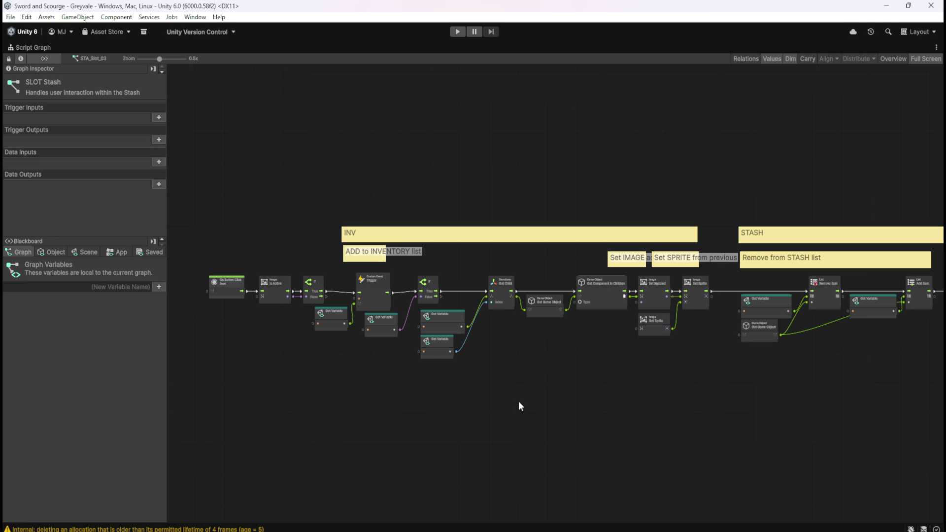
{"action": "key", "text": "shift+space"}
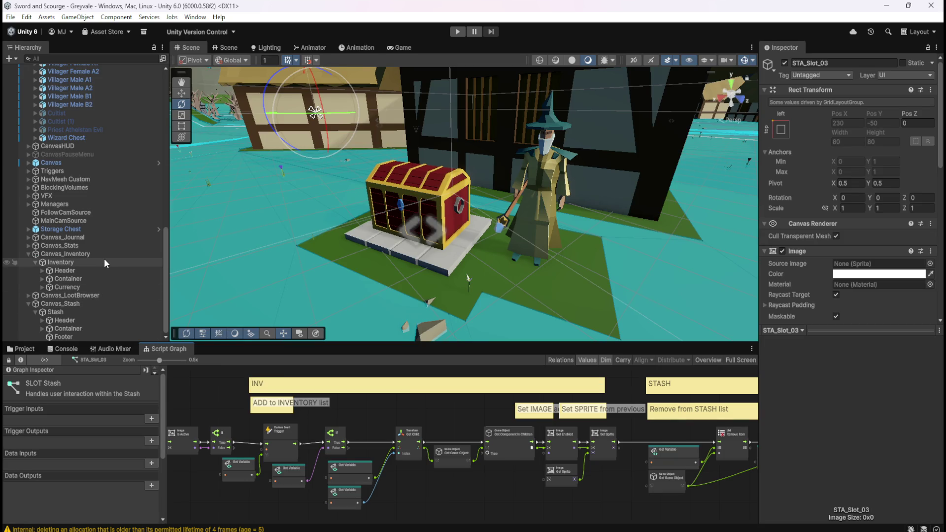
{"action": "left_click", "coordinate": [104, 260]}
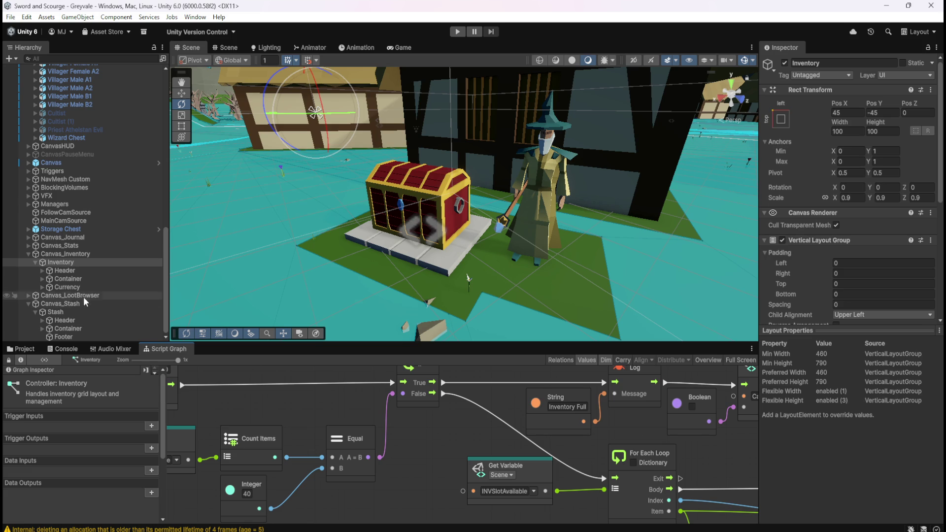
Step: Expand the Inventory and Stash Containers in the Hierarchy to list their slots
{"action": "left_click", "coordinate": [42, 279]}
{"action": "scroll", "coordinate": [52, 286], "scroll_direction": "down", "scroll_amount": 5}
{"action": "scroll", "coordinate": [56, 289], "scroll_direction": "down", "scroll_amount": 10}
{"action": "left_click", "coordinate": [43, 328]}
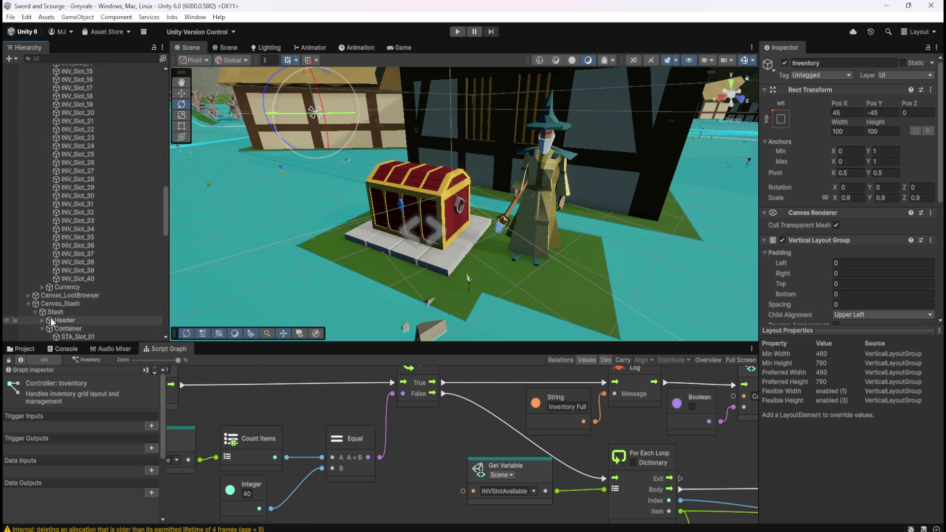
{"action": "scroll", "coordinate": [43, 325], "scroll_direction": "down", "scroll_amount": 5}
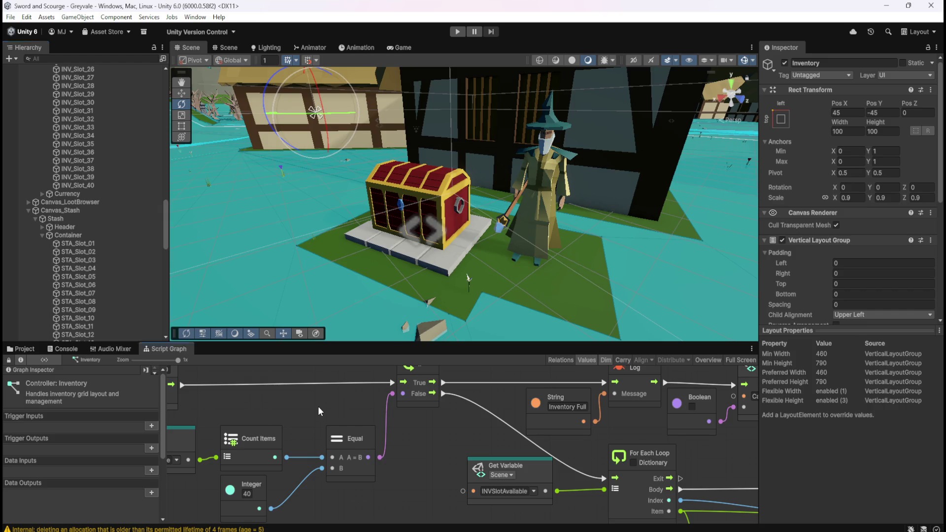
Step: Inspect the Controller: Inventory graph maximized, then restore the layout and collapse the Container
{"action": "key", "text": "shift+space"}
{"action": "scroll", "coordinate": [525, 367], "scroll_direction": "down", "scroll_amount": 5}
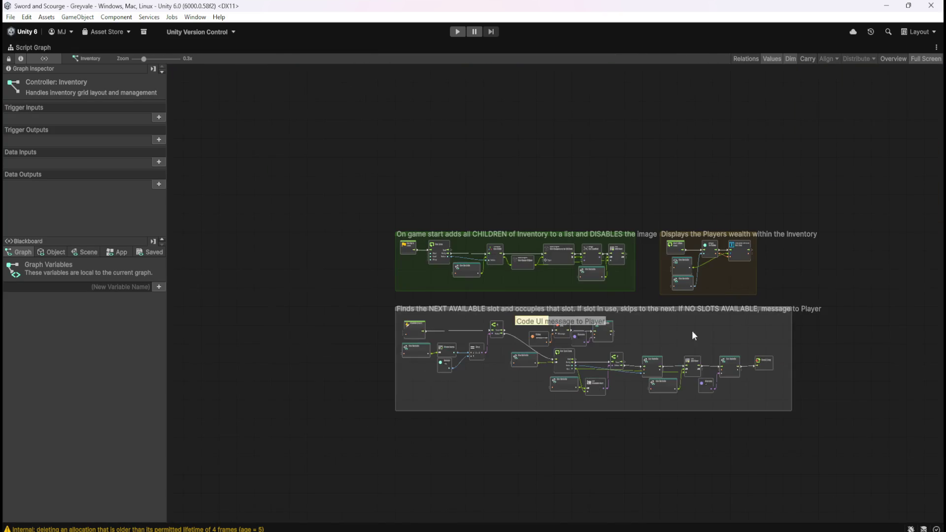
{"action": "scroll", "coordinate": [647, 338], "scroll_direction": "up", "scroll_amount": 4}
{"action": "mouse_move", "coordinate": [352, 454]}
{"action": "left_mouse_down"}
{"action": "mouse_move", "coordinate": [403, 433]}
{"action": "mouse_move", "coordinate": [409, 409]}
{"action": "left_mouse_up"}
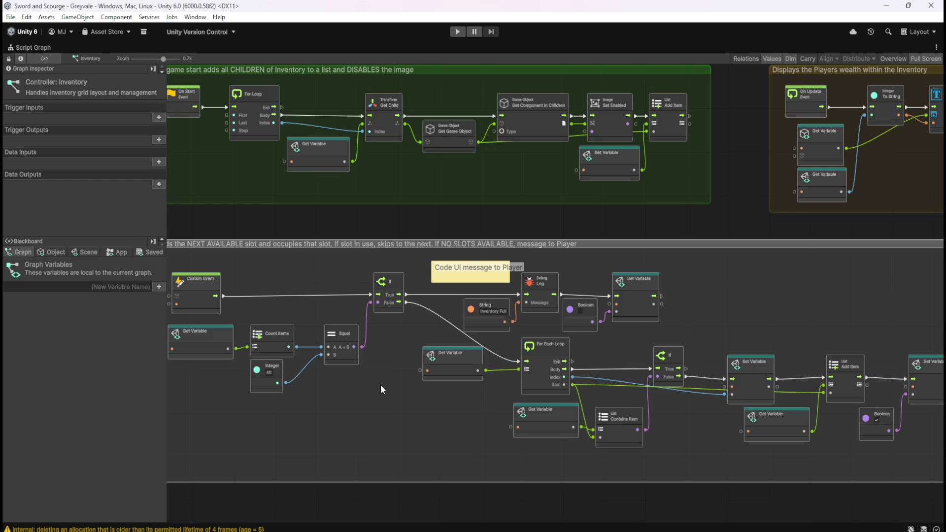
{"action": "left_click_drag", "start_coordinate": [360, 385], "coordinate": [421, 341]}
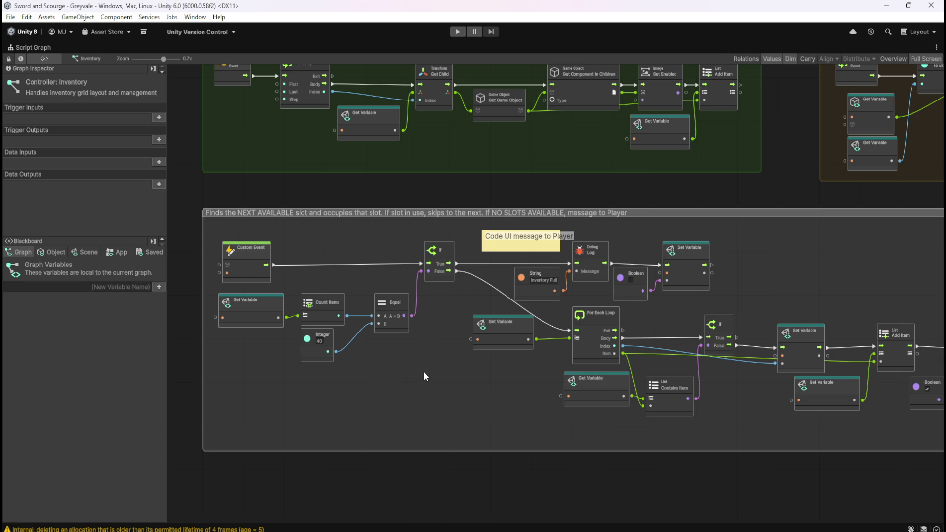
{"action": "key", "text": "shift+space"}
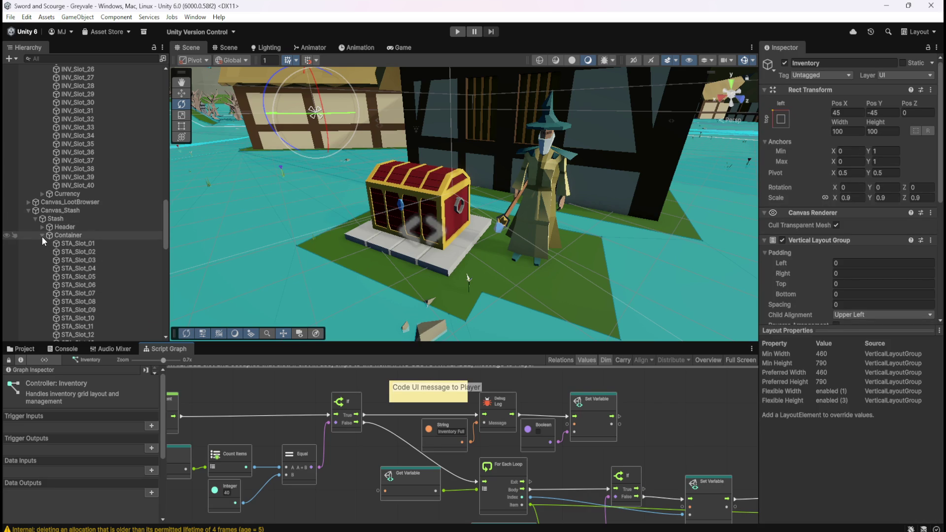
{"action": "scroll", "coordinate": [42, 237], "scroll_direction": "up", "scroll_amount": 10}
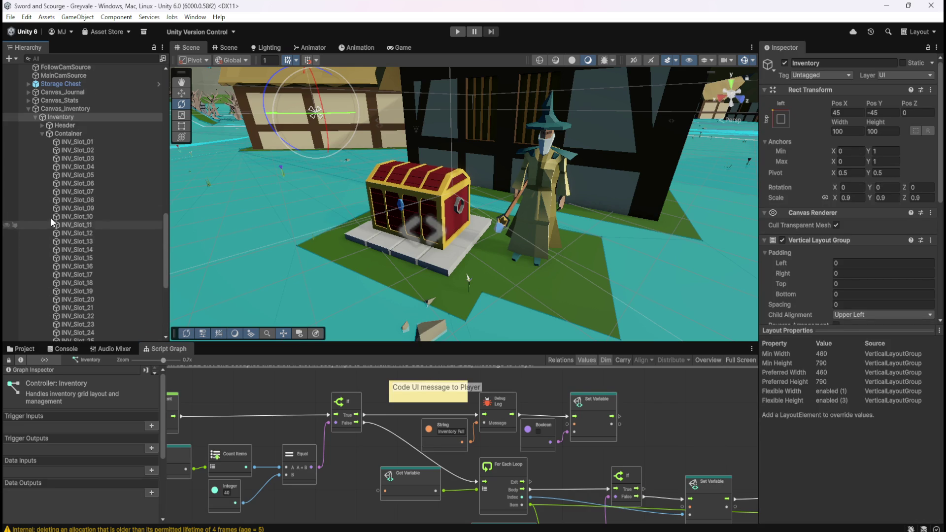
{"action": "left_click", "coordinate": [43, 132]}
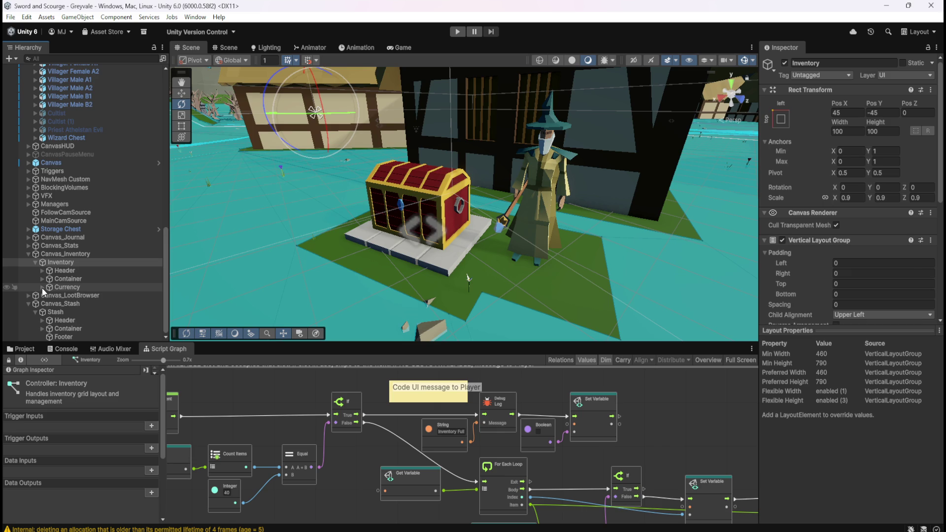
Step: Select INV_Slot_01 and maximize its SLOT Inventory script graph
{"action": "left_click", "coordinate": [42, 279]}
{"action": "left_click", "coordinate": [61, 286]}
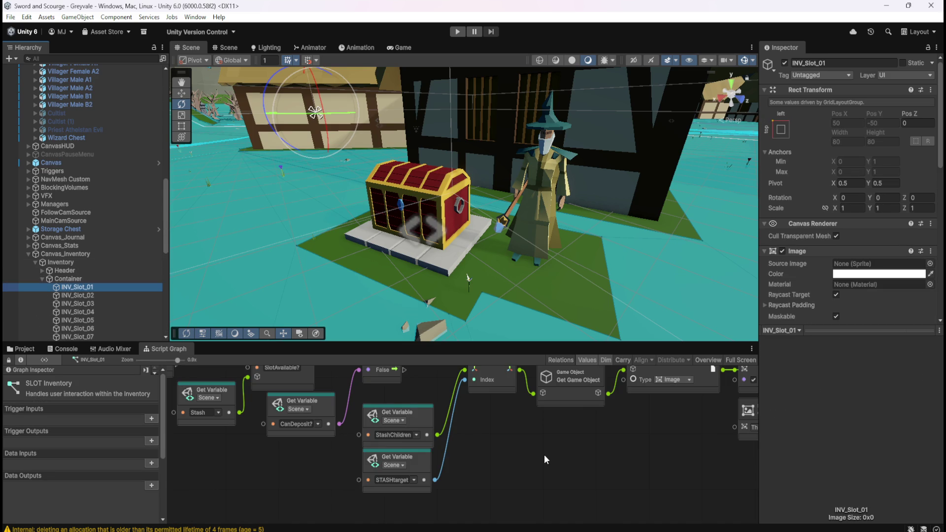
{"action": "key", "text": "shift+space"}
{"action": "mouse_move", "coordinate": [478, 347]}
{"action": "left_mouse_down"}
{"action": "mouse_move", "coordinate": [543, 383]}
{"action": "mouse_move", "coordinate": [598, 368]}
{"action": "left_mouse_up"}
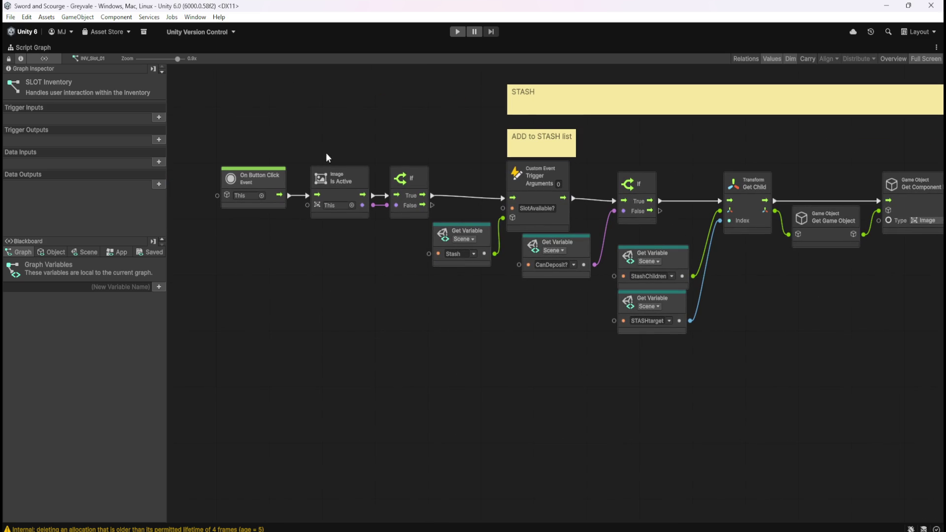
Step: Search the node finder for 'mouse' and add an On Mouse Over event node
{"action": "mouse_move", "coordinate": [205, 145]}
{"action": "left_mouse_down"}
{"action": "mouse_move", "coordinate": [348, 217]}
{"action": "mouse_move", "coordinate": [275, 368]}
{"action": "left_mouse_up"}
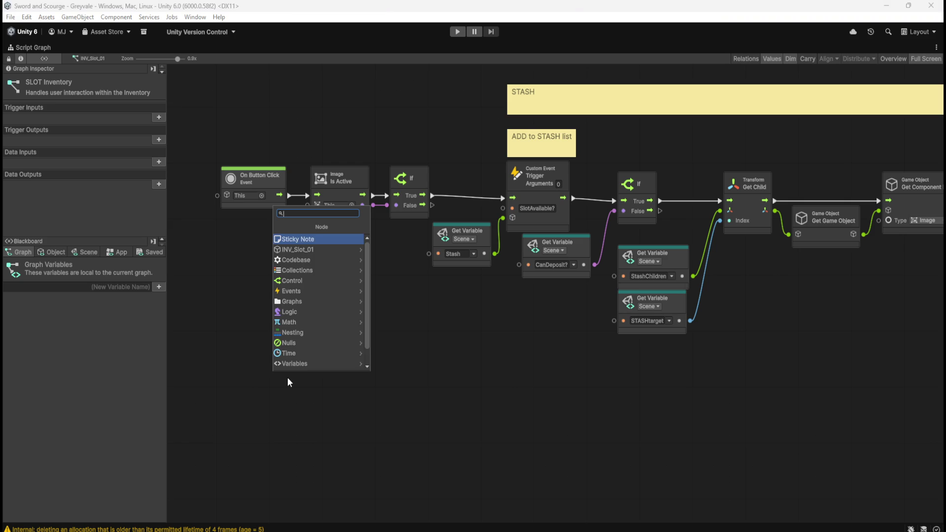
{"action": "type", "text": "hover"}
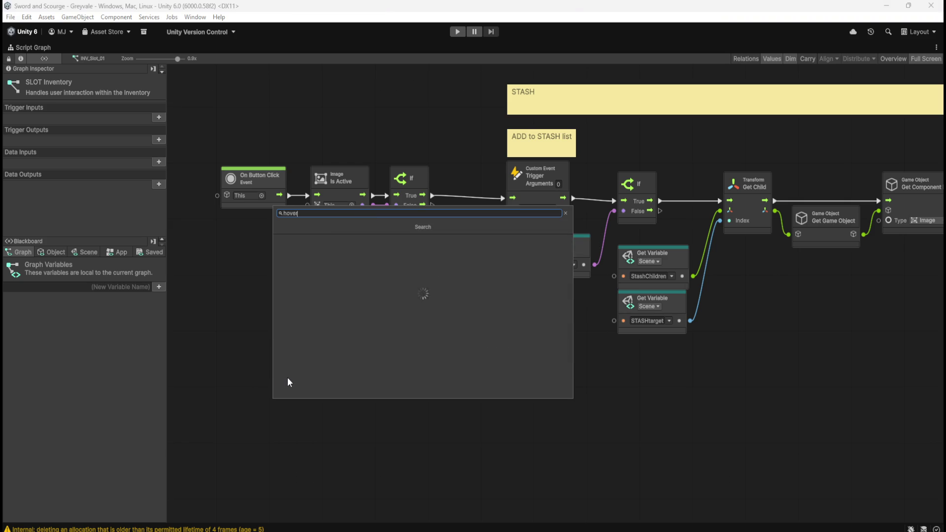
{"action": "key", "text": "BackSpace"}
{"action": "key", "text": "BackSpace"}
{"action": "key", "text": "BackSpace"}
{"action": "type", "text": "mouse"}
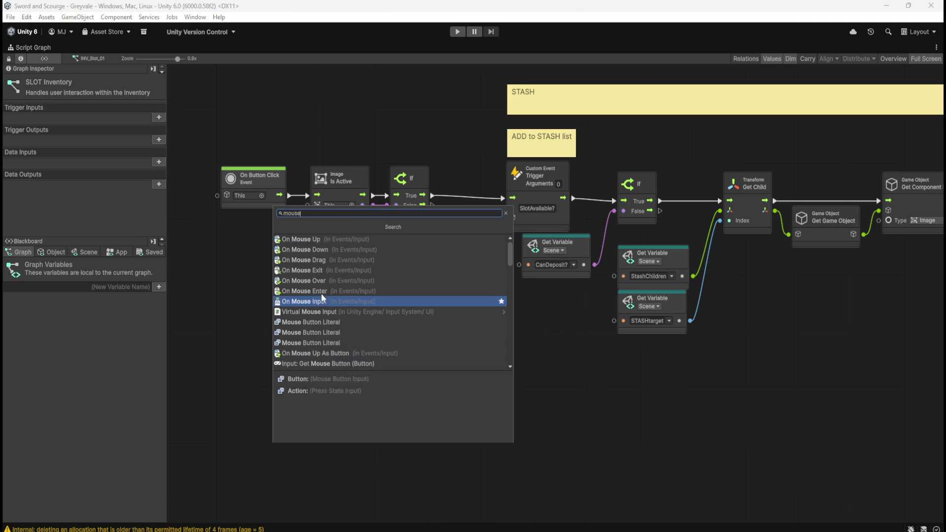
{"action": "left_click", "coordinate": [330, 284]}
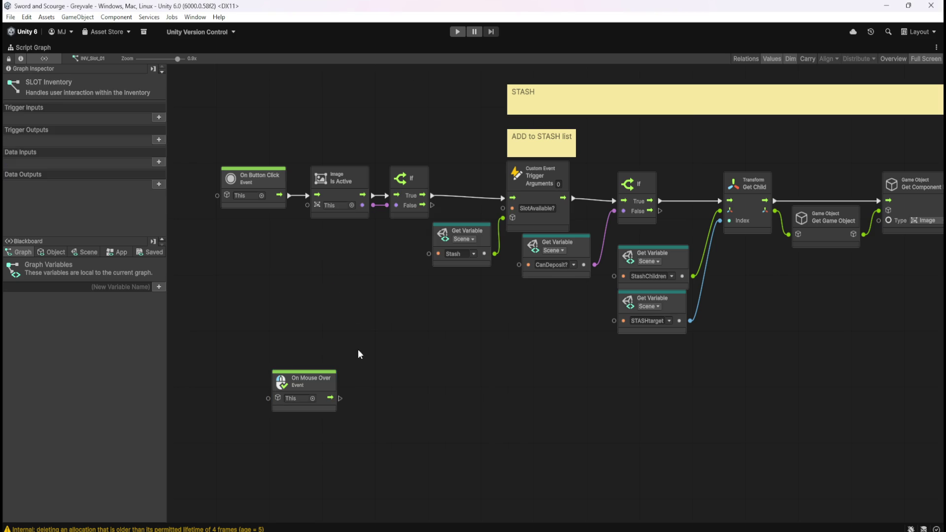
{"action": "left_click", "coordinate": [351, 353]}
{"action": "mouse_move", "coordinate": [396, 350]}
{"action": "left_mouse_down"}
{"action": "mouse_move", "coordinate": [285, 420]}
{"action": "mouse_move", "coordinate": [339, 424]}
{"action": "left_mouse_up"}
{"action": "left_click_drag", "start_coordinate": [396, 344], "coordinate": [268, 417]}
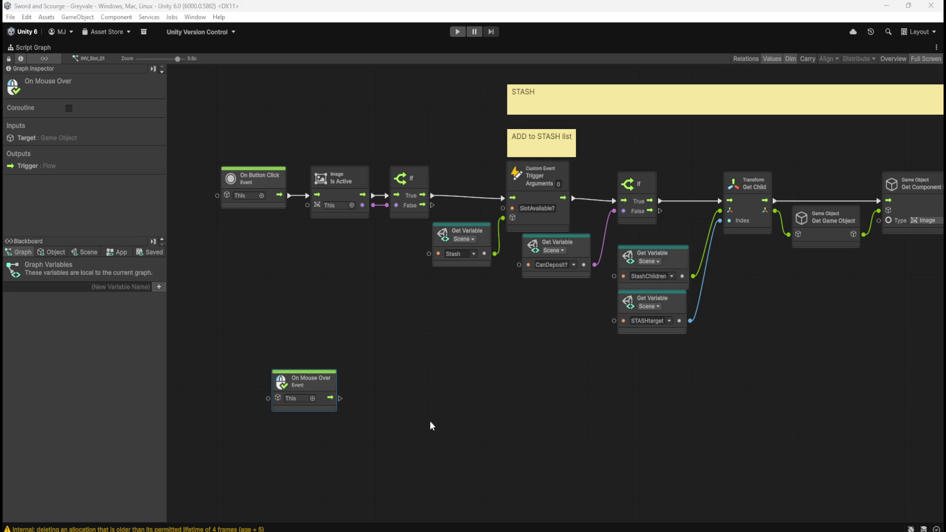
Step: Search the node finder for 'mouse', browse the mouse event results, then dismiss it
{"action": "right_click", "coordinate": [407, 419]}
{"action": "type", "text": "mouse"}
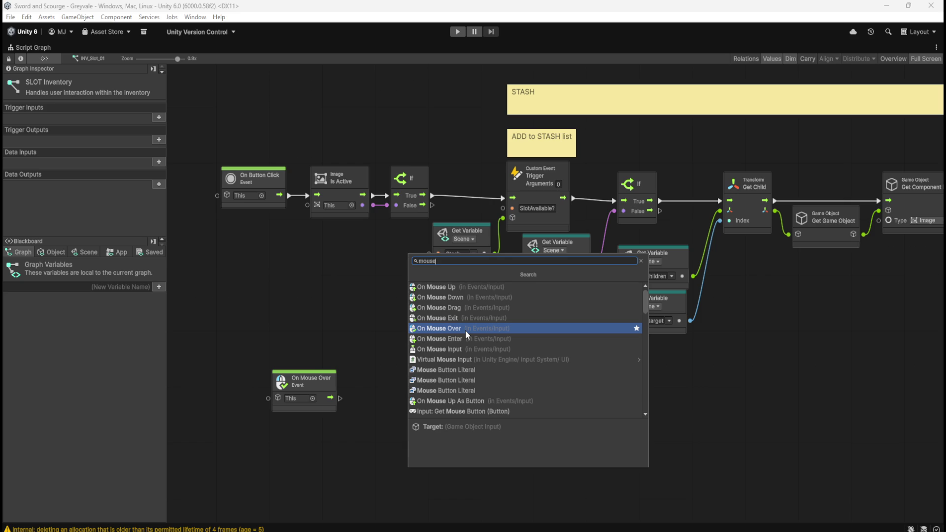
{"action": "scroll", "coordinate": [471, 330], "scroll_direction": "down", "scroll_amount": 10}
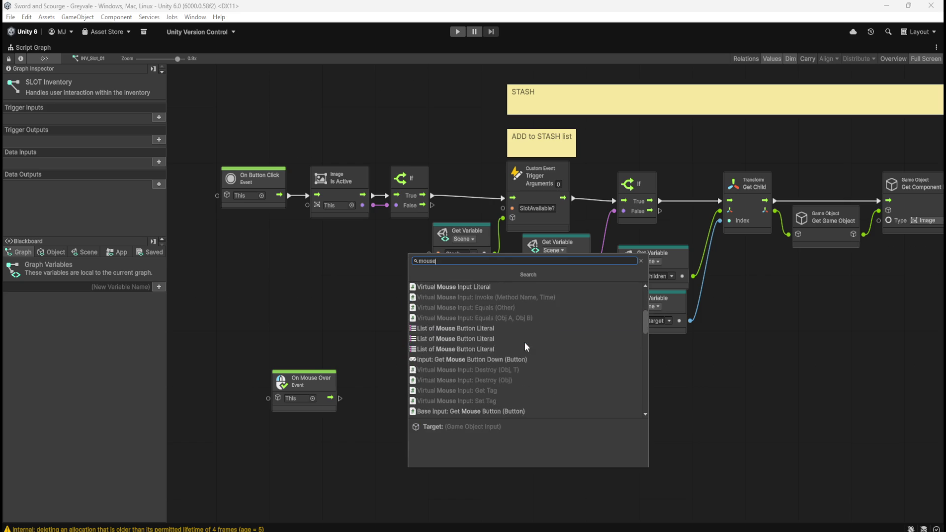
{"action": "scroll", "coordinate": [541, 344], "scroll_direction": "down", "scroll_amount": 10}
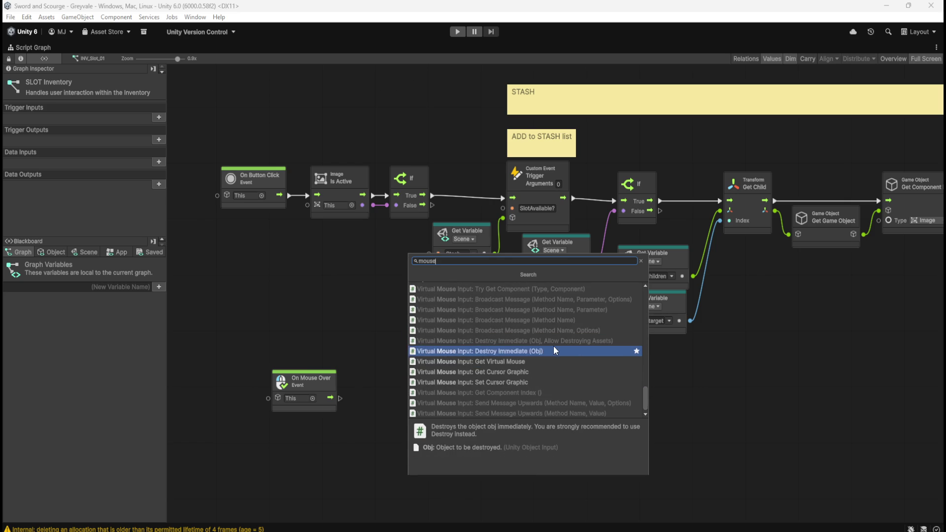
{"action": "scroll", "coordinate": [555, 346], "scroll_direction": "up", "scroll_amount": 15}
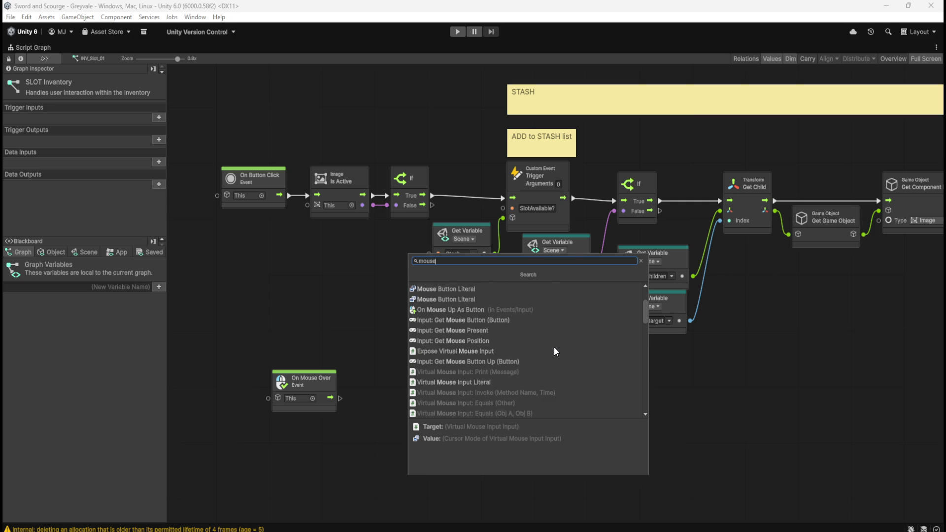
{"action": "scroll", "coordinate": [554, 347], "scroll_direction": "down", "scroll_amount": 1}
{"action": "scroll", "coordinate": [554, 347], "scroll_direction": "up", "scroll_amount": 1}
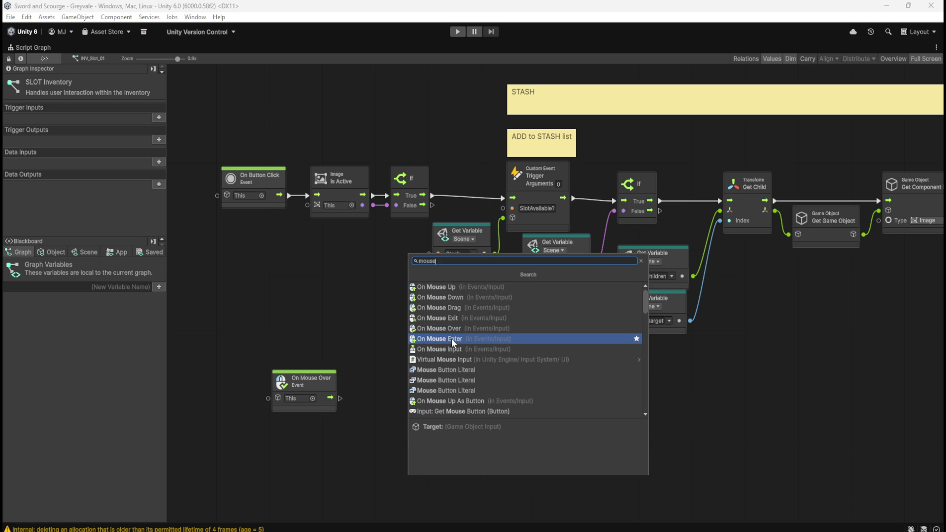
{"action": "key", "text": "Escape"}
Step: Select the INV_Slot_02 slot and maximize its SLOT Inventory script graph
{"action": "key", "text": "shift+space"}
{"action": "left_click", "coordinate": [74, 296]}
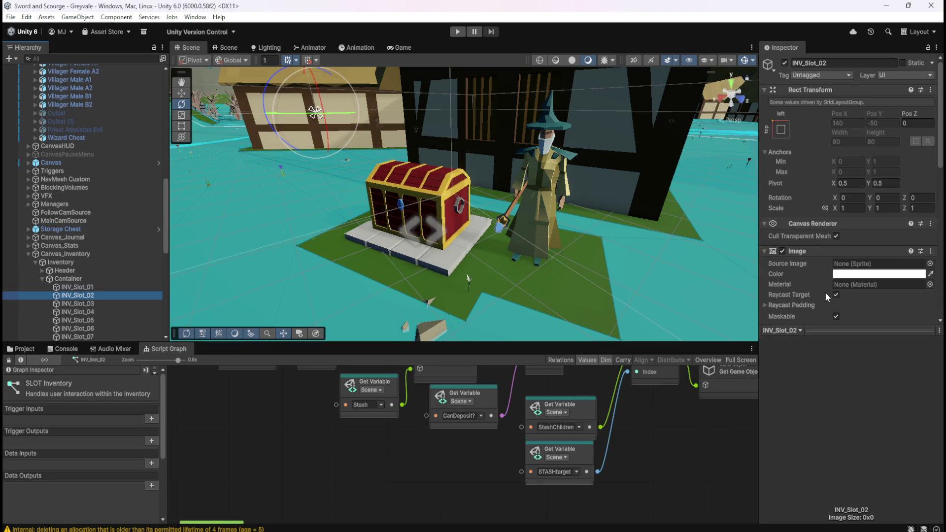
{"action": "key", "text": "shift+space"}
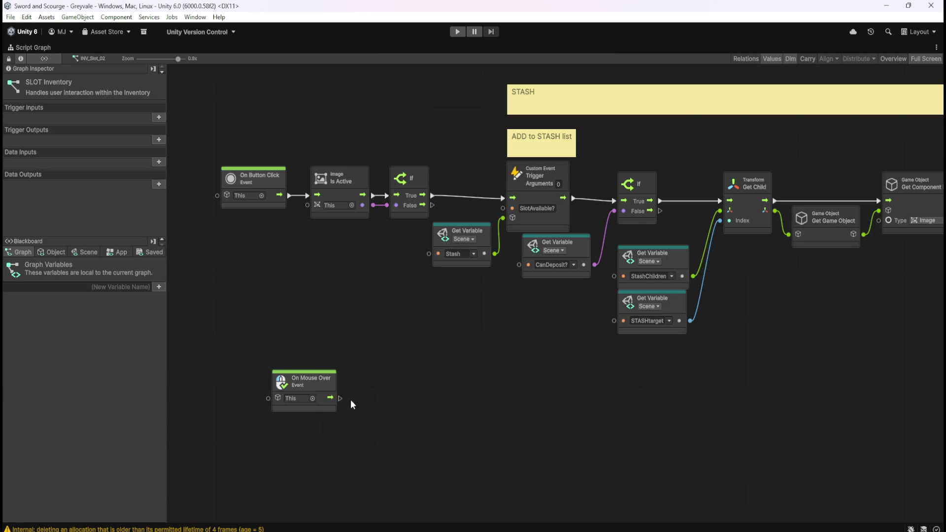
{"action": "left_click_drag", "start_coordinate": [394, 357], "coordinate": [521, 309]}
Step: Add an On Mouse Exit event node from a 'mouse' search, placed below On Mouse Over
{"action": "right_click", "coordinate": [510, 380]}
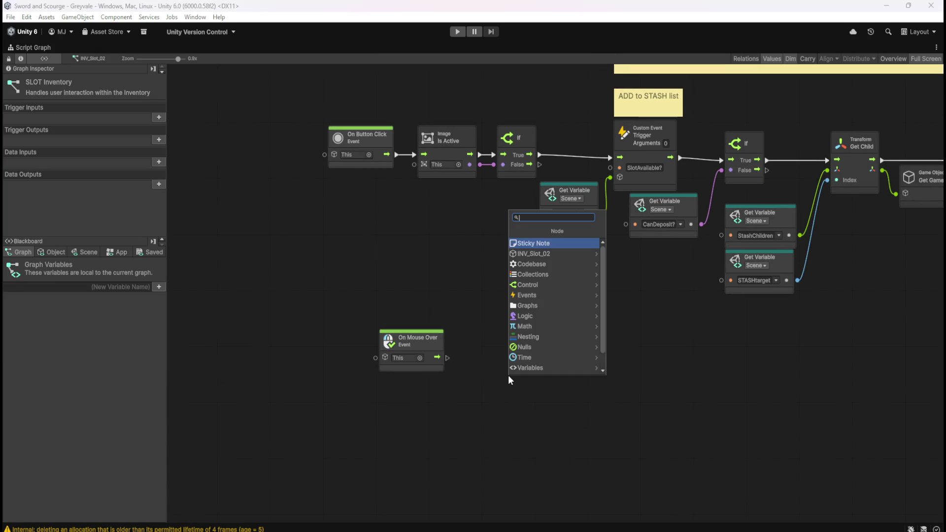
{"action": "type", "text": "mouse"}
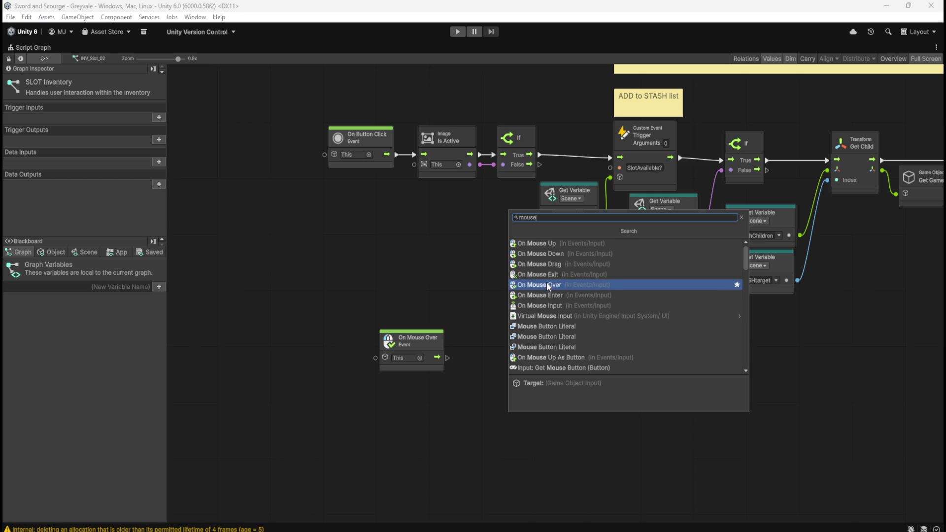
{"action": "left_click", "coordinate": [548, 280]}
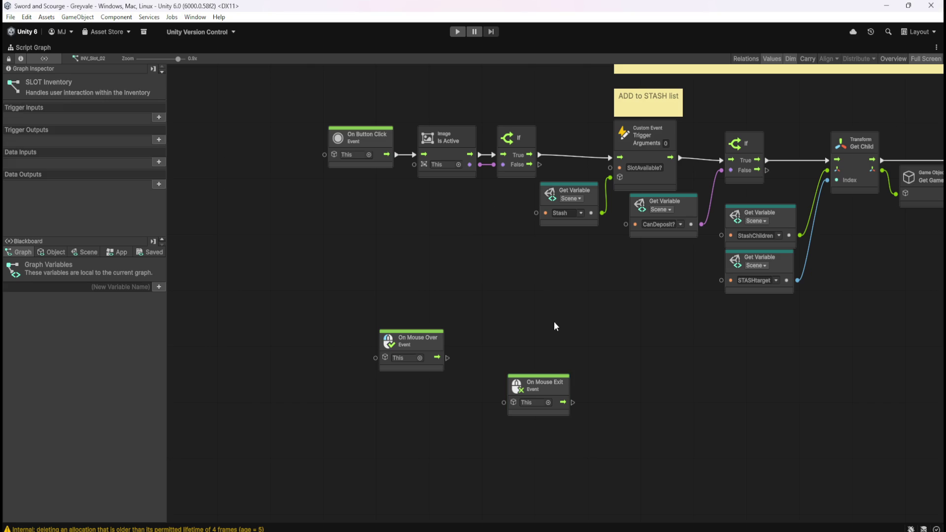
{"action": "left_click_drag", "start_coordinate": [549, 397], "coordinate": [423, 405]}
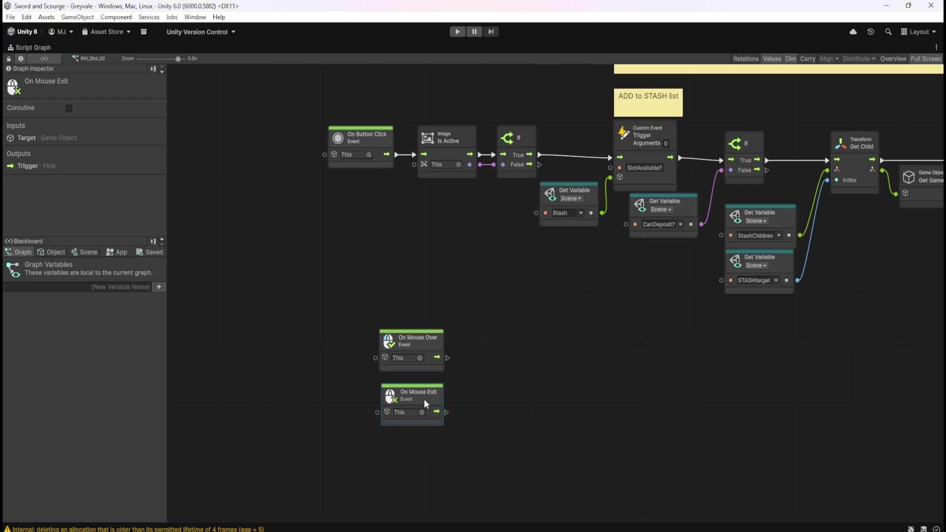
Step: Rearrange On Mouse Over and On Mouse Exit into a vertical column, Exit beneath Over
{"action": "left_click", "coordinate": [483, 388]}
{"action": "mouse_move", "coordinate": [414, 350]}
{"action": "left_mouse_down"}
{"action": "mouse_move", "coordinate": [358, 358]}
{"action": "mouse_move", "coordinate": [357, 371]}
{"action": "left_mouse_up"}
{"action": "mouse_move", "coordinate": [430, 407]}
{"action": "left_mouse_down"}
{"action": "mouse_move", "coordinate": [375, 449]}
{"action": "mouse_move", "coordinate": [370, 481]}
{"action": "left_mouse_up"}
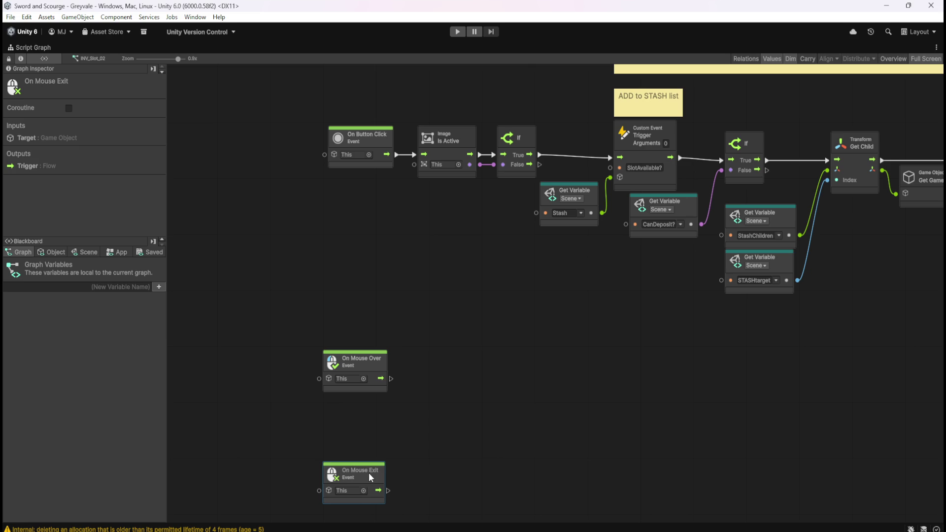
{"action": "left_click", "coordinate": [418, 443]}
{"action": "left_click_drag", "start_coordinate": [418, 443], "coordinate": [433, 392]}
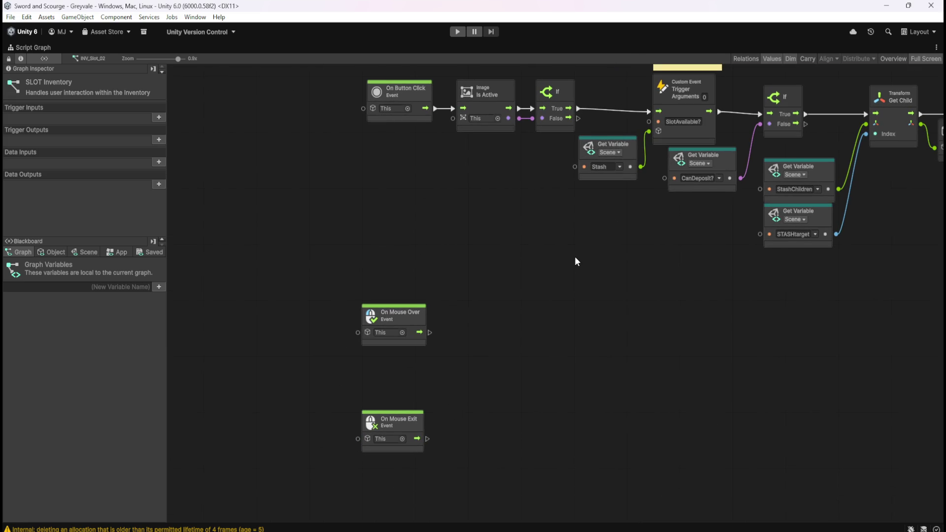
{"action": "left_click", "coordinate": [418, 319]}
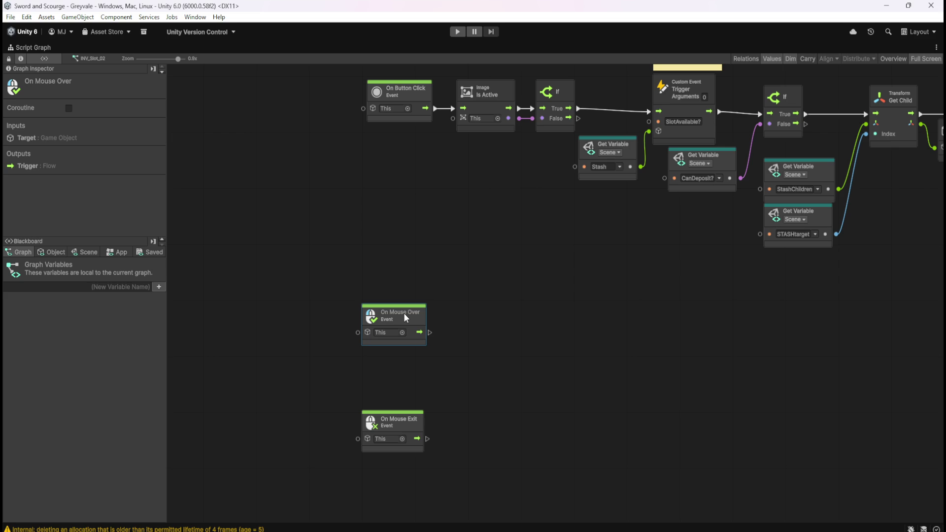
{"action": "left_click", "coordinate": [488, 373]}
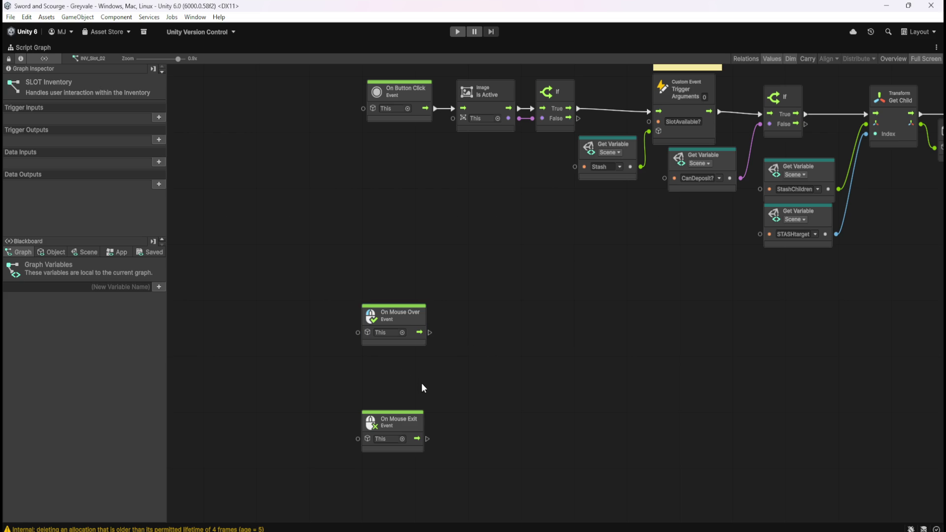
{"action": "left_click", "coordinate": [419, 425]}
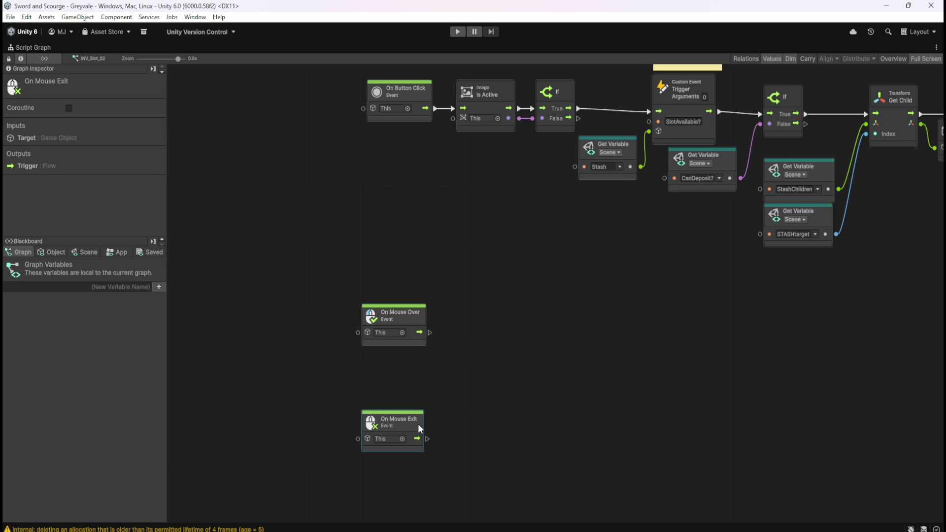
Step: Delete the stray duplicate of the On Mouse Exit node created by Ctrl+D
{"action": "key", "text": "ctrl+d"}
{"action": "left_click", "coordinate": [563, 348]}
{"action": "left_click", "coordinate": [566, 282]}
{"action": "key", "text": "Delete"}
Step: Add an On Mouse Enter event node from a 'mouse' search, between Over and Exit
{"action": "right_click", "coordinate": [503, 411]}
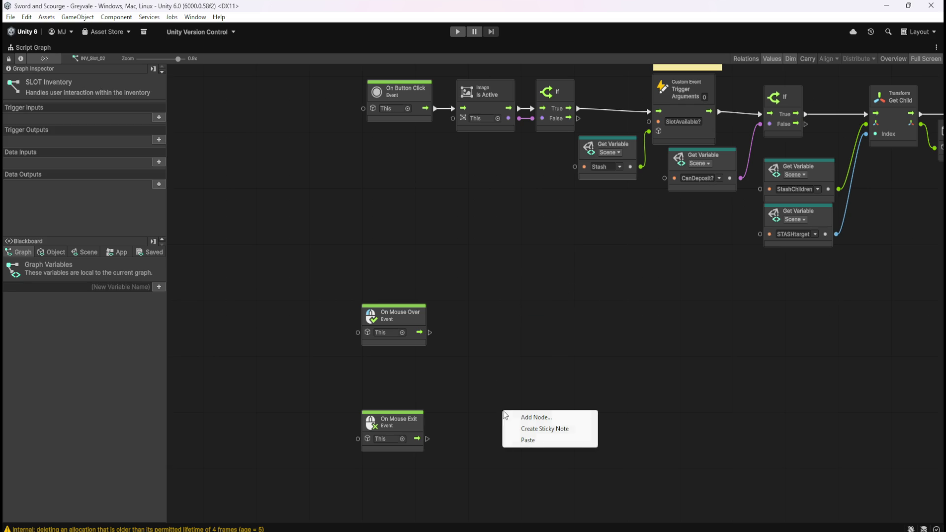
{"action": "left_click", "coordinate": [522, 417]}
{"action": "type", "text": "mouse"}
{"action": "left_click", "coordinate": [550, 337]}
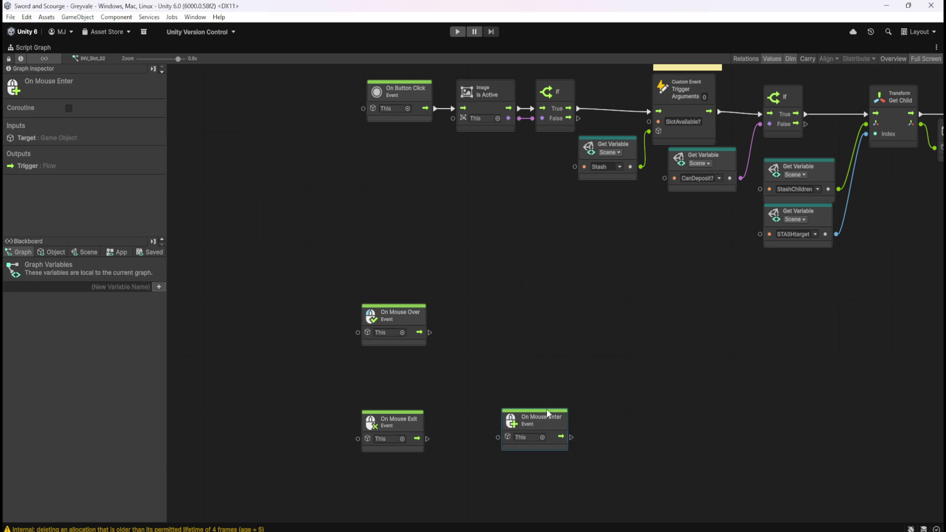
{"action": "mouse_move", "coordinate": [552, 428]}
{"action": "left_mouse_down"}
{"action": "mouse_move", "coordinate": [524, 407]}
{"action": "mouse_move", "coordinate": [412, 377]}
{"action": "left_mouse_up"}
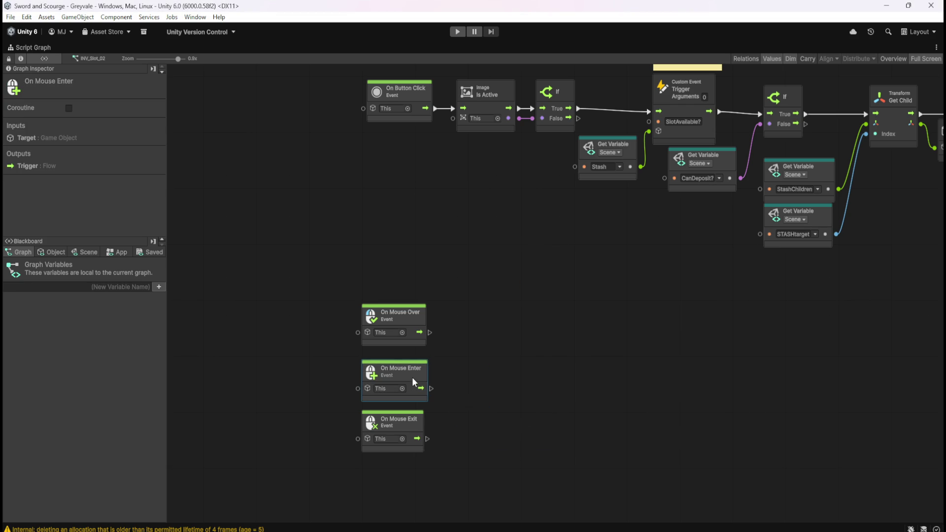
Step: Space the three mouse nodes into a column ordered Over, Enter, Exit and shift them down
{"action": "mouse_move", "coordinate": [498, 385]}
{"action": "left_mouse_down"}
{"action": "mouse_move", "coordinate": [391, 442]}
{"action": "mouse_move", "coordinate": [454, 430]}
{"action": "left_mouse_up"}
{"action": "left_click", "coordinate": [443, 392]}
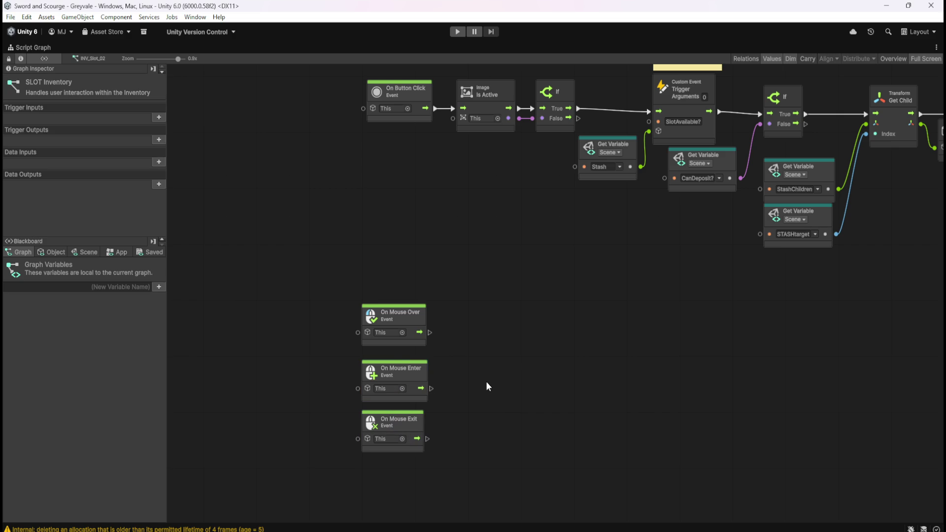
{"action": "left_click_drag", "start_coordinate": [330, 353], "coordinate": [452, 455]}
{"action": "scroll", "coordinate": [475, 422], "scroll_direction": "down", "scroll_amount": 1}
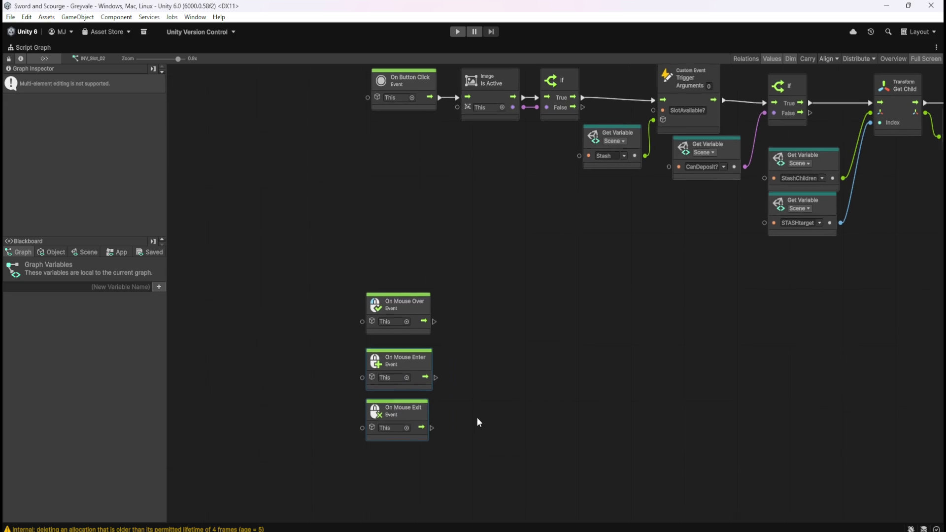
{"action": "mouse_move", "coordinate": [407, 355]}
{"action": "left_mouse_down"}
{"action": "mouse_move", "coordinate": [410, 429]}
{"action": "mouse_move", "coordinate": [416, 404]}
{"action": "left_mouse_up"}
{"action": "left_click", "coordinate": [417, 355]}
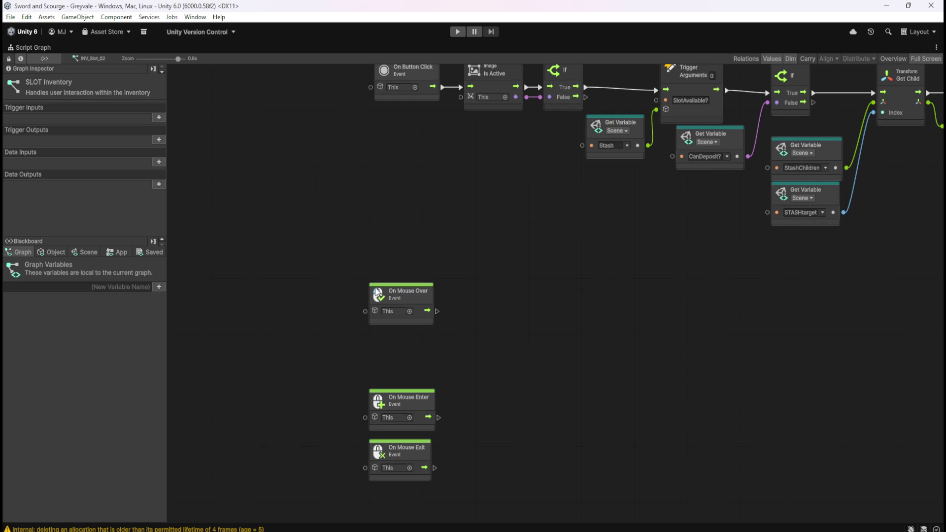
{"action": "left_click", "coordinate": [423, 301]}
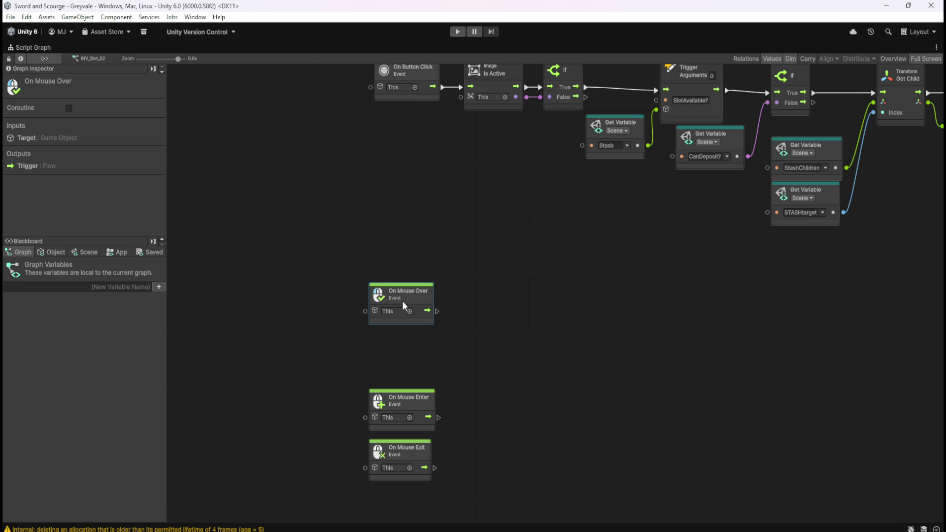
{"action": "left_click", "coordinate": [477, 306]}
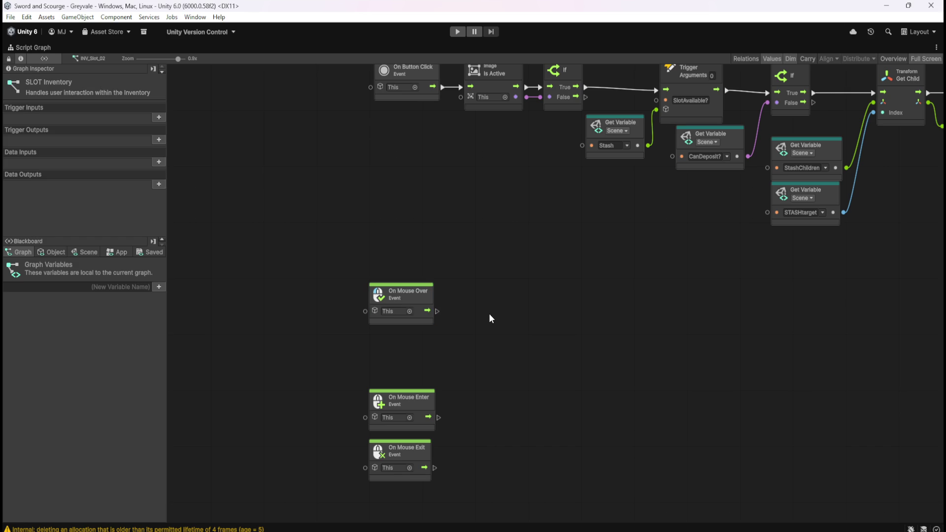
{"action": "scroll", "coordinate": [482, 350], "scroll_direction": "down", "scroll_amount": 2}
{"action": "left_click_drag", "start_coordinate": [315, 200], "coordinate": [468, 460]}
{"action": "left_click_drag", "start_coordinate": [399, 353], "coordinate": [398, 406]}
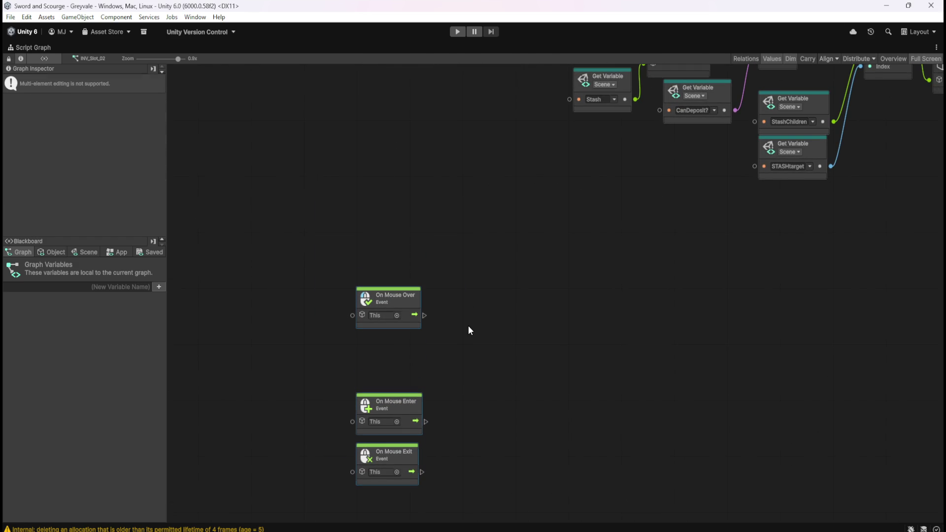
{"action": "left_click", "coordinate": [481, 320]}
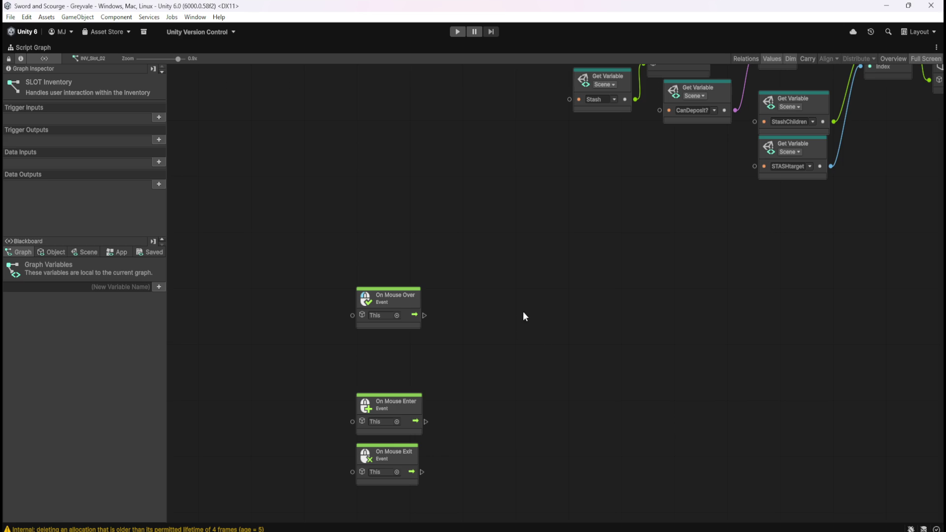
Step: Un-maximize the SLOT Inventory graph so Hierarchy, Scene and Inspector reappear around it
{"action": "scroll", "coordinate": [544, 297], "scroll_direction": "up", "scroll_amount": 2}
{"action": "scroll", "coordinate": [518, 222], "scroll_direction": "down", "scroll_amount": 5}
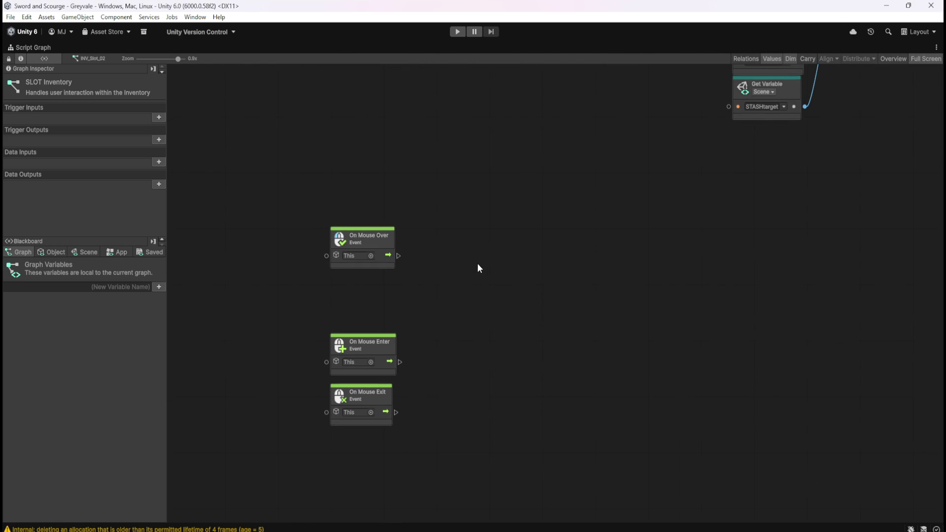
{"action": "key", "text": "shift+space"}
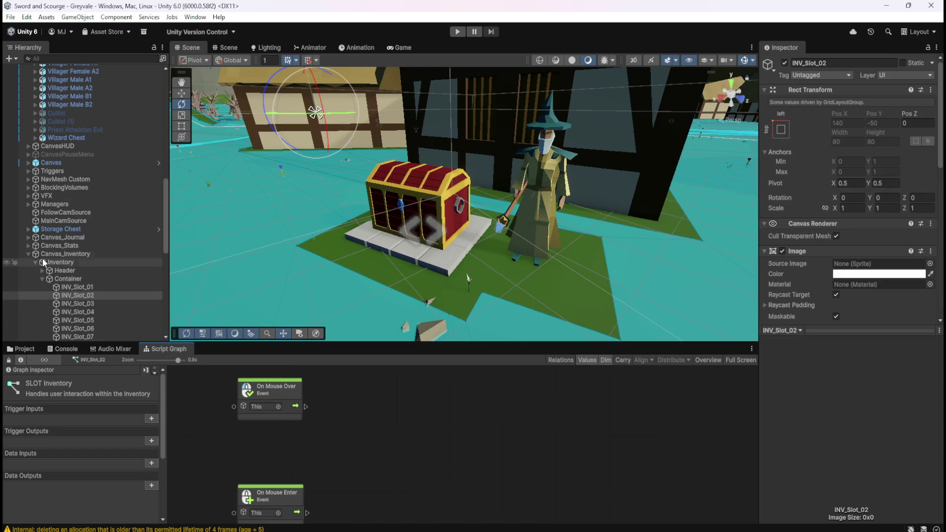
Step: Collapse Canvas_Inventory, select and expand Canvas_Stash, and tick its Canvas component checkbox
{"action": "left_click", "coordinate": [28, 254]}
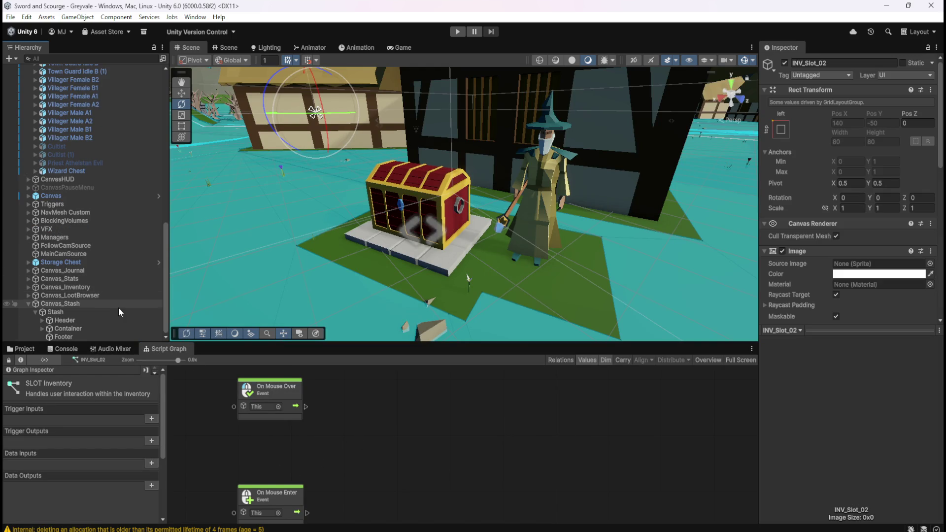
{"action": "left_click", "coordinate": [28, 304]}
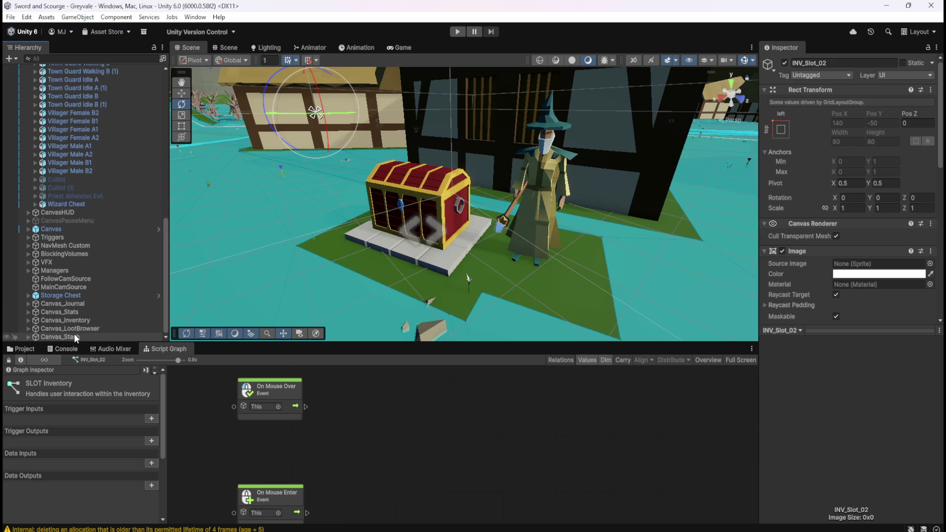
{"action": "left_click", "coordinate": [73, 335]}
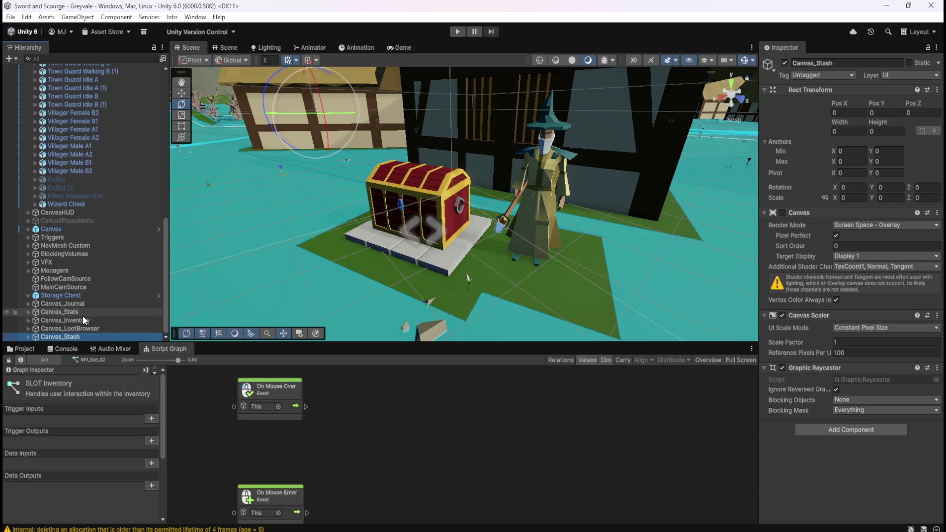
{"action": "left_click", "coordinate": [86, 329]}
{"action": "left_click", "coordinate": [78, 338]}
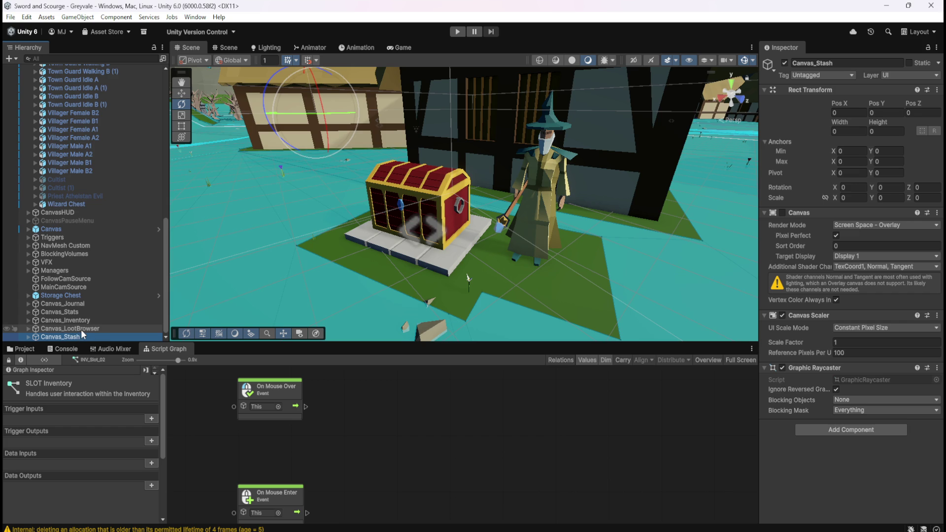
{"action": "left_click", "coordinate": [28, 336]}
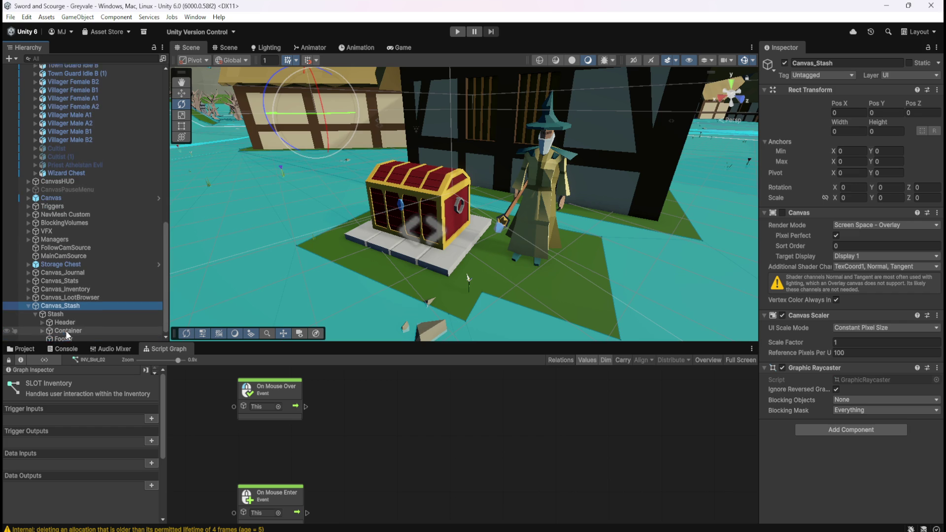
{"action": "left_click", "coordinate": [782, 213]}
{"action": "key", "text": "f"}
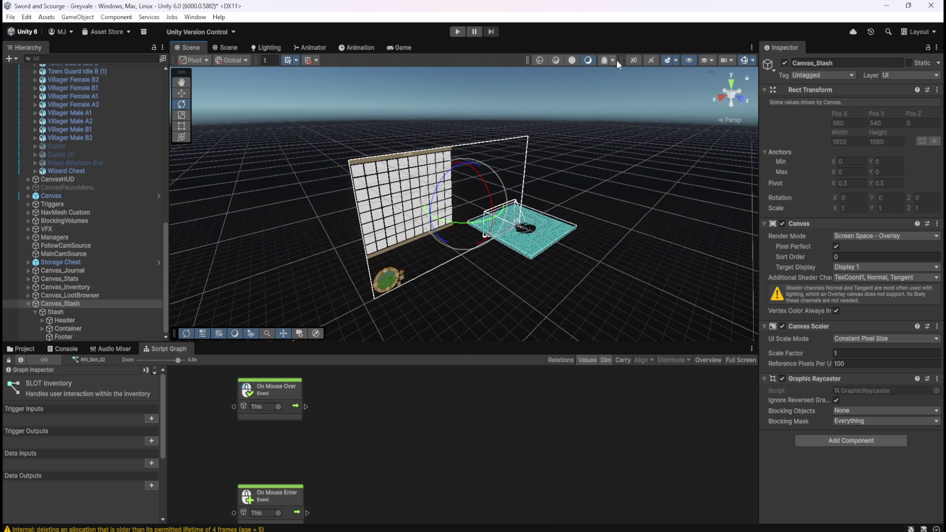
Step: Switch the Scene view to 2D and zoom onto the Stash panel's slot grid
{"action": "left_click", "coordinate": [633, 60]}
{"action": "scroll", "coordinate": [547, 224], "scroll_direction": "up", "scroll_amount": 3}
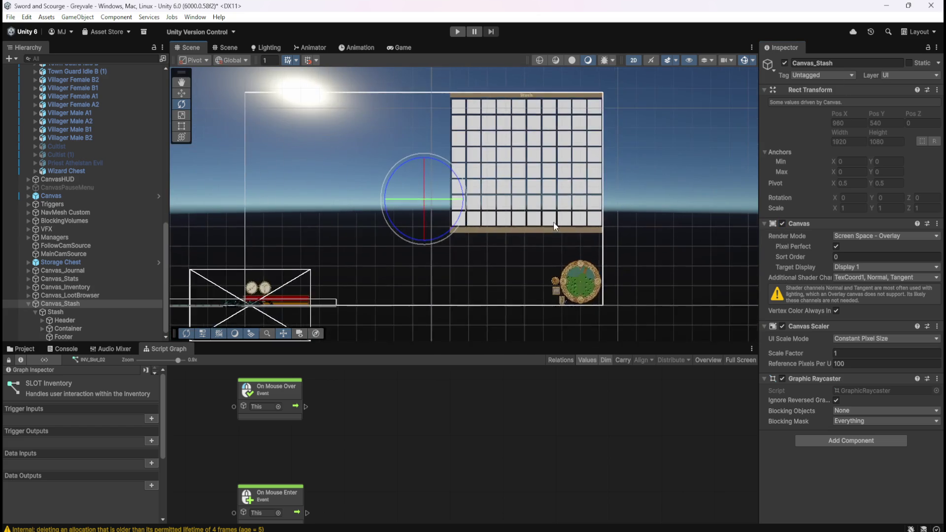
{"action": "left_click", "coordinate": [783, 224]}
{"action": "left_click", "coordinate": [782, 224]}
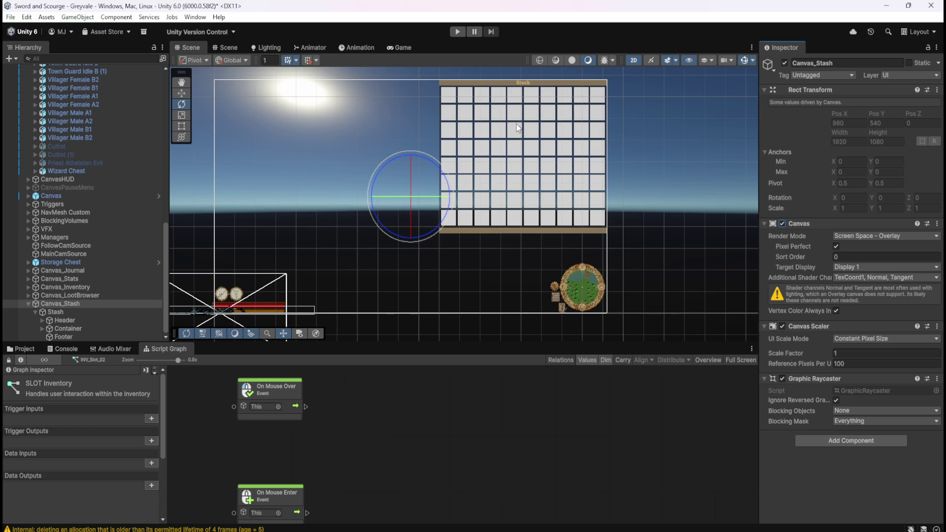
{"action": "scroll", "coordinate": [537, 87], "scroll_direction": "up", "scroll_amount": 3}
{"action": "scroll", "coordinate": [537, 88], "scroll_direction": "up", "scroll_amount": 2}
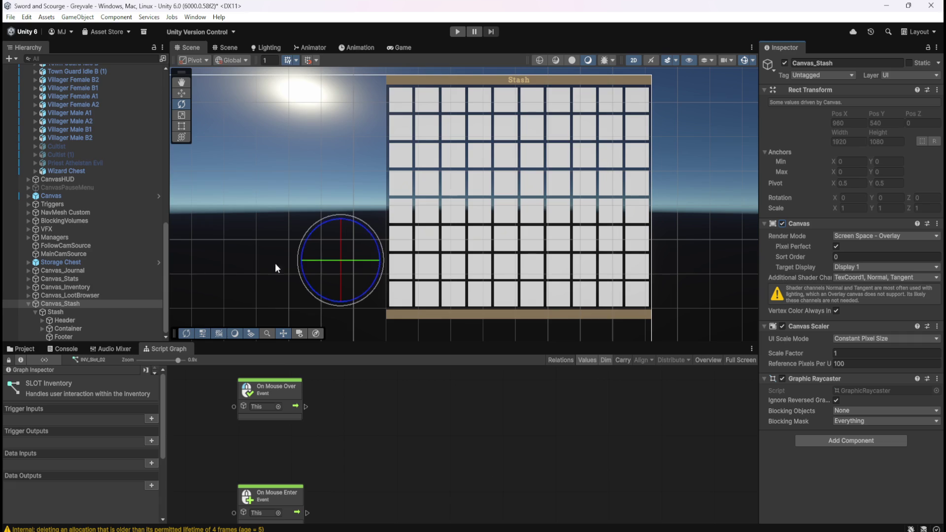
Step: Collapse the Canvas_Stash, Skeleton and NPCs branches in the Hierarchy
{"action": "left_click", "coordinate": [29, 305]}
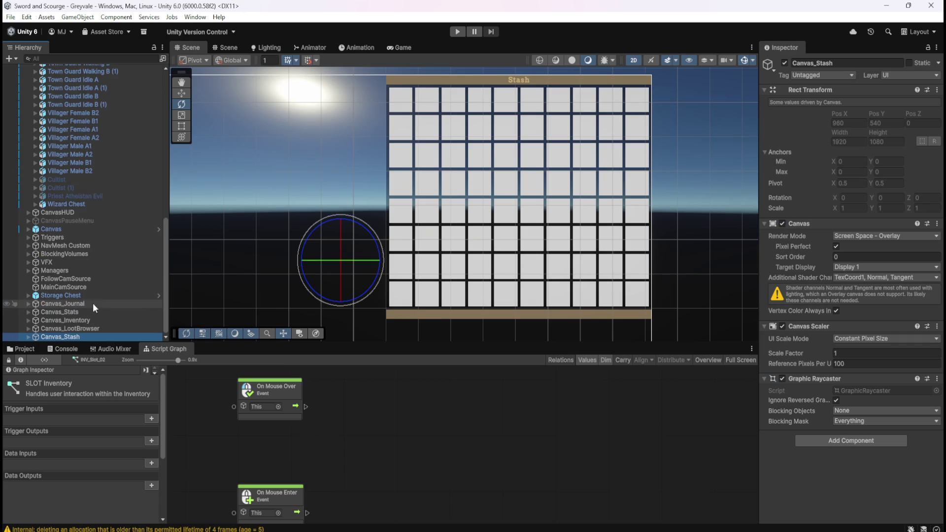
{"action": "scroll", "coordinate": [108, 292], "scroll_direction": "up", "scroll_amount": 20}
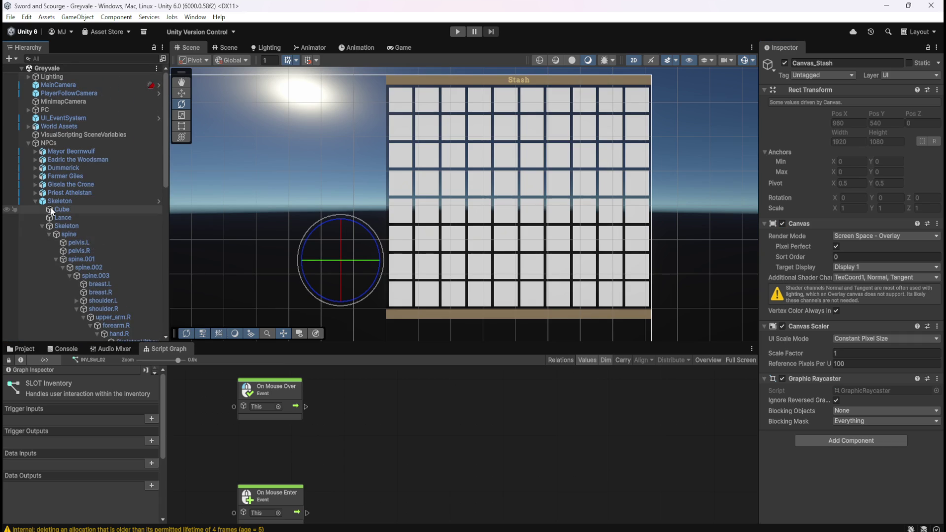
{"action": "left_click", "coordinate": [35, 201]}
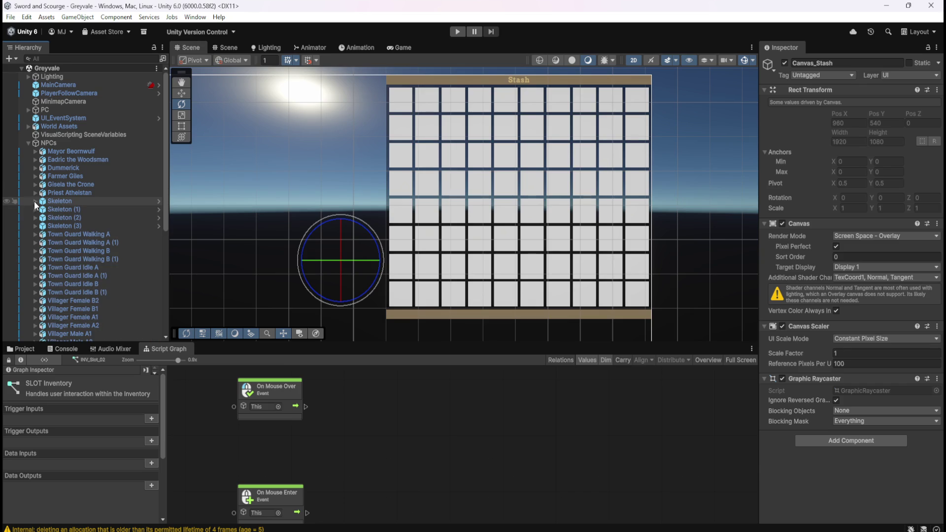
{"action": "left_click", "coordinate": [29, 145]}
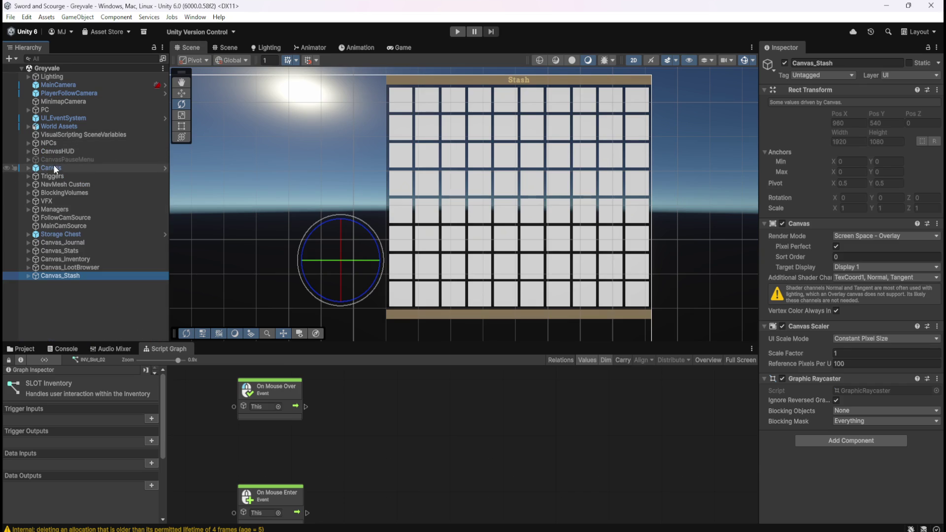
Step: Create a new UI Canvas and name it Canvas_Tooltip
{"action": "left_click", "coordinate": [8, 60]}
{"action": "mouse_move", "coordinate": [49, 173]}
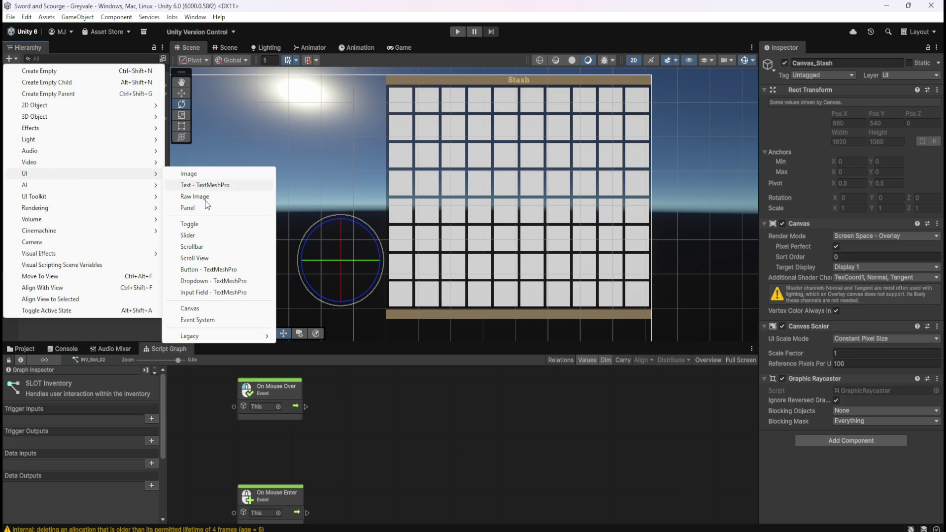
{"action": "left_click", "coordinate": [192, 309]}
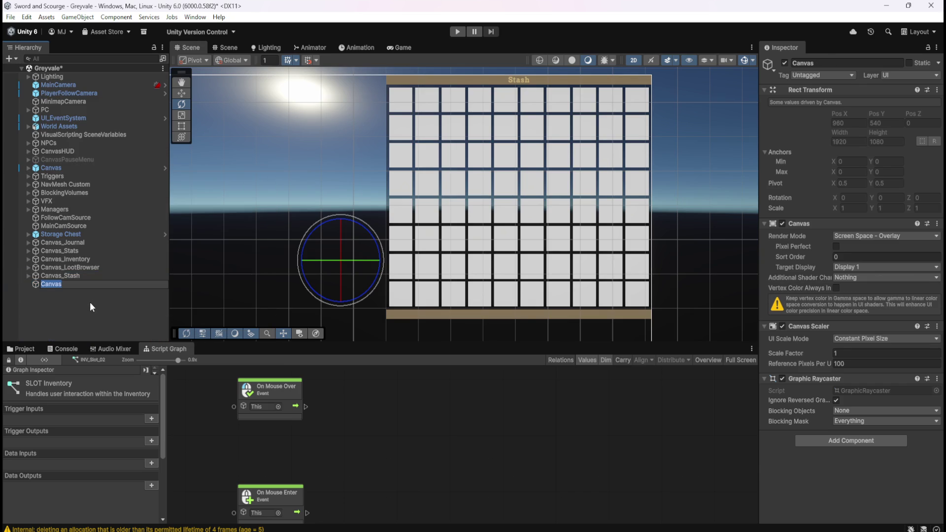
{"action": "key", "text": "End"}
{"action": "type", "text": "tip"}
{"action": "key", "text": "Return"}
Step: Compare Canvas_Tooltip's canvas settings with Canvas_Stash, Canvas_LootBrowser and Canvas_Inventory
{"action": "left_click", "coordinate": [117, 274]}
{"action": "left_click", "coordinate": [99, 283]}
{"action": "left_click", "coordinate": [104, 278]}
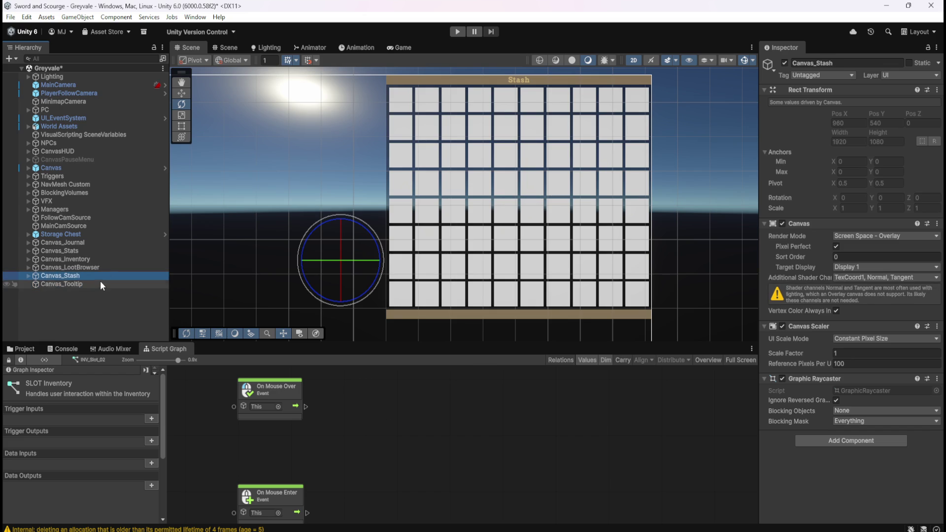
{"action": "left_click", "coordinate": [99, 283]}
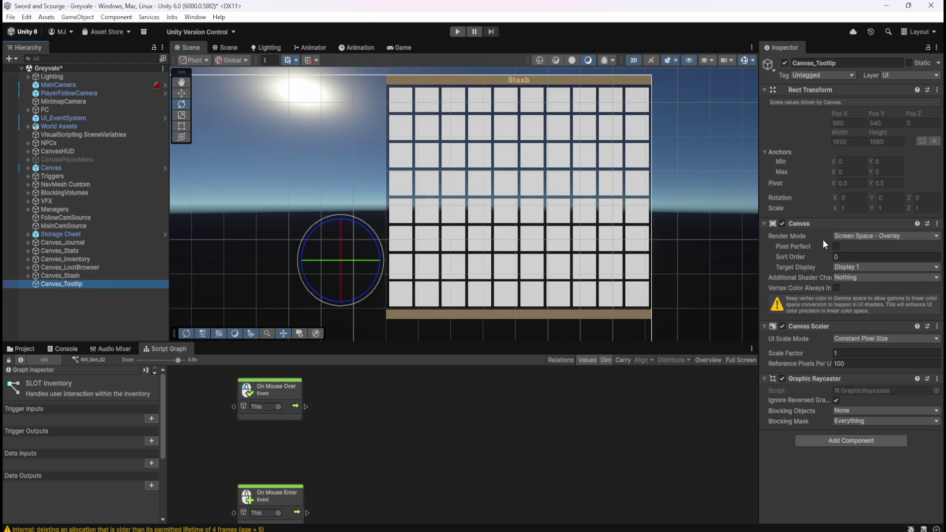
{"action": "left_click", "coordinate": [837, 247]}
{"action": "left_click", "coordinate": [106, 277]}
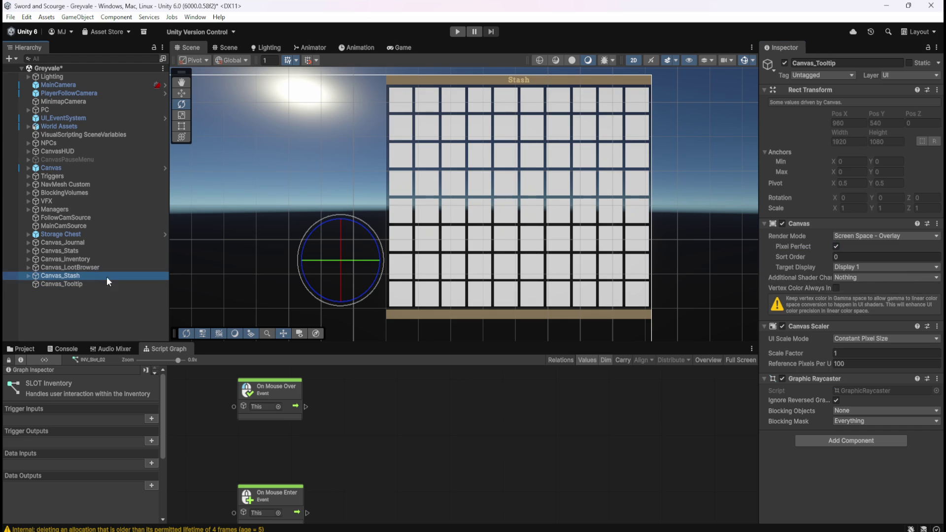
{"action": "left_click", "coordinate": [98, 284]}
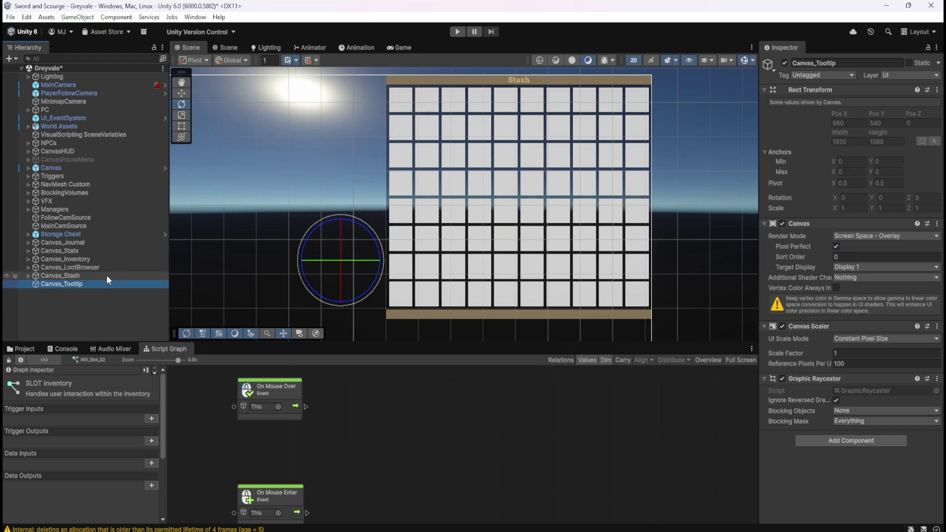
{"action": "left_click", "coordinate": [106, 275]}
{"action": "left_click", "coordinate": [101, 283]}
{"action": "left_click", "coordinate": [108, 277]}
{"action": "left_click", "coordinate": [98, 285]}
{"action": "left_click", "coordinate": [106, 277]}
{"action": "left_click", "coordinate": [104, 285]}
{"action": "left_click", "coordinate": [111, 278]}
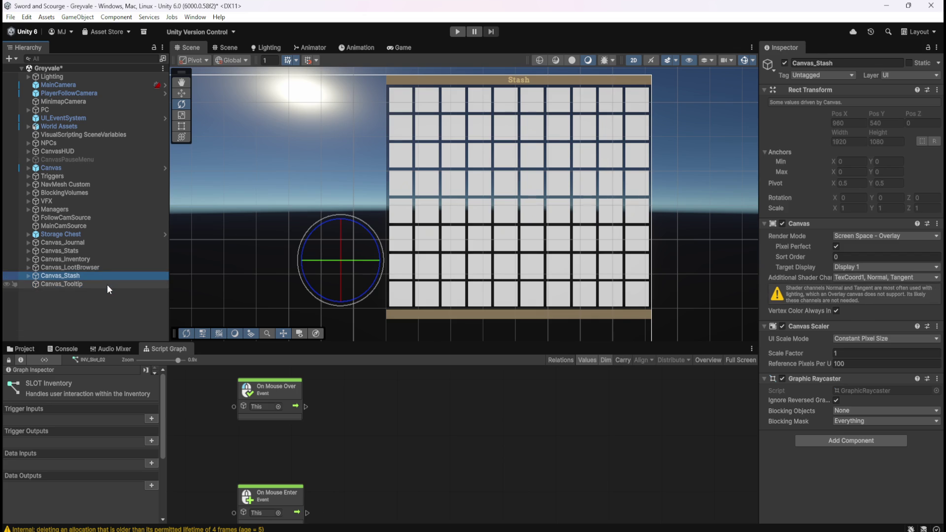
{"action": "left_click", "coordinate": [107, 285]}
{"action": "left_click", "coordinate": [116, 276]}
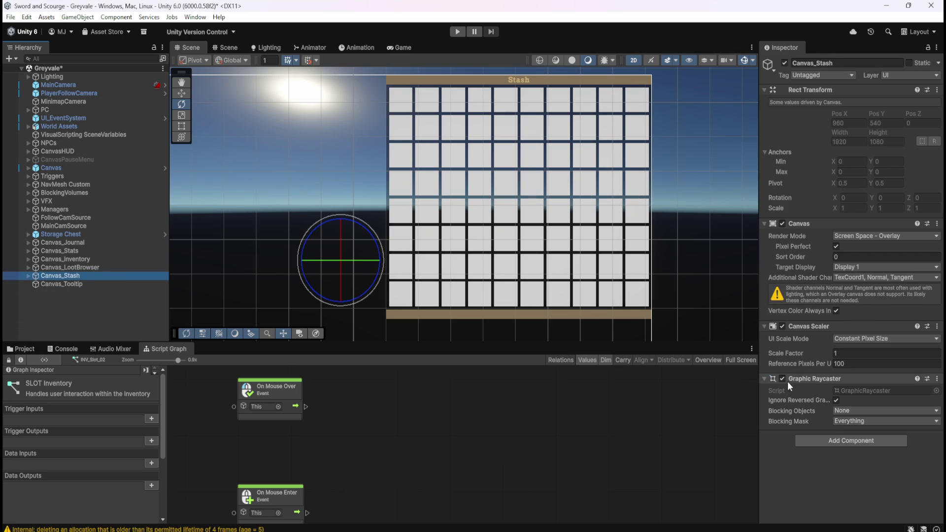
{"action": "left_click", "coordinate": [82, 266]}
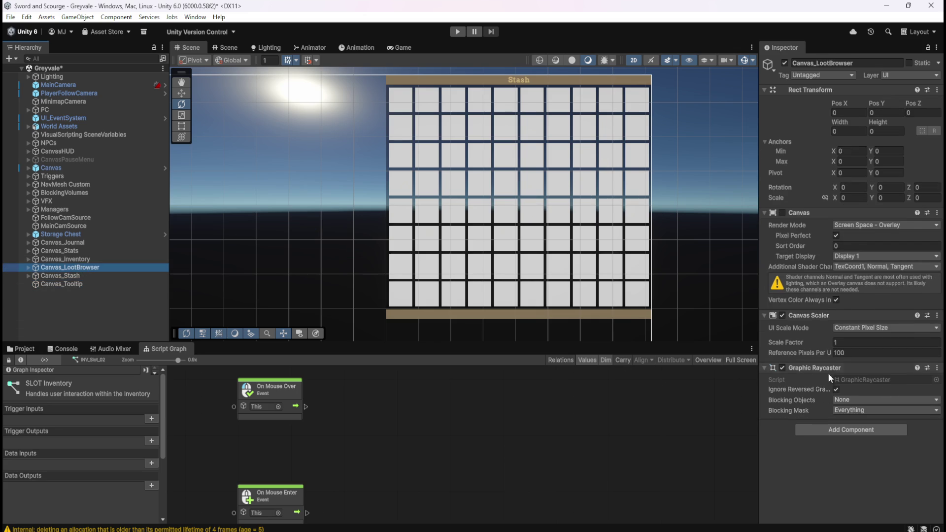
{"action": "left_click", "coordinate": [75, 259]}
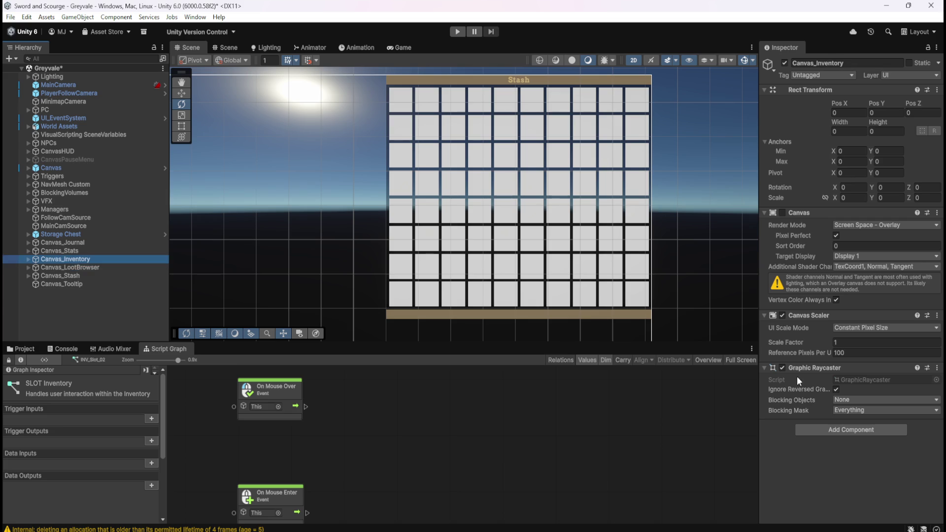
{"action": "left_click", "coordinate": [72, 283]}
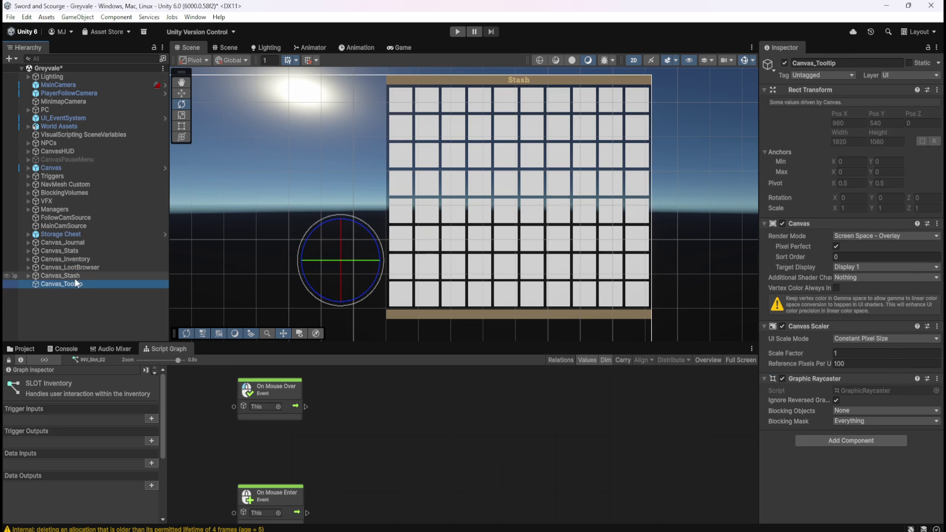
Step: Frame Canvas_Tooltip, then expand Canvas_Stash and select its Stash object for inspection
{"action": "key", "text": "f"}
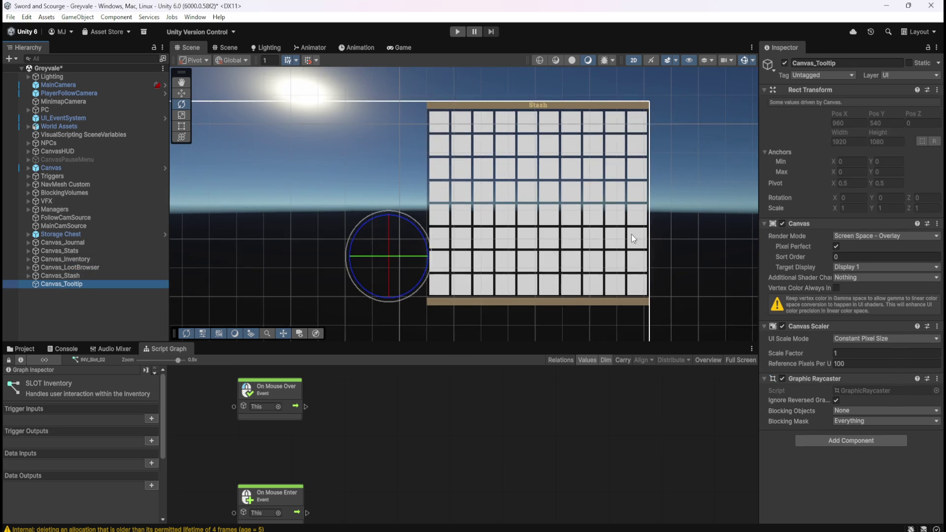
{"action": "scroll", "coordinate": [580, 214], "scroll_direction": "down", "scroll_amount": 3}
{"action": "scroll", "coordinate": [460, 306], "scroll_direction": "up", "scroll_amount": 3}
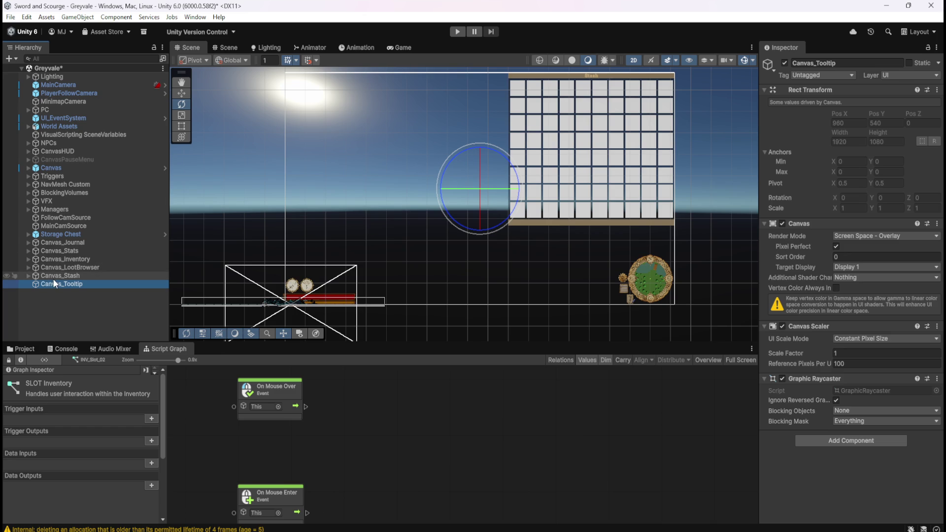
{"action": "left_click", "coordinate": [28, 276]}
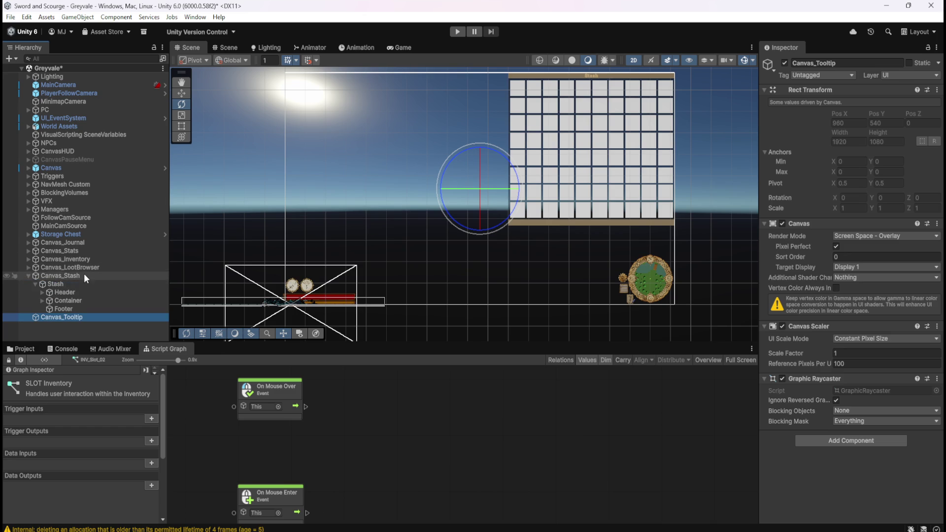
{"action": "left_click", "coordinate": [36, 285]}
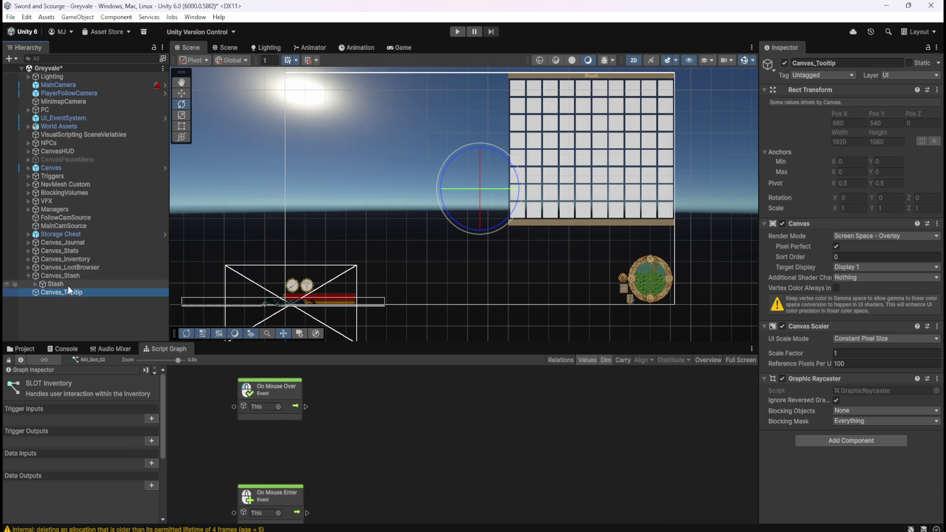
{"action": "left_click", "coordinate": [68, 285]}
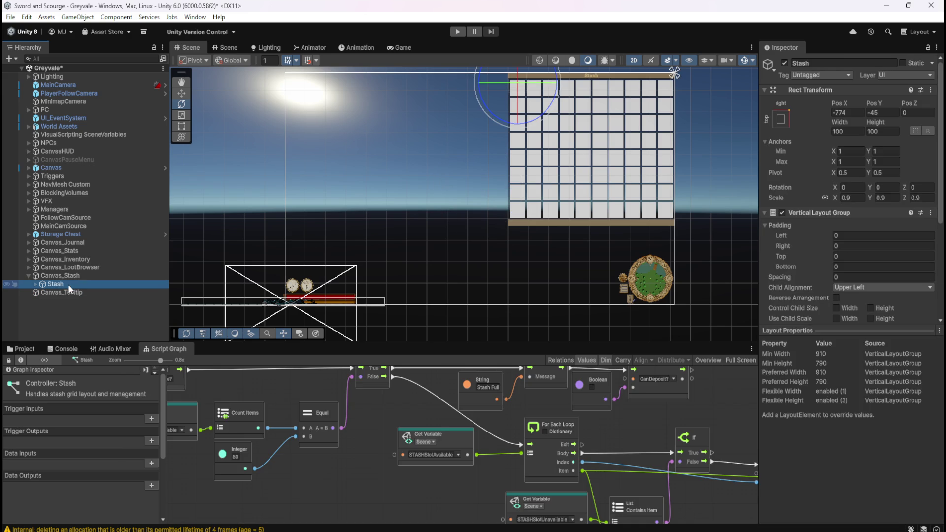
{"action": "scroll", "coordinate": [803, 258], "scroll_direction": "down", "scroll_amount": 5}
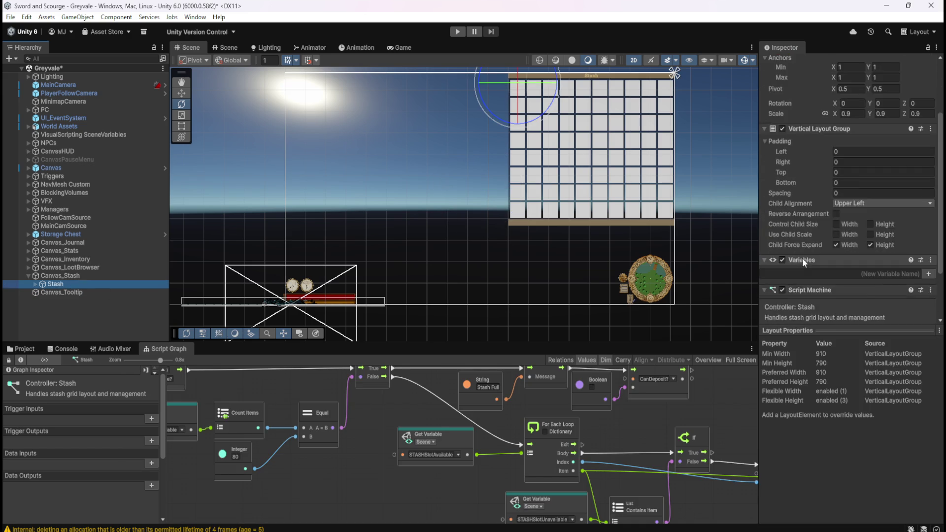
{"action": "scroll", "coordinate": [802, 258], "scroll_direction": "up", "scroll_amount": 4}
{"action": "scroll", "coordinate": [803, 257], "scroll_direction": "up", "scroll_amount": 1}
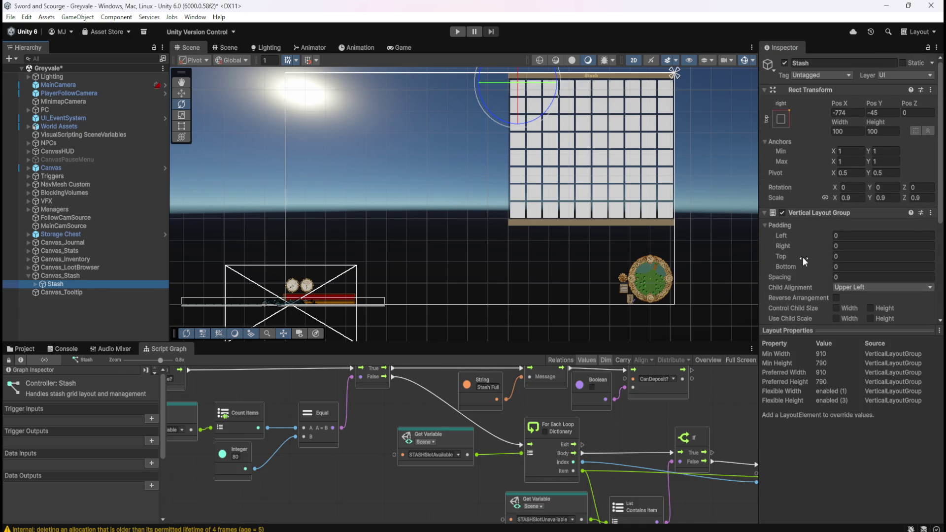
Step: Review the Stash object's Vertical Layout Group settings in the Inspector
{"action": "left_click", "coordinate": [63, 292]}
{"action": "right_click", "coordinate": [66, 291]}
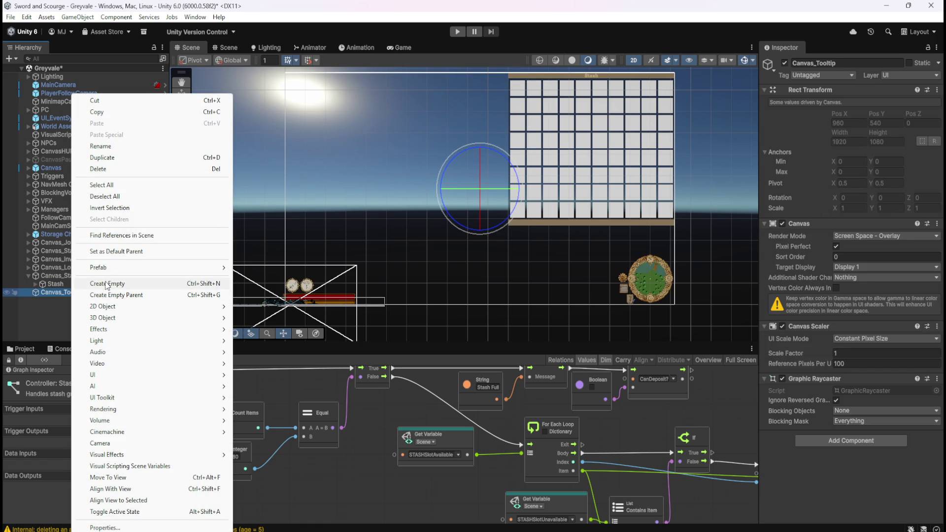
{"action": "left_click", "coordinate": [52, 289]}
{"action": "left_click", "coordinate": [57, 285]}
{"action": "scroll", "coordinate": [794, 249], "scroll_direction": "down", "scroll_amount": 3}
{"action": "scroll", "coordinate": [795, 247], "scroll_direction": "down", "scroll_amount": 3}
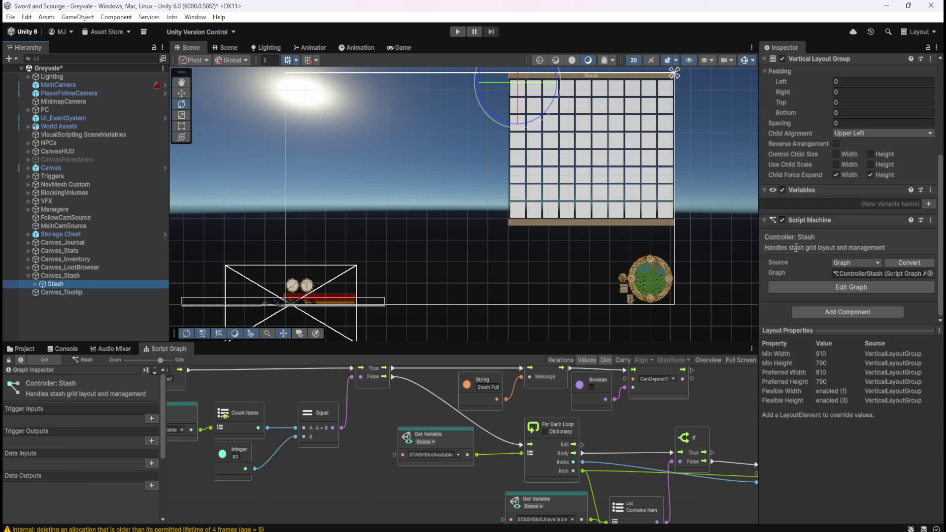
{"action": "scroll", "coordinate": [798, 247], "scroll_direction": "up", "scroll_amount": 5}
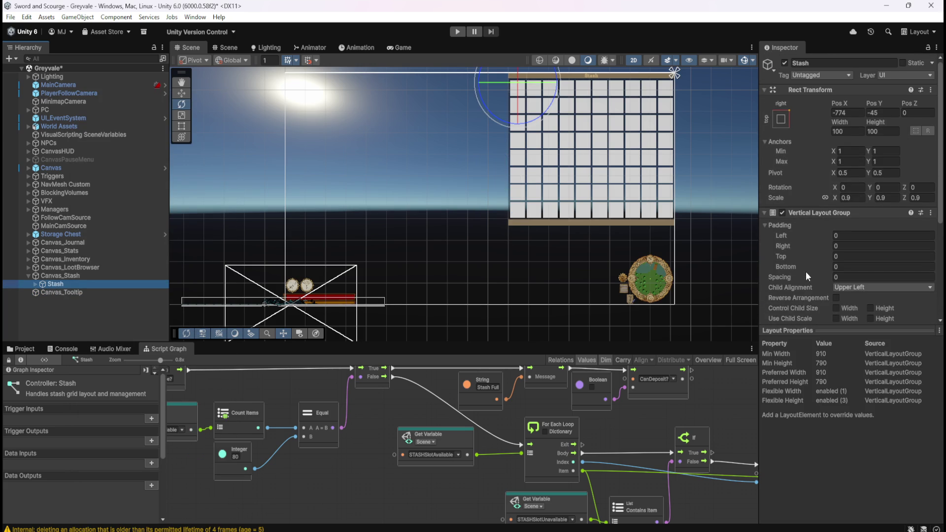
{"action": "scroll", "coordinate": [806, 270], "scroll_direction": "down", "scroll_amount": 5}
{"action": "scroll", "coordinate": [806, 270], "scroll_direction": "up", "scroll_amount": 5}
{"action": "scroll", "coordinate": [806, 271], "scroll_direction": "down", "scroll_amount": 1}
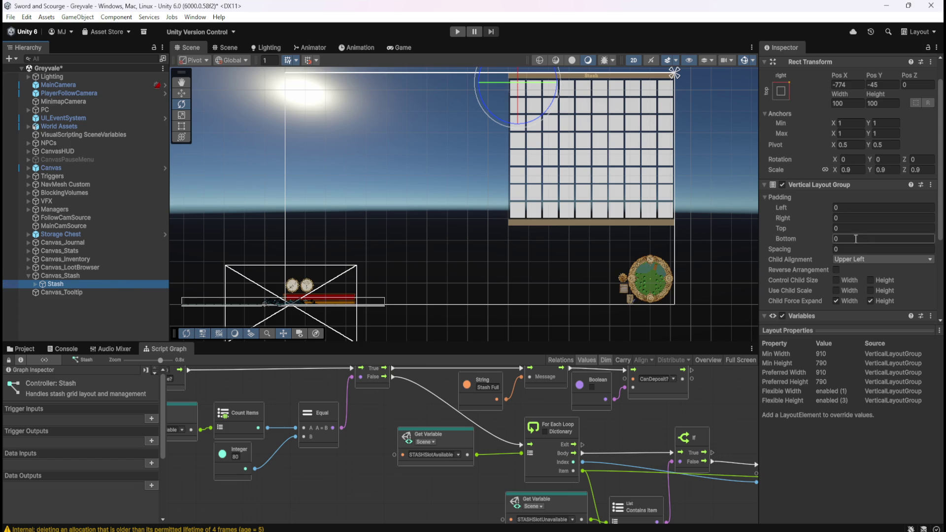
{"action": "scroll", "coordinate": [803, 247], "scroll_direction": "down", "scroll_amount": 4}
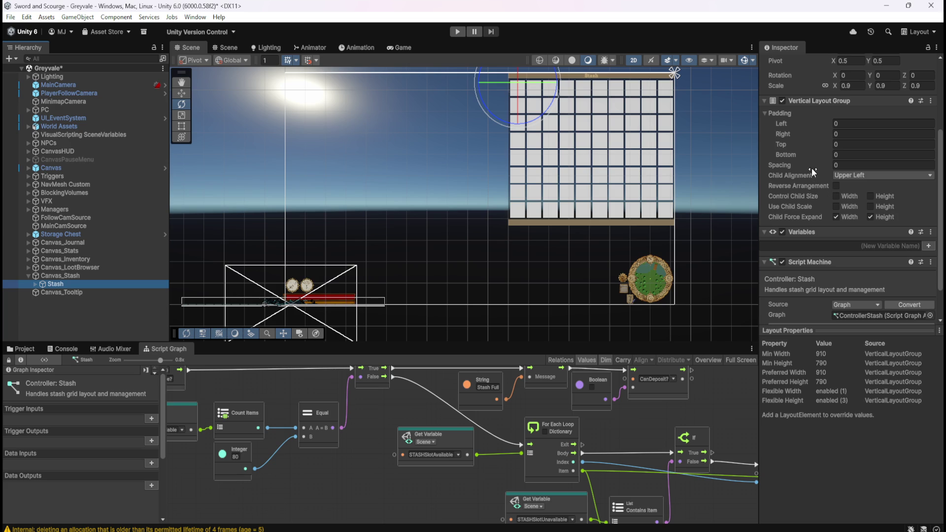
Step: Check Container's Grid Layout Group, then return to Canvas_Tooltip
{"action": "left_click", "coordinate": [35, 284]}
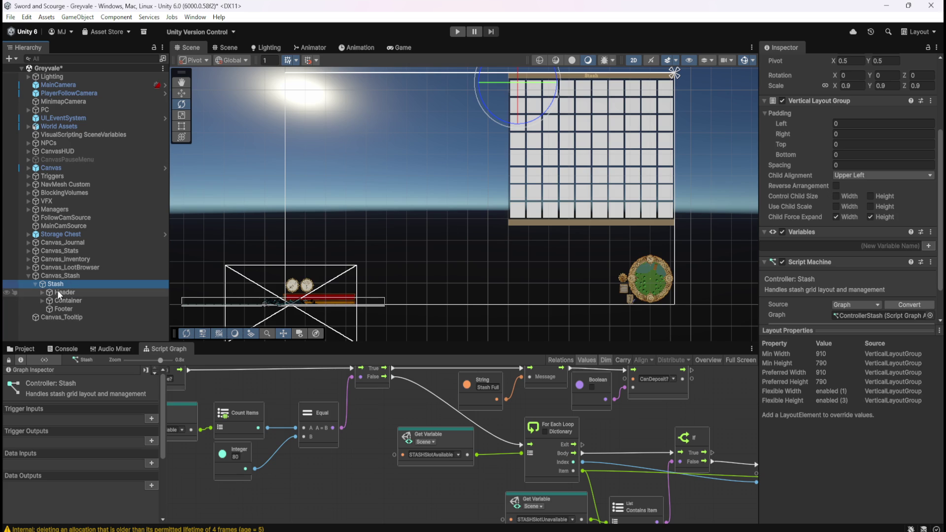
{"action": "left_click", "coordinate": [64, 298]}
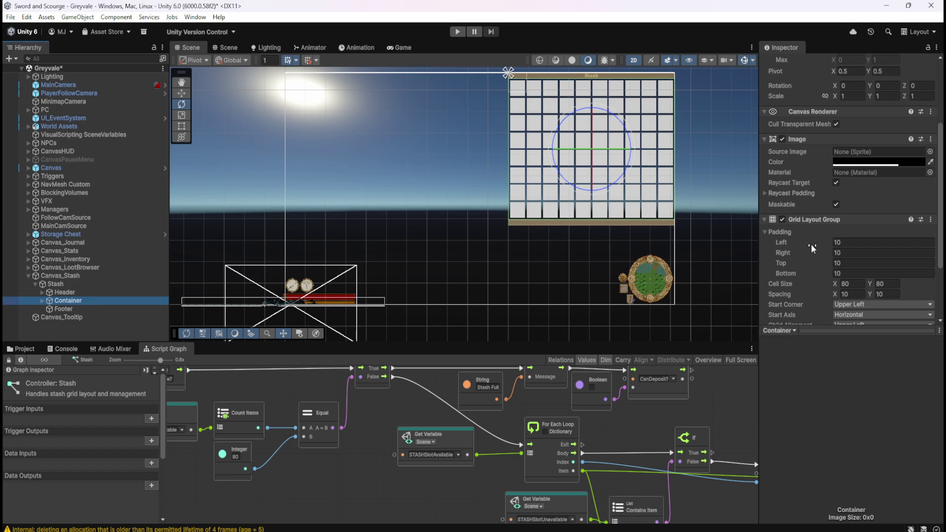
{"action": "left_click", "coordinate": [36, 284]}
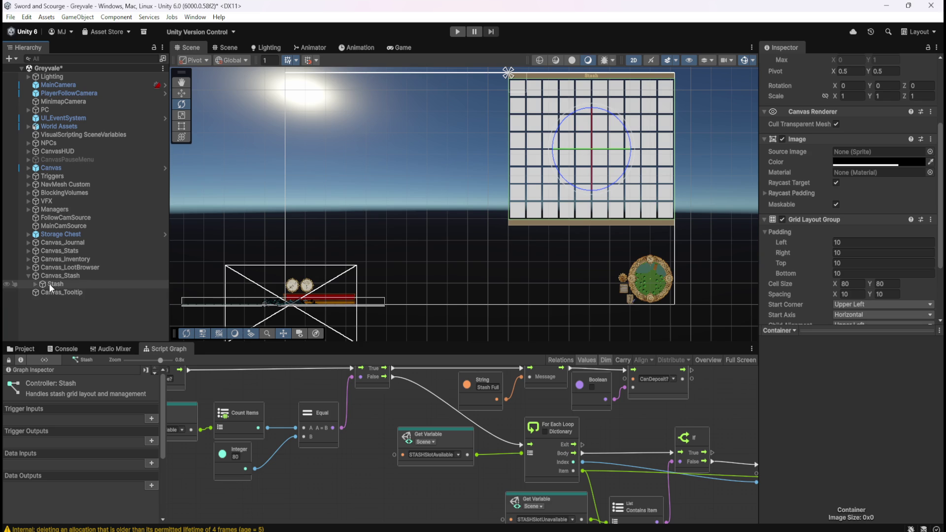
{"action": "left_click", "coordinate": [52, 284]}
{"action": "scroll", "coordinate": [800, 257], "scroll_direction": "up", "scroll_amount": 5}
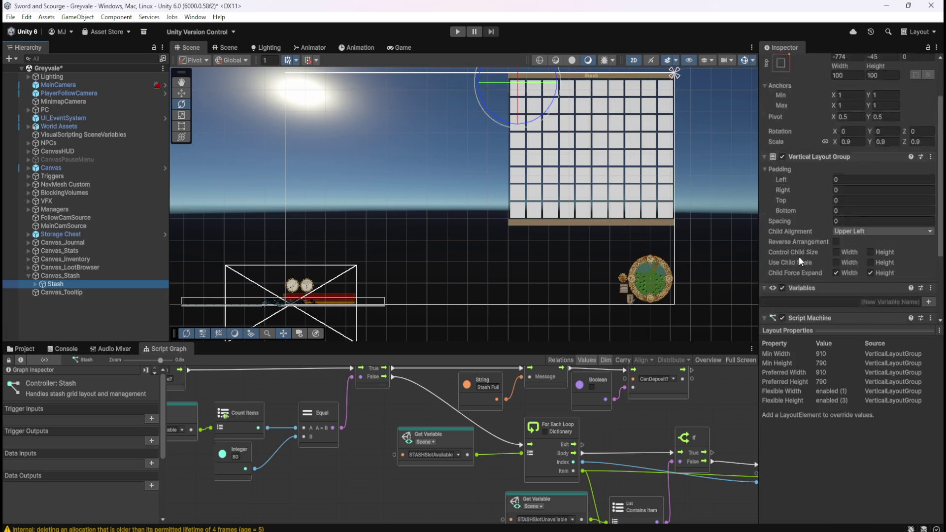
{"action": "left_click", "coordinate": [58, 293]}
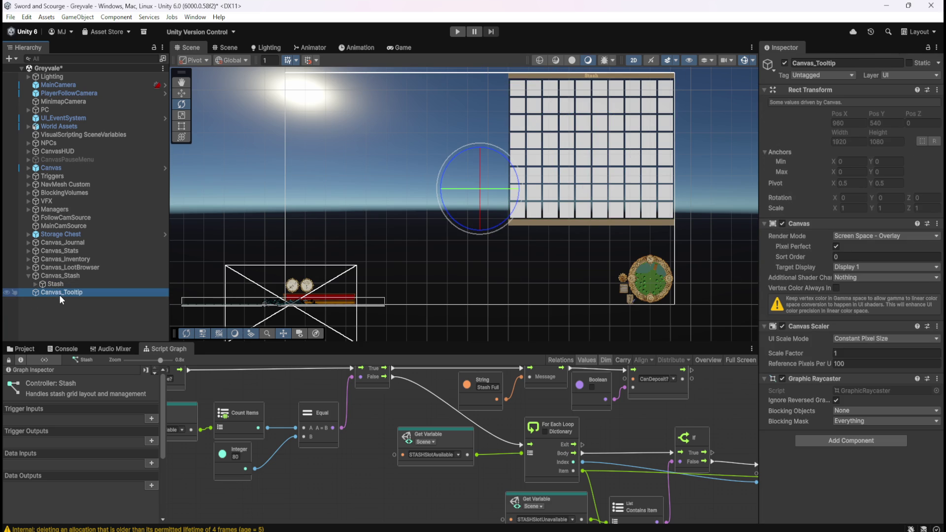
Step: Create an empty child object under Canvas_Tooltip, glancing at Stash's layout for reference
{"action": "right_click", "coordinate": [66, 295]}
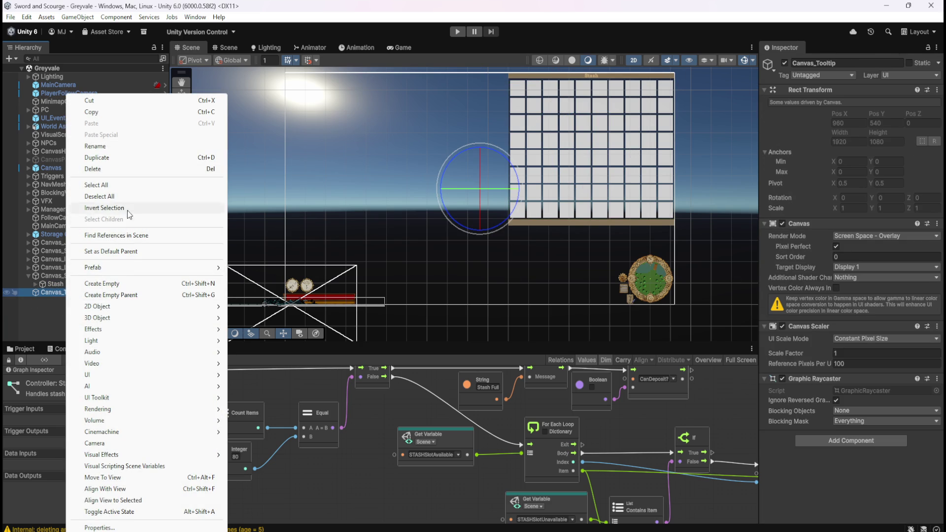
{"action": "left_click", "coordinate": [117, 283]}
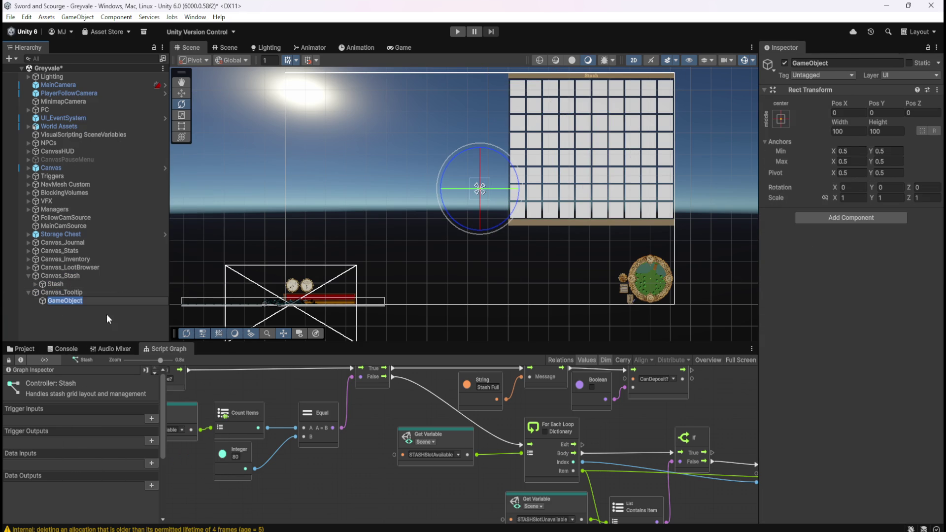
{"action": "left_click", "coordinate": [84, 294]}
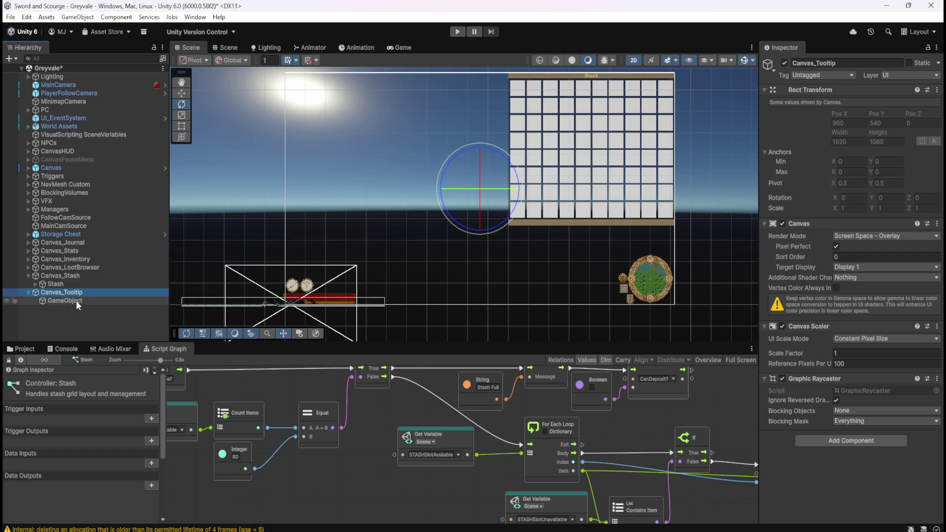
{"action": "left_click", "coordinate": [82, 286]}
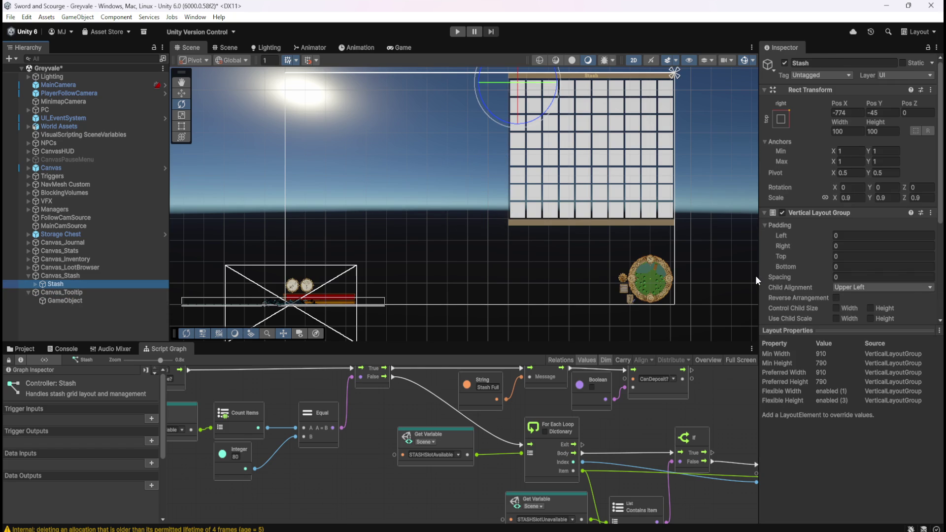
{"action": "scroll", "coordinate": [797, 259], "scroll_direction": "down", "scroll_amount": 2}
{"action": "scroll", "coordinate": [797, 259], "scroll_direction": "up", "scroll_amount": 2}
{"action": "left_click", "coordinate": [35, 284]}
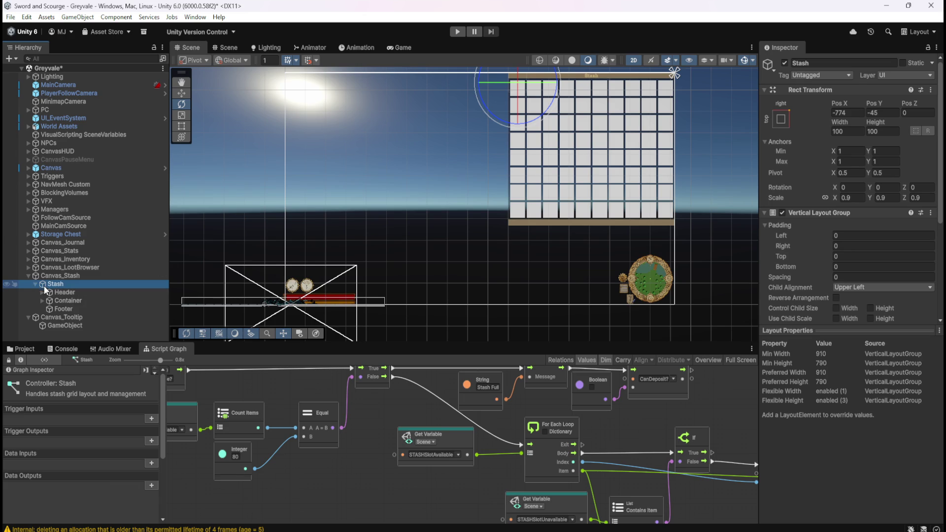
Step: Rename the new object to 'Display' and save the scene
{"action": "left_click", "coordinate": [34, 284]}
{"action": "left_click", "coordinate": [61, 302]}
{"action": "key", "text": "F2"}
{"action": "type", "text": "Display"}
{"action": "key", "text": "Return"}
{"action": "key", "text": "ctrl+s"}
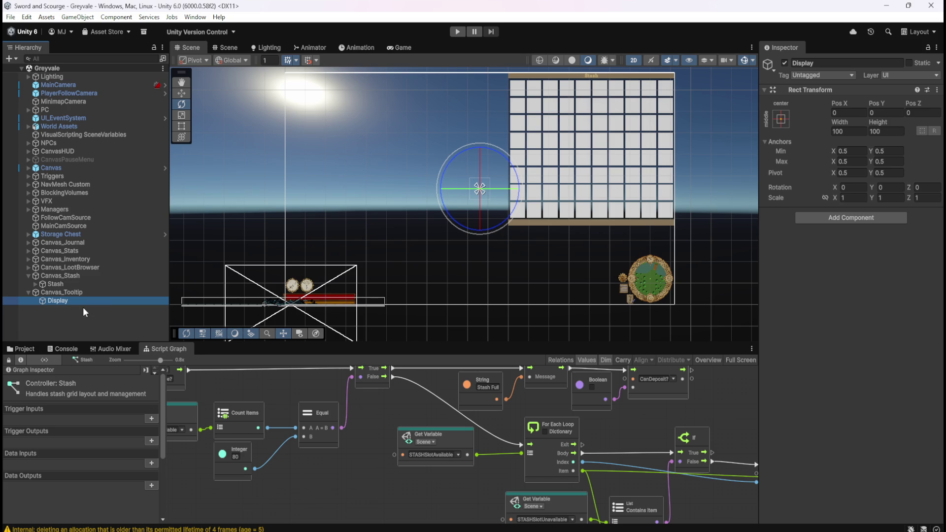
Step: Reselect Display, then open the options of Stash's Vertical Layout Group component
{"action": "left_click", "coordinate": [96, 293]}
{"action": "left_click", "coordinate": [82, 297]}
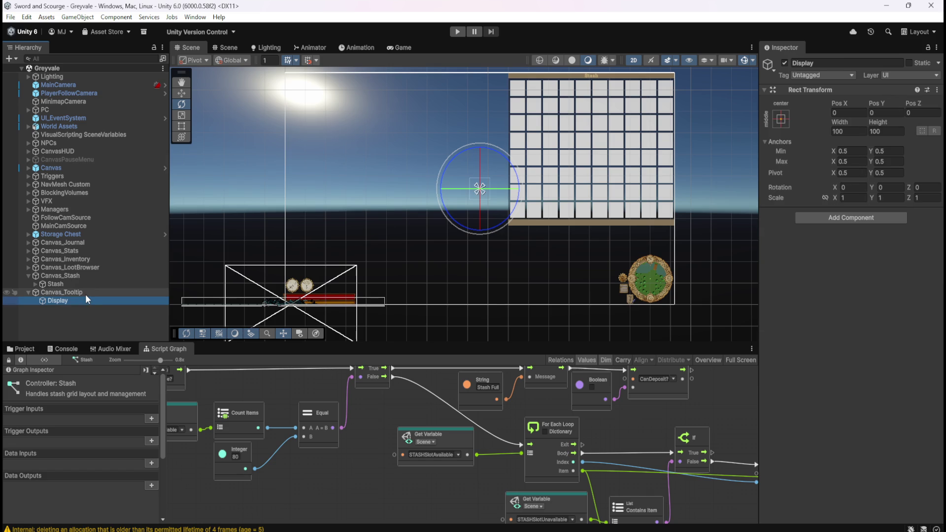
{"action": "left_click", "coordinate": [78, 282]}
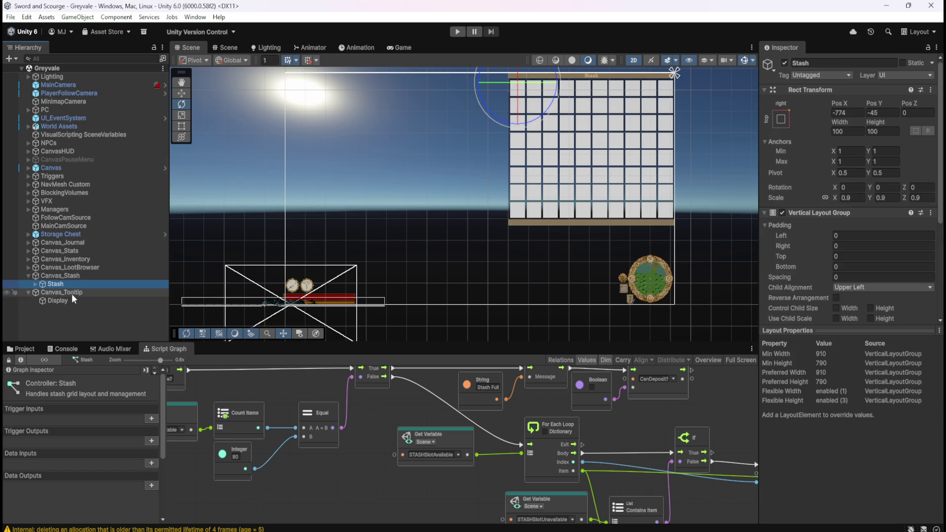
{"action": "scroll", "coordinate": [785, 269], "scroll_direction": "down", "scroll_amount": 5}
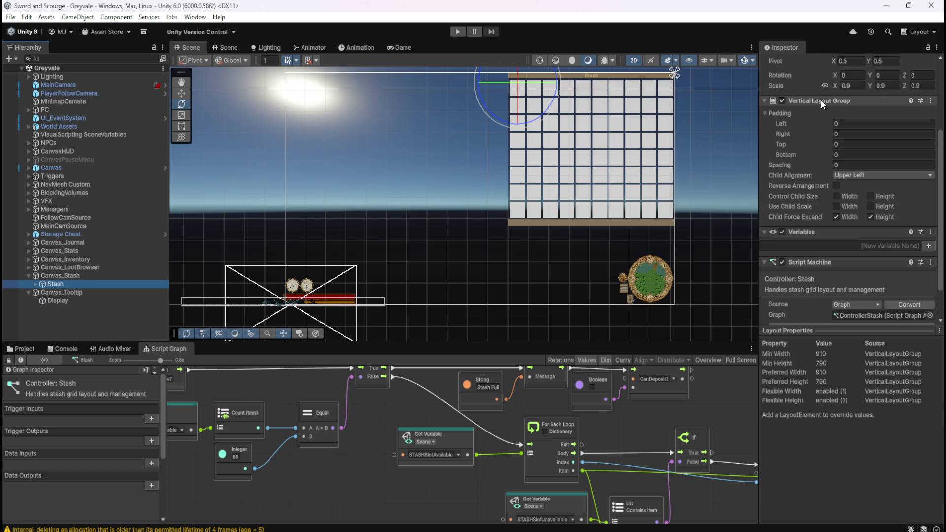
{"action": "right_click", "coordinate": [821, 100]}
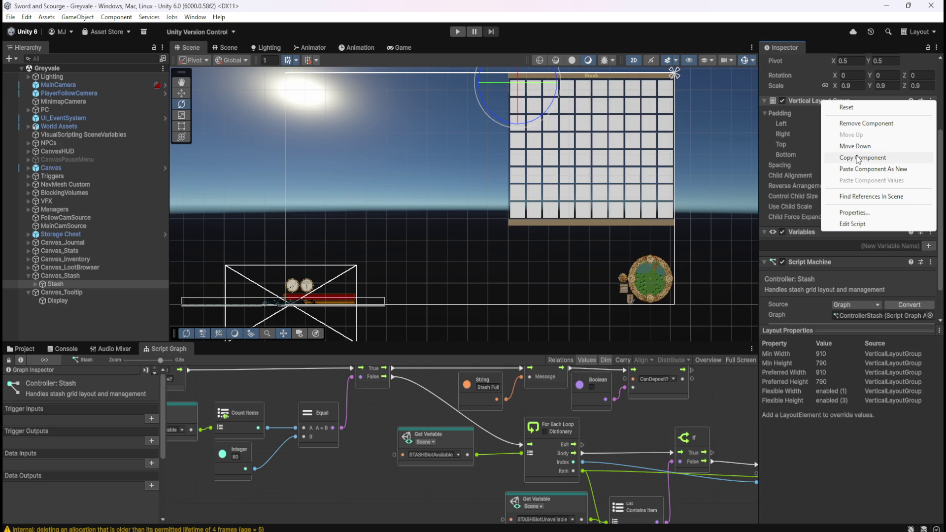
Step: Add a Vertical Layout Group to Display with child alignment set to Upper Center
{"action": "left_click", "coordinate": [64, 300]}
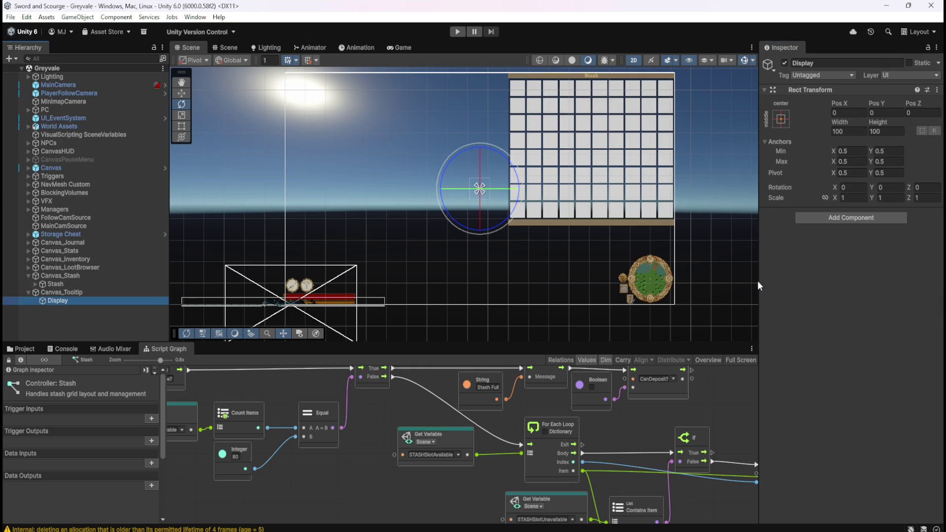
{"action": "left_click", "coordinate": [870, 219]}
{"action": "type", "text": "vert"}
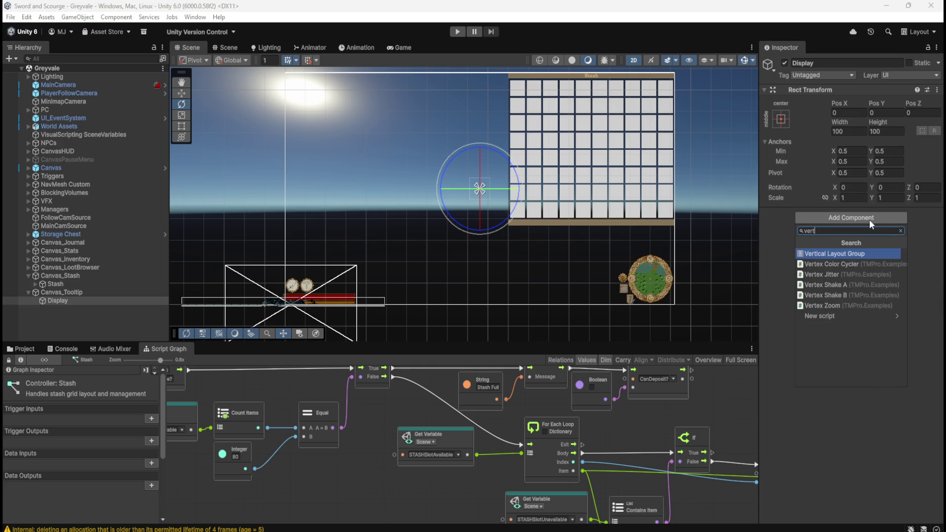
{"action": "key", "text": "Return"}
{"action": "scroll", "coordinate": [862, 228], "scroll_direction": "down", "scroll_amount": 2}
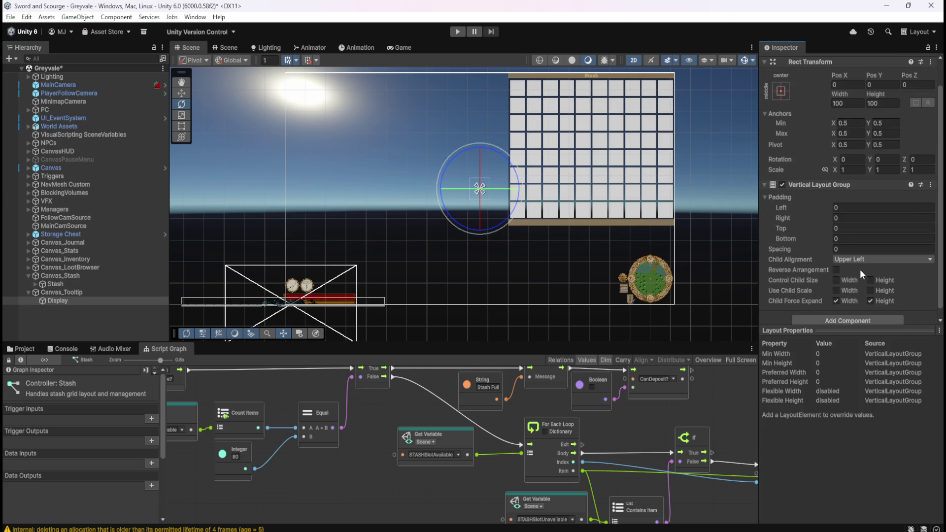
{"action": "left_click", "coordinate": [873, 259]}
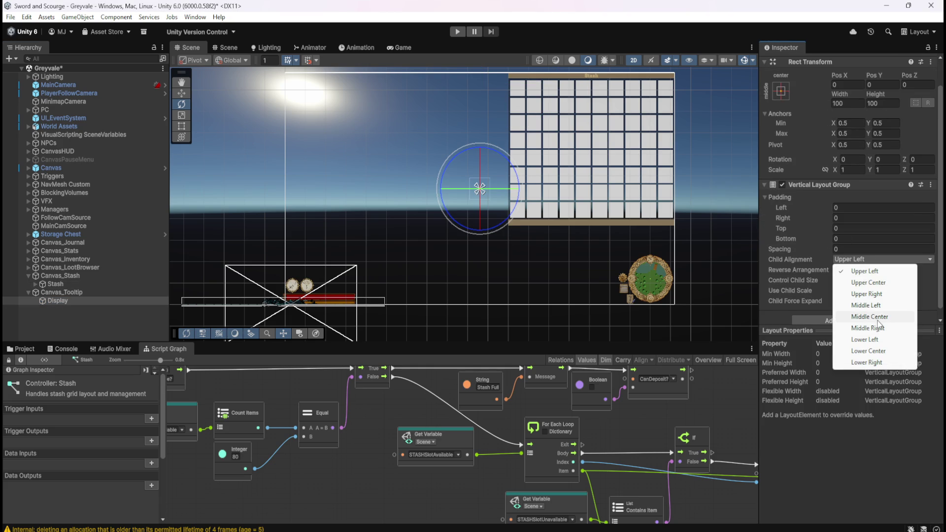
{"action": "left_click", "coordinate": [884, 283]}
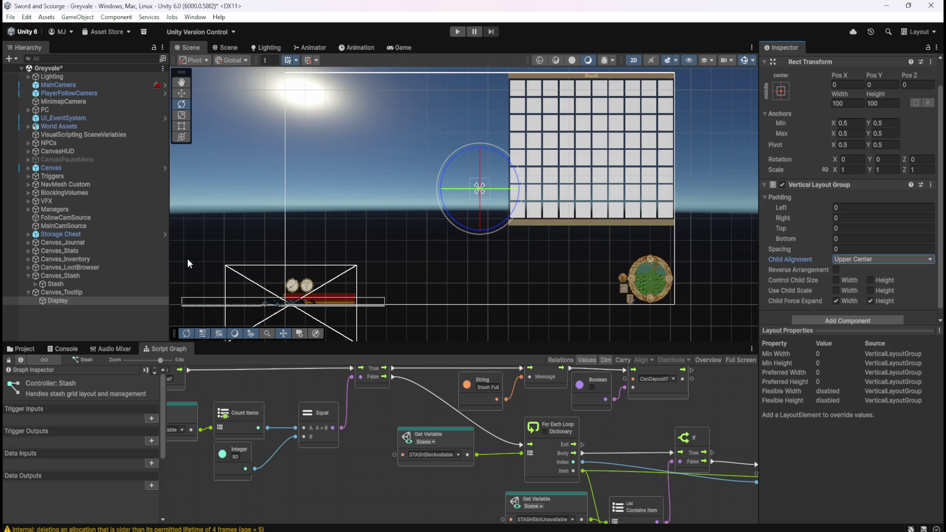
Step: Compare Display's settings with Canvas_Tooltip and with Stash's layout settings
{"action": "left_click", "coordinate": [67, 292]}
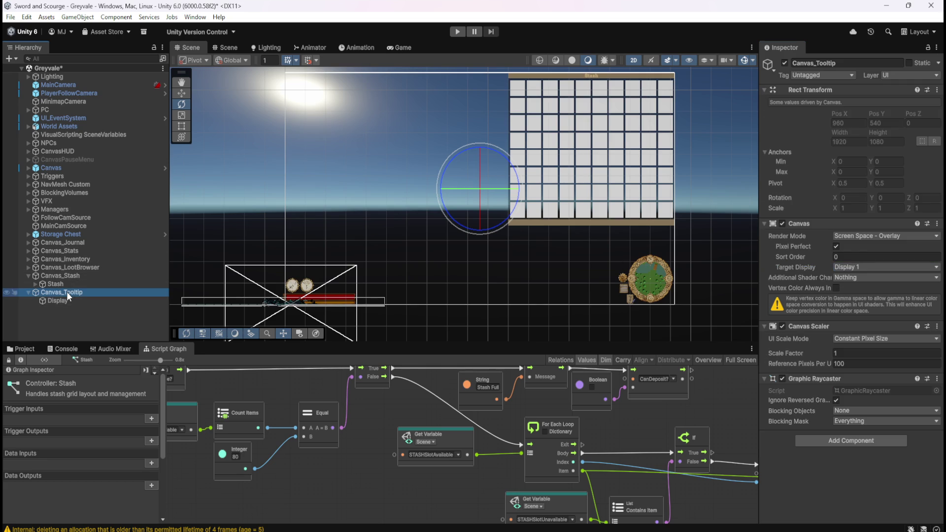
{"action": "left_click", "coordinate": [64, 298]}
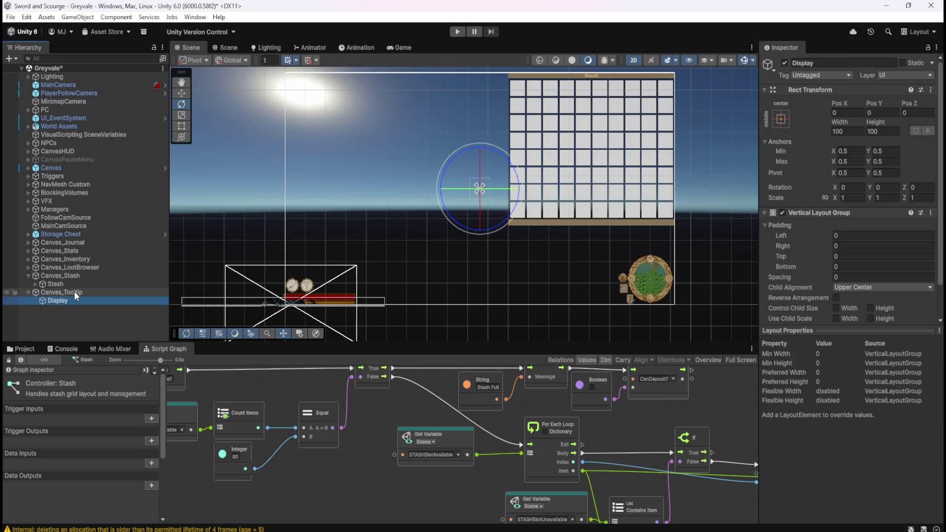
{"action": "left_click", "coordinate": [74, 291]}
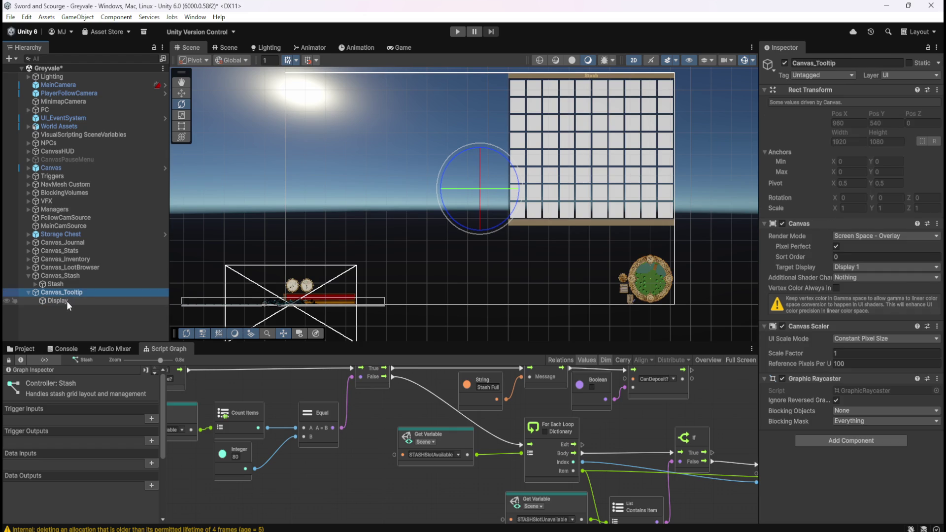
{"action": "left_click", "coordinate": [67, 301]}
{"action": "left_click", "coordinate": [60, 285]}
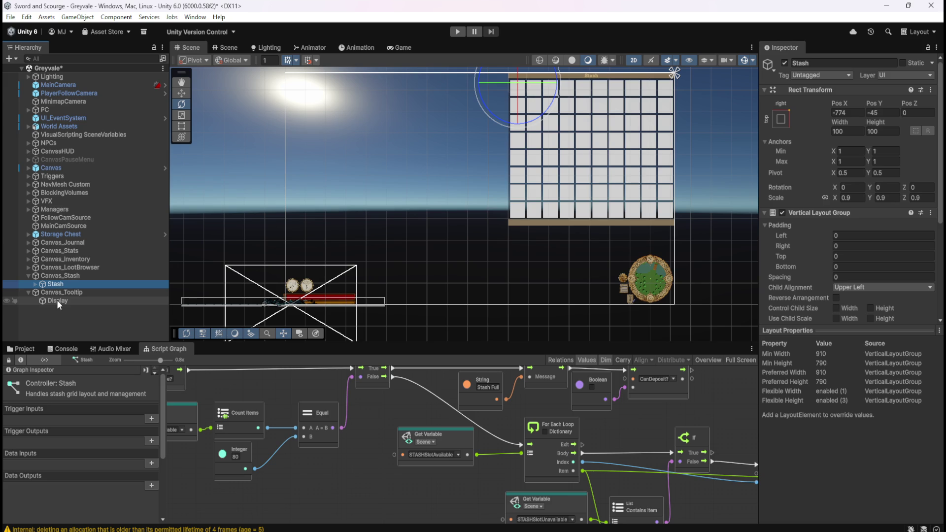
{"action": "left_click", "coordinate": [58, 300]}
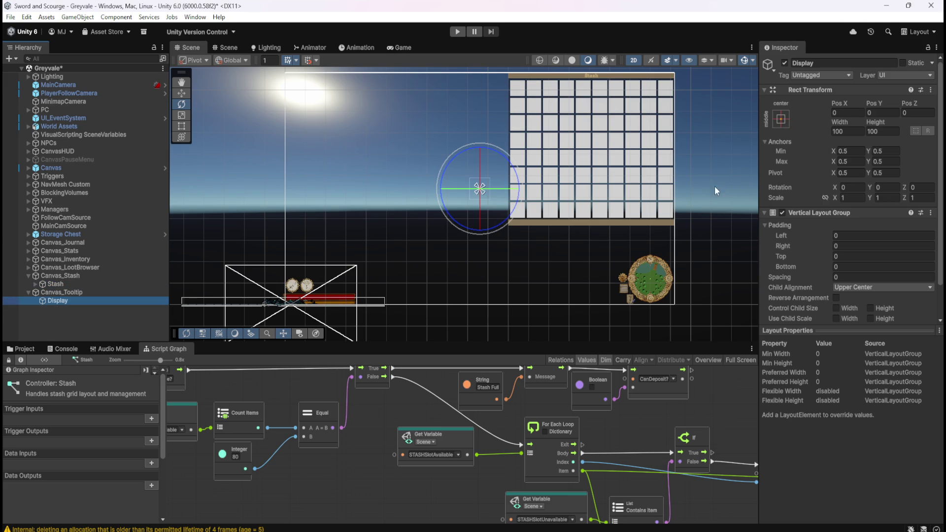
{"action": "left_click", "coordinate": [64, 291]}
{"action": "left_click", "coordinate": [66, 302]}
Step: Try shifting Display's X position, undo it back to 0, and recheck Stash's layout
{"action": "mouse_move", "coordinate": [850, 102]}
{"action": "left_mouse_down"}
{"action": "mouse_move", "coordinate": [750, 117]}
{"action": "mouse_move", "coordinate": [750, 127]}
{"action": "mouse_move", "coordinate": [788, 126]}
{"action": "mouse_move", "coordinate": [116, 119]}
{"action": "left_mouse_up"}
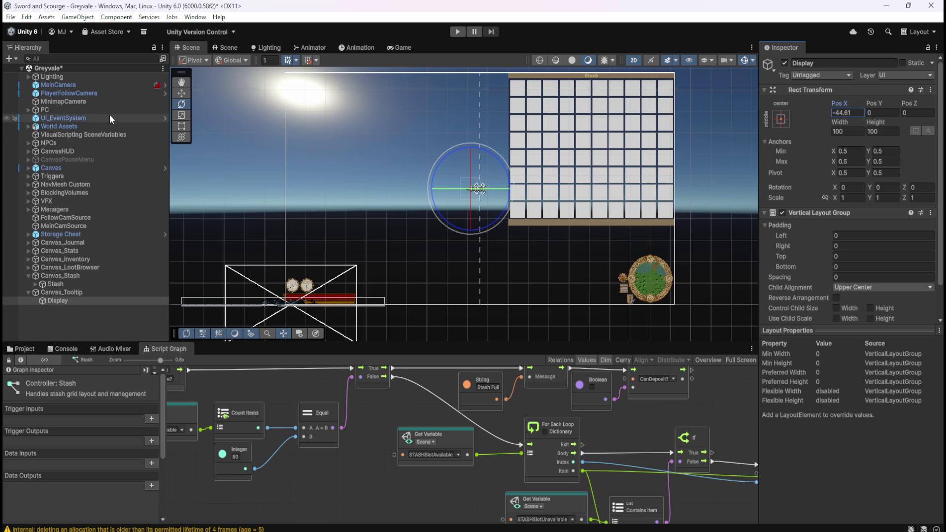
{"action": "key", "text": "ctrl+z"}
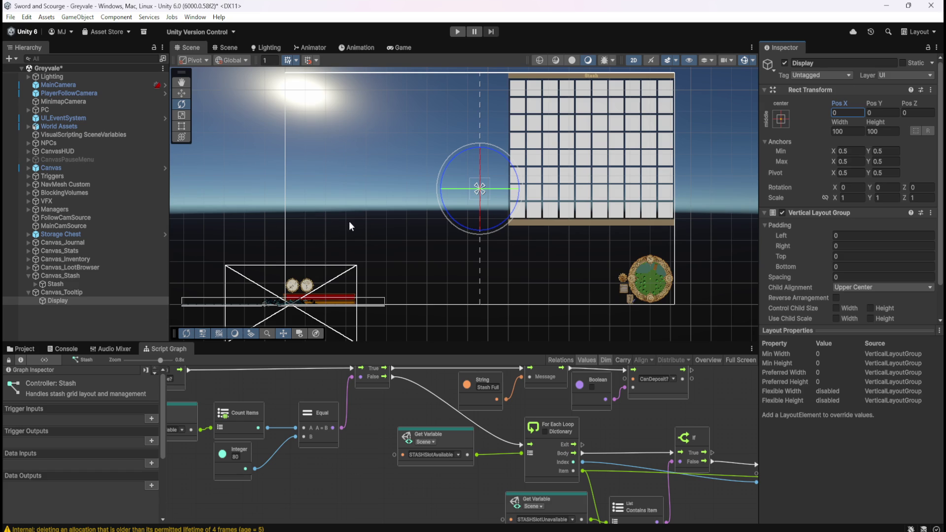
{"action": "left_click", "coordinate": [66, 292]}
{"action": "left_click", "coordinate": [57, 301]}
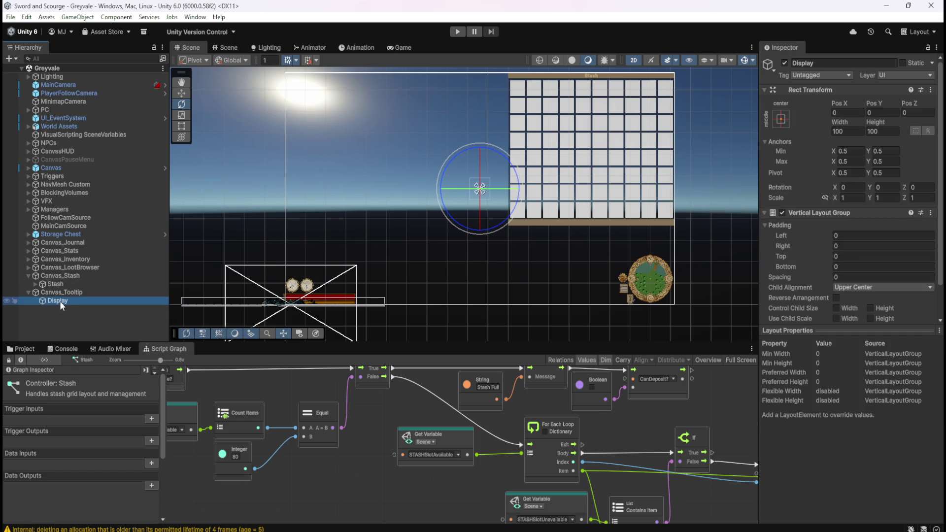
{"action": "left_click", "coordinate": [79, 284]}
{"action": "scroll", "coordinate": [872, 300], "scroll_direction": "down", "scroll_amount": 3}
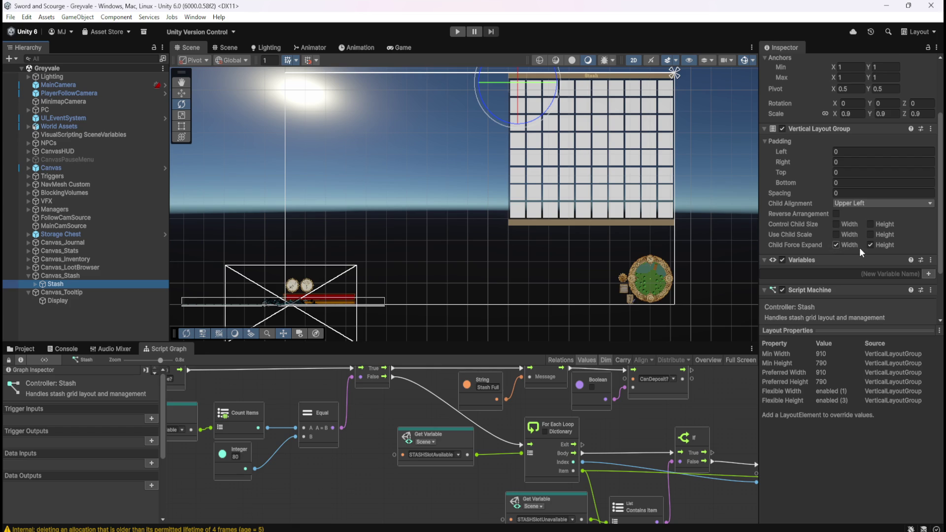
{"action": "left_click", "coordinate": [77, 302]}
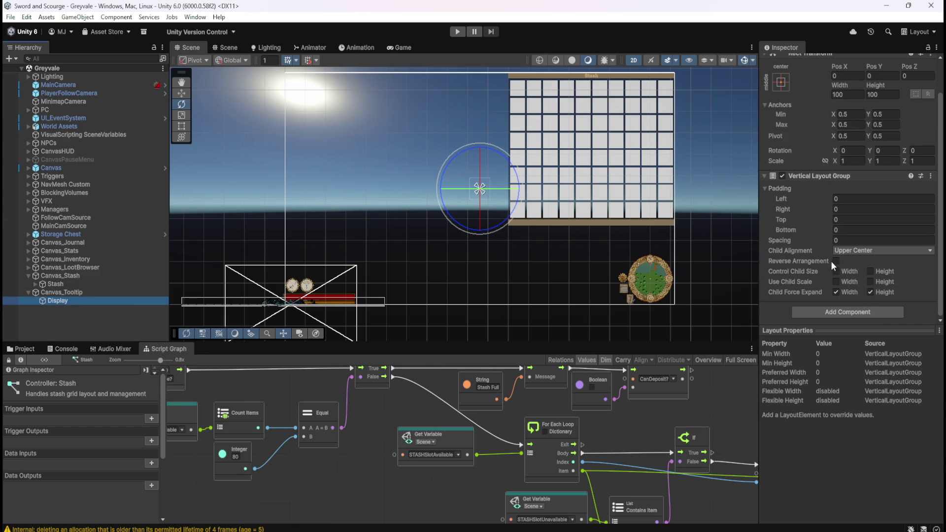
Step: Review Stash's layout once more, then expand Stash and select its Header child
{"action": "left_click", "coordinate": [65, 290]}
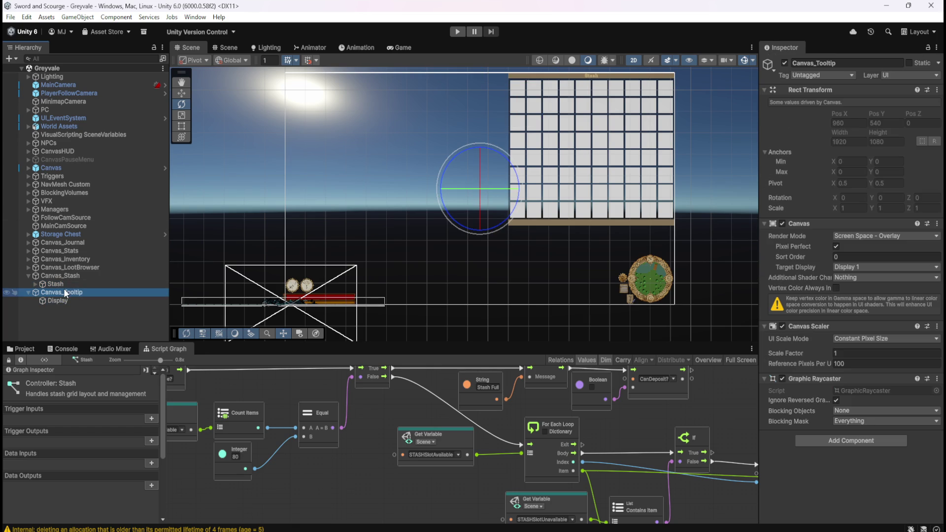
{"action": "left_click", "coordinate": [62, 284]}
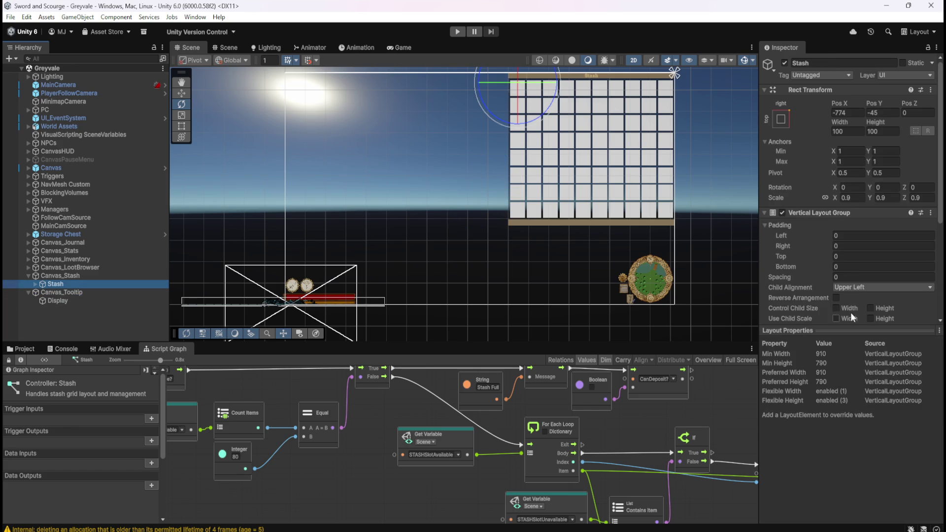
{"action": "scroll", "coordinate": [820, 279], "scroll_direction": "down", "scroll_amount": 6}
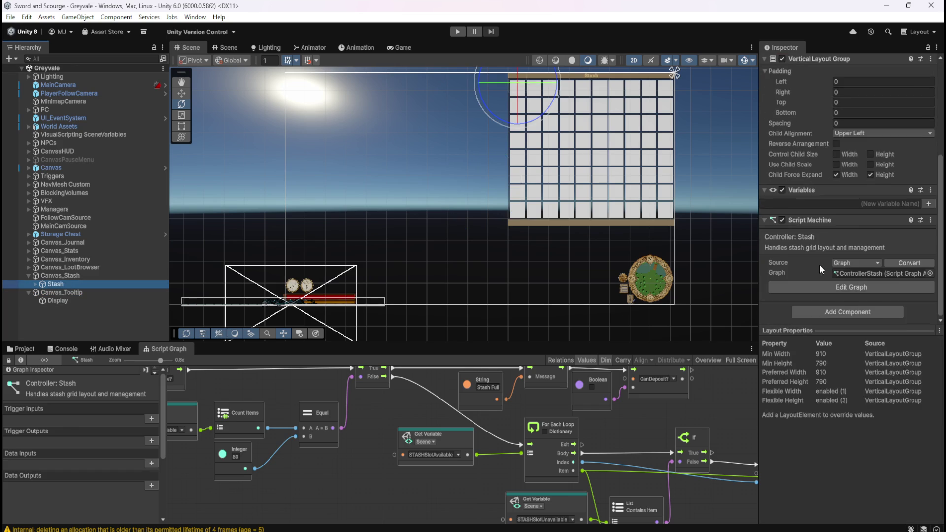
{"action": "scroll", "coordinate": [820, 265], "scroll_direction": "up", "scroll_amount": 5}
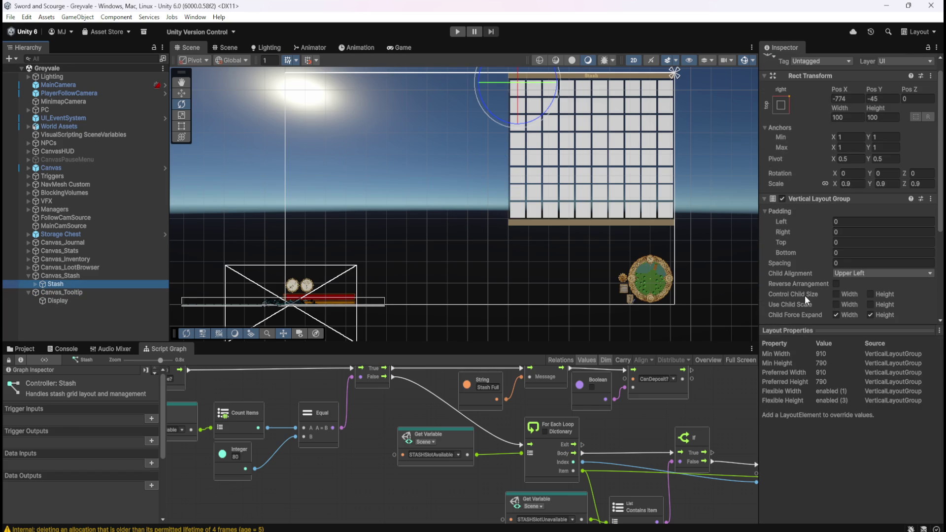
{"action": "left_click", "coordinate": [52, 301]}
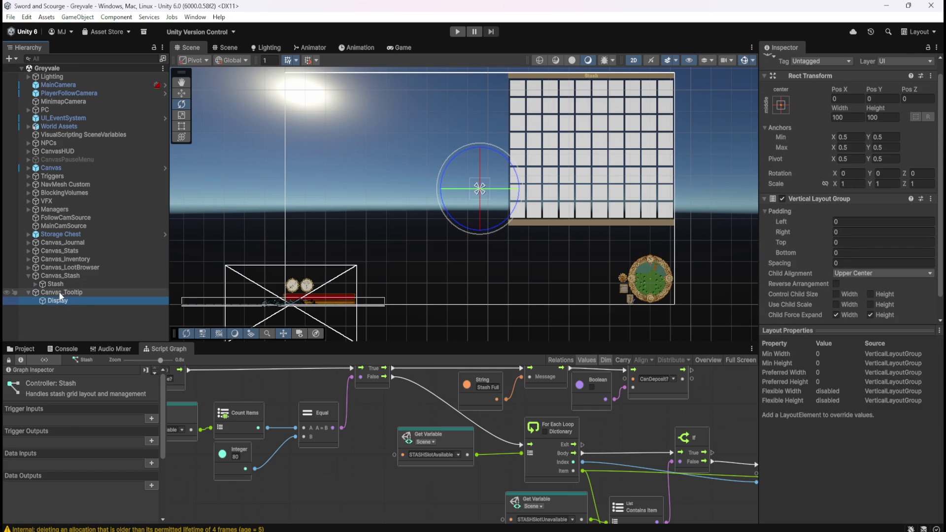
{"action": "left_click", "coordinate": [36, 283]}
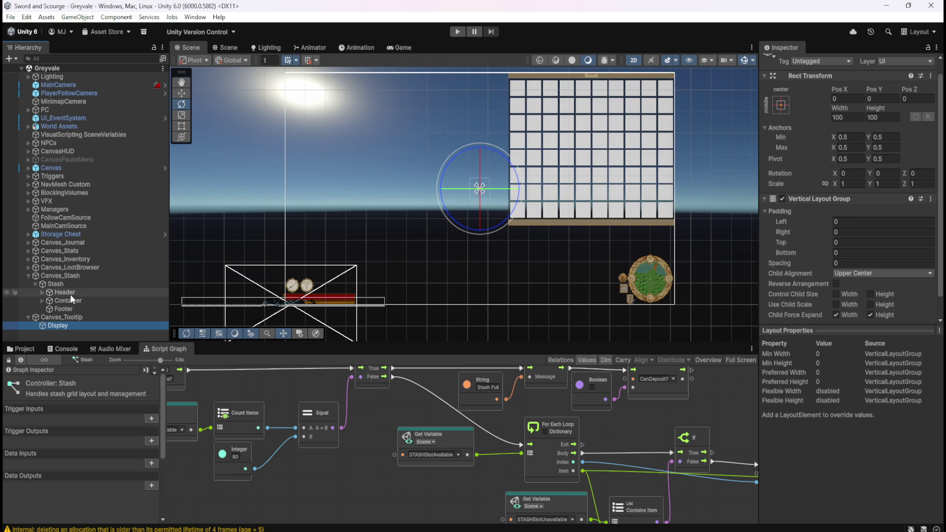
{"action": "left_click", "coordinate": [43, 292]}
{"action": "left_click", "coordinate": [43, 293]}
Step: Move the stash's Header under Display and check that its text child reads Stash
{"action": "left_click", "coordinate": [64, 293]}
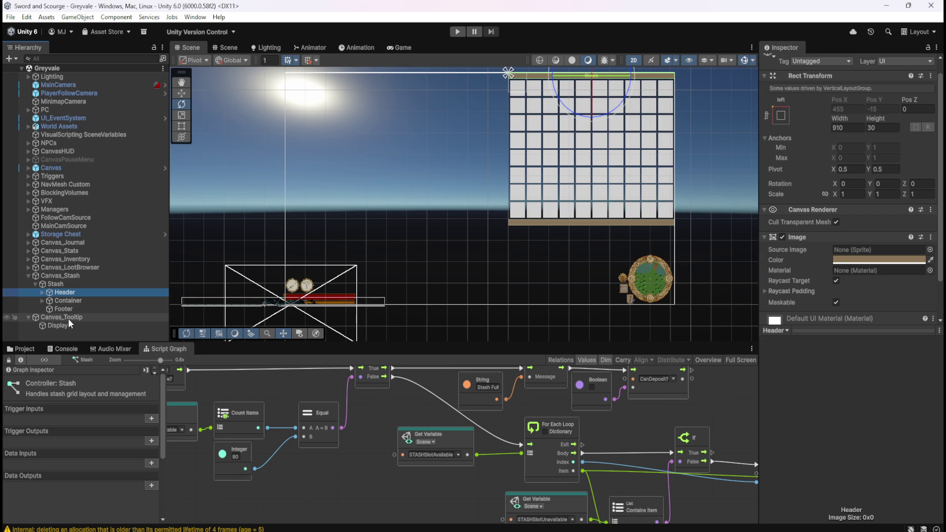
{"action": "left_click_drag", "start_coordinate": [68, 318], "coordinate": [62, 329]}
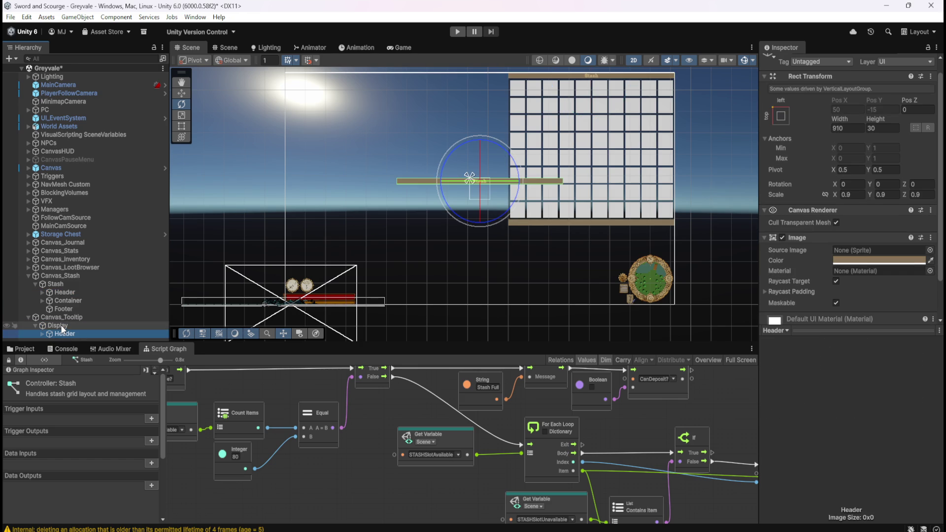
{"action": "left_click", "coordinate": [75, 326]}
{"action": "left_click", "coordinate": [68, 334]}
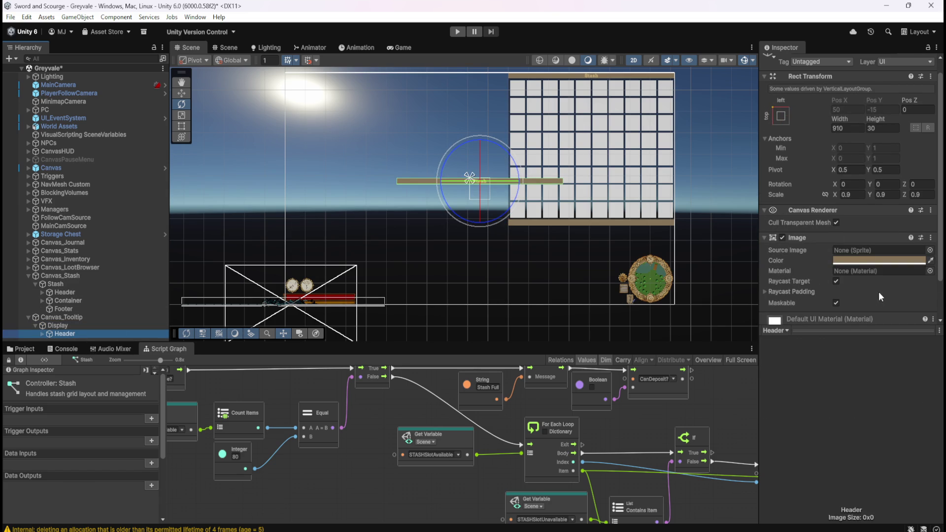
{"action": "scroll", "coordinate": [878, 292], "scroll_direction": "down", "scroll_amount": 3}
{"action": "left_click", "coordinate": [42, 334]}
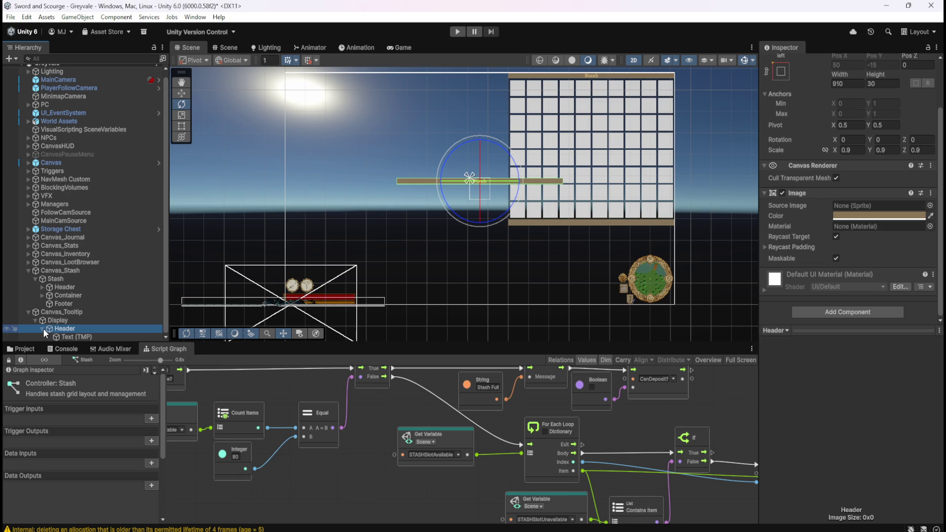
{"action": "left_click", "coordinate": [71, 336]}
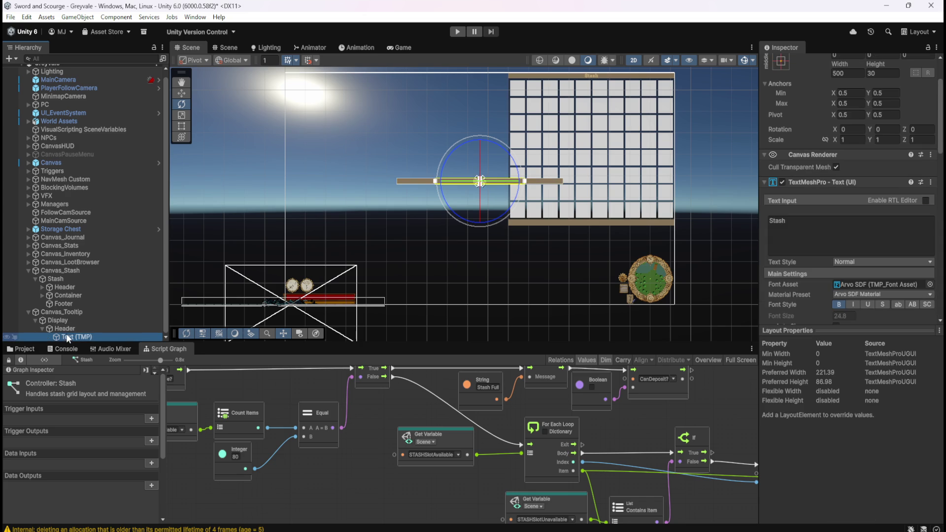
{"action": "left_click", "coordinate": [46, 328]}
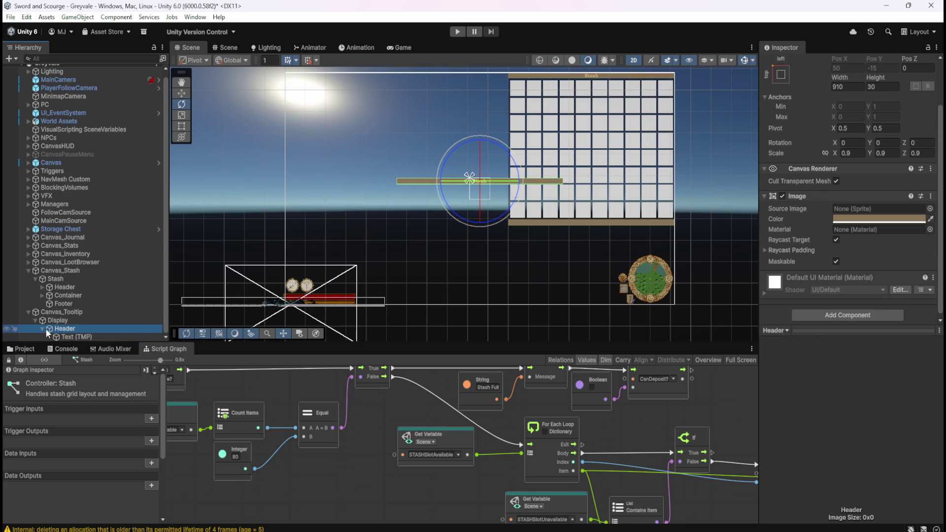
{"action": "left_click", "coordinate": [42, 328]}
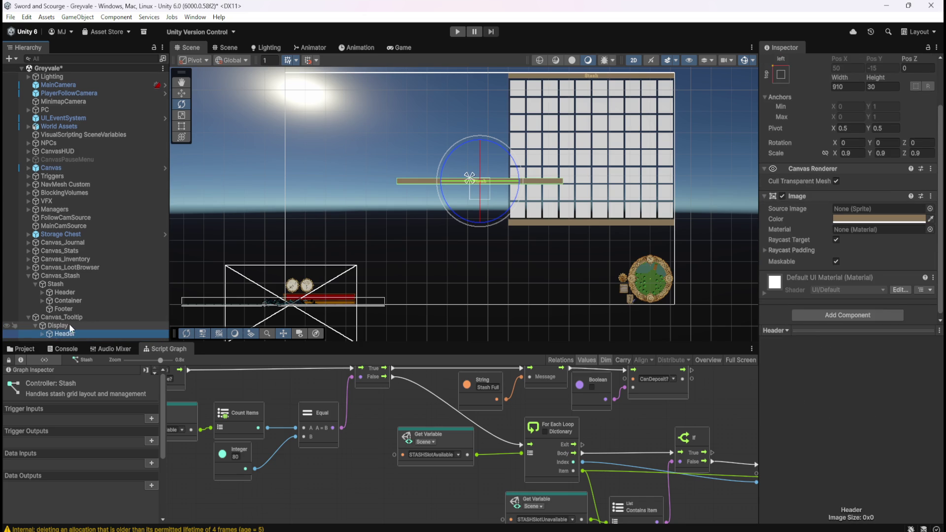
Step: Rename Header to Name and change its Text (TMP) content from Stash to Name
{"action": "key", "text": "F2"}
{"action": "type", "text": "Name"}
{"action": "key", "text": "Return"}
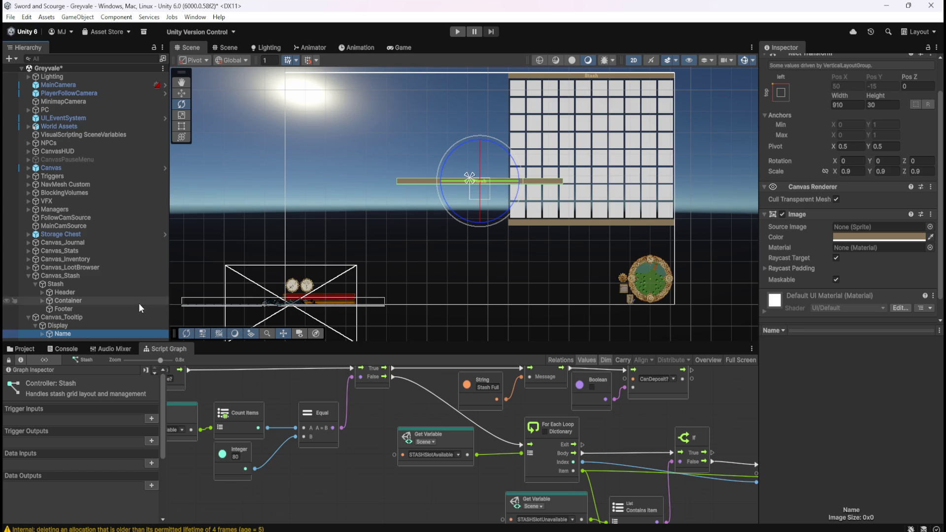
{"action": "left_click", "coordinate": [42, 334]}
{"action": "left_click", "coordinate": [71, 335]}
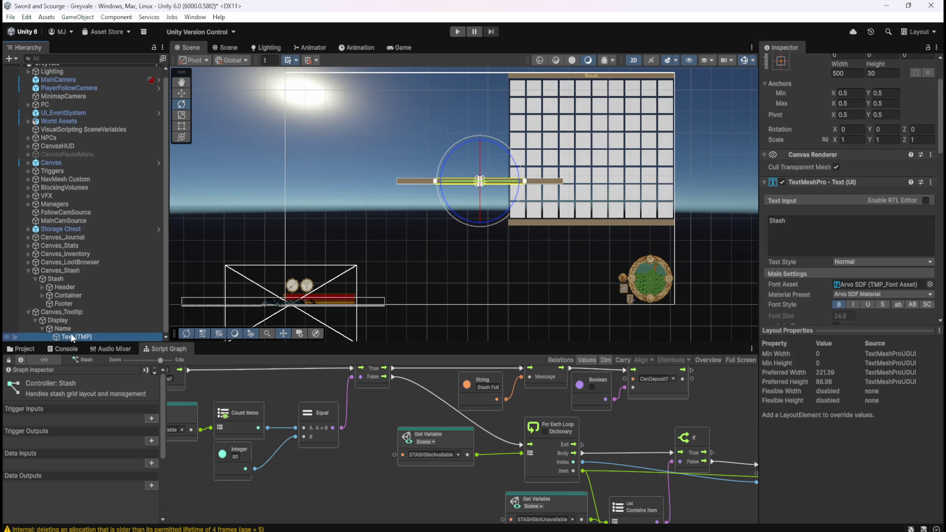
{"action": "left_click", "coordinate": [844, 226]}
{"action": "type", "text": "Name"}
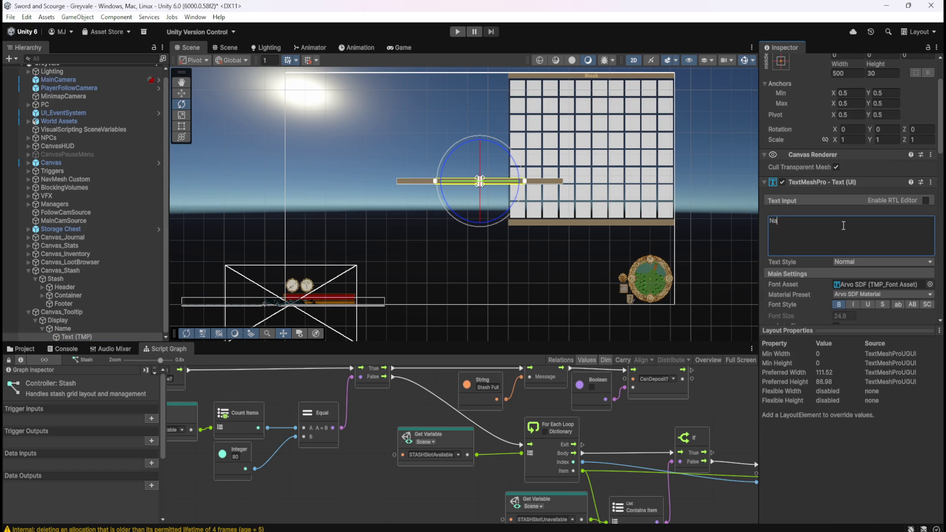
{"action": "left_click", "coordinate": [104, 329]}
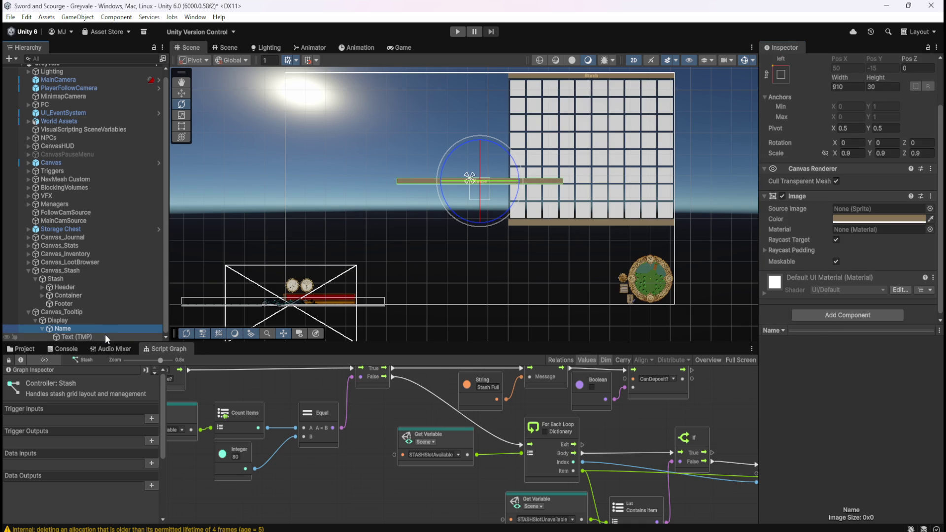
Step: Reselect the Name header and compare it with Display's vertical layout settings
{"action": "left_click", "coordinate": [105, 335]}
{"action": "left_click", "coordinate": [93, 327]}
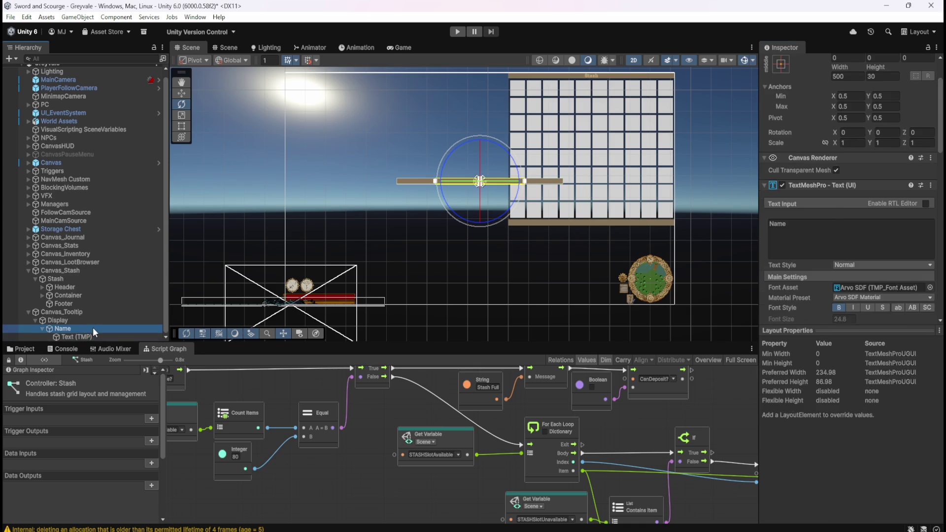
{"action": "left_click", "coordinate": [41, 328]}
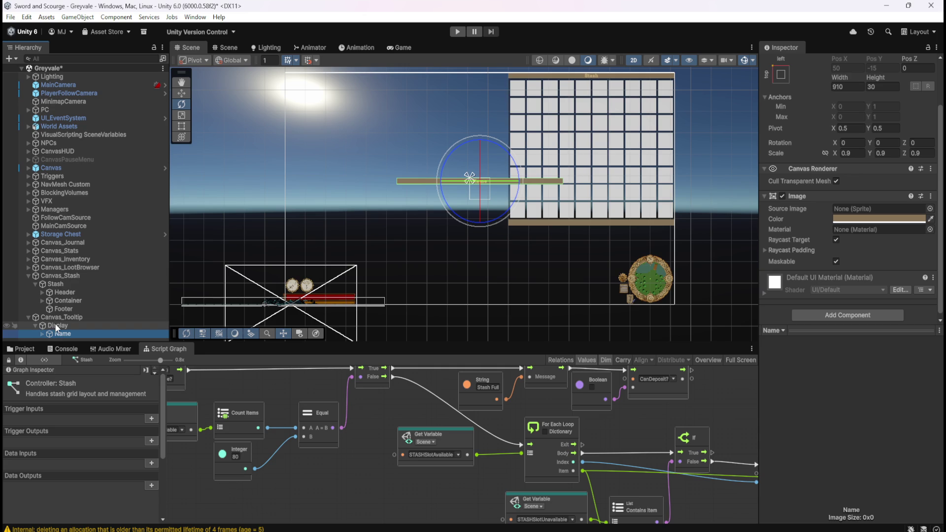
{"action": "left_click", "coordinate": [57, 325]}
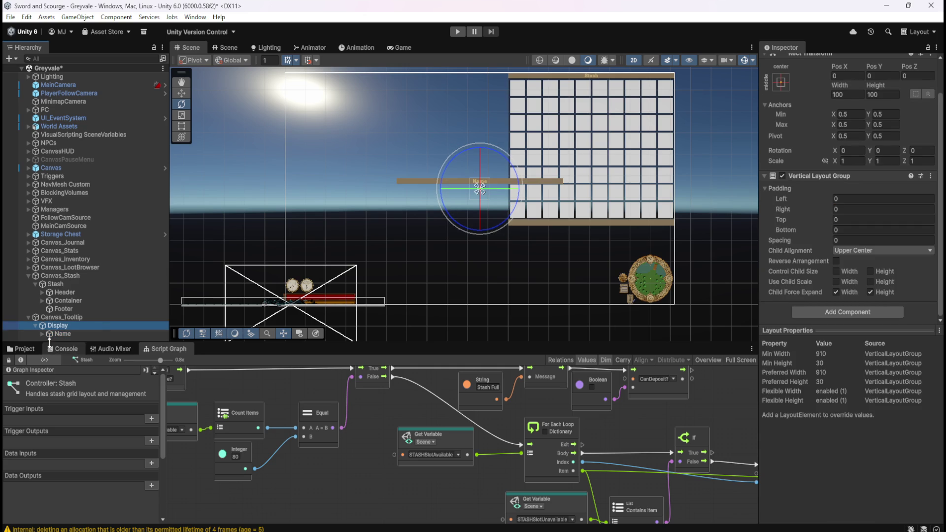
{"action": "left_click", "coordinate": [56, 334]}
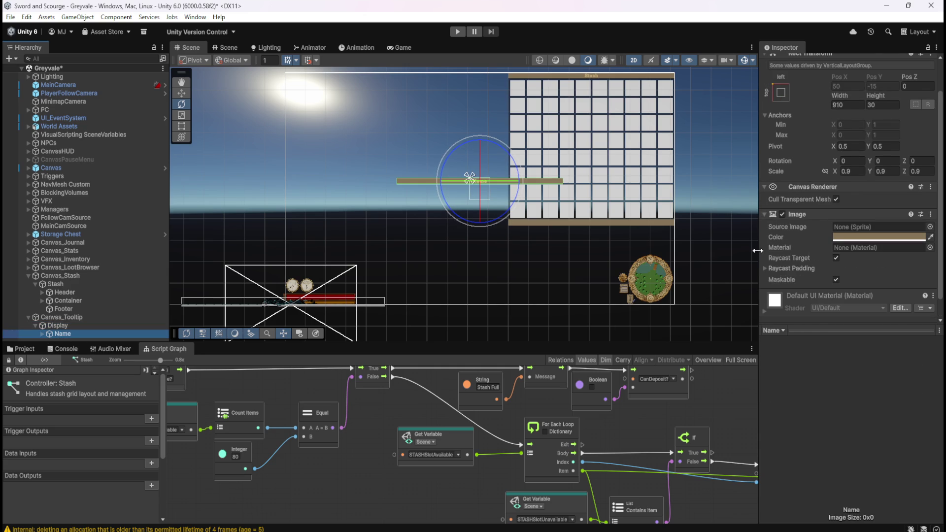
{"action": "scroll", "coordinate": [793, 244], "scroll_direction": "down", "scroll_amount": 2}
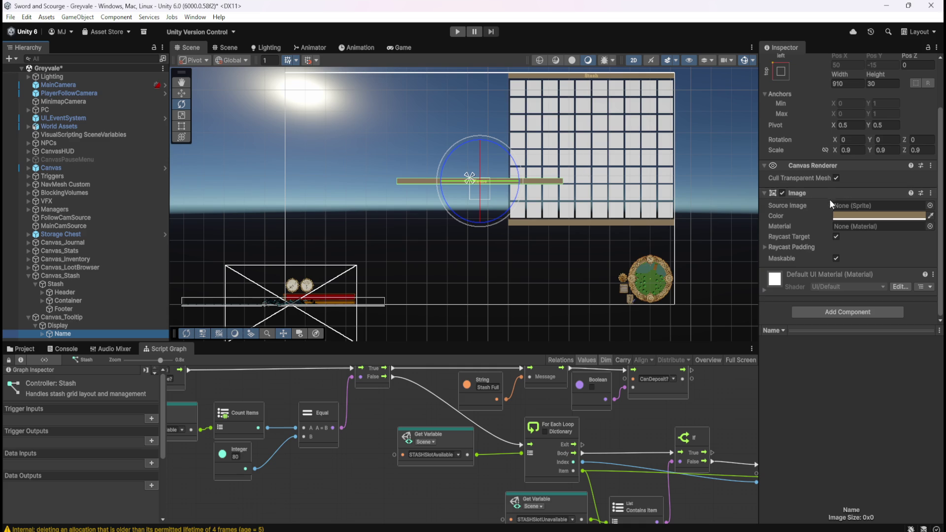
Step: Turn off bold on the Name object's Text (TMP)
{"action": "left_click", "coordinate": [42, 333]}
{"action": "scroll", "coordinate": [42, 333], "scroll_direction": "down", "scroll_amount": 1}
{"action": "left_click", "coordinate": [65, 335]}
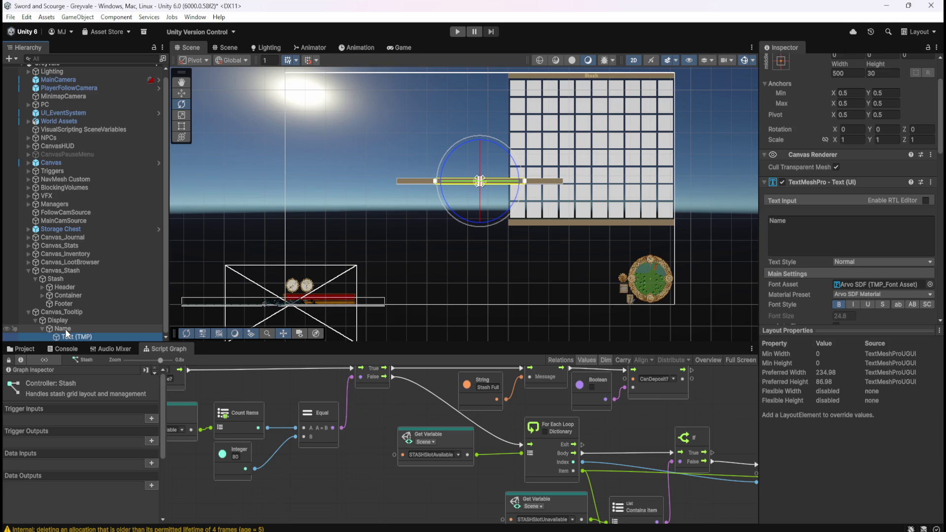
{"action": "scroll", "coordinate": [472, 180], "scroll_direction": "up", "scroll_amount": 5}
{"action": "scroll", "coordinate": [472, 181], "scroll_direction": "up", "scroll_amount": 4}
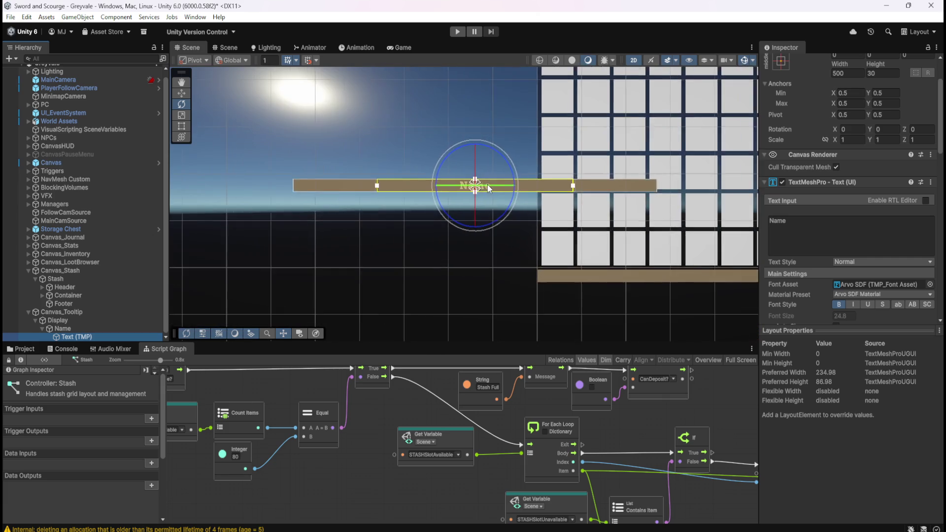
{"action": "left_click", "coordinate": [838, 305]}
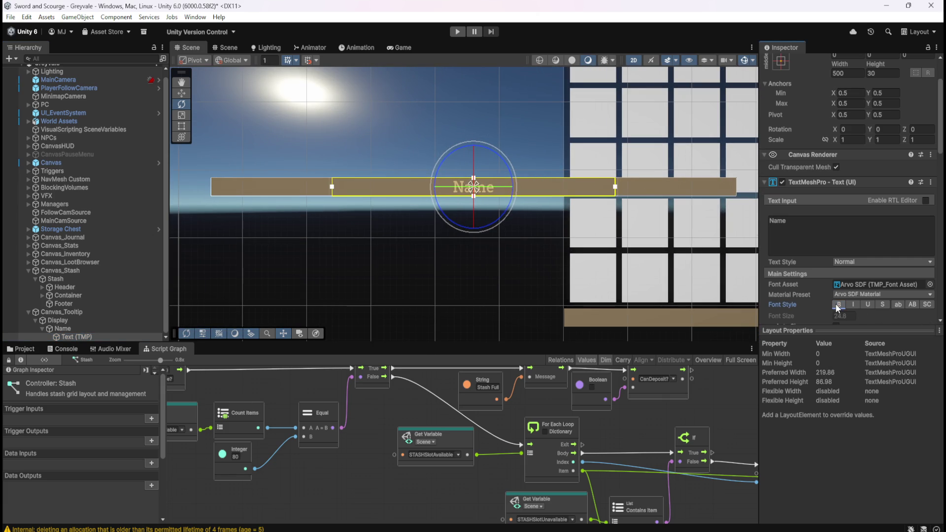
{"action": "left_click", "coordinate": [67, 328]}
{"action": "left_click", "coordinate": [67, 335]}
Step: Check the Name header and its text settings against Display's vertical layout
{"action": "left_click", "coordinate": [66, 330]}
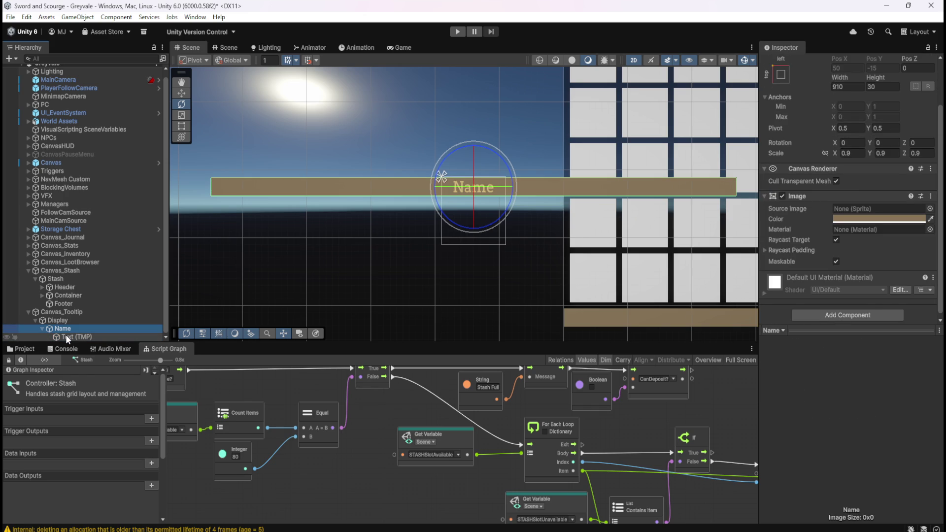
{"action": "left_click", "coordinate": [66, 335]}
{"action": "left_click", "coordinate": [70, 330]}
{"action": "left_click", "coordinate": [75, 337]}
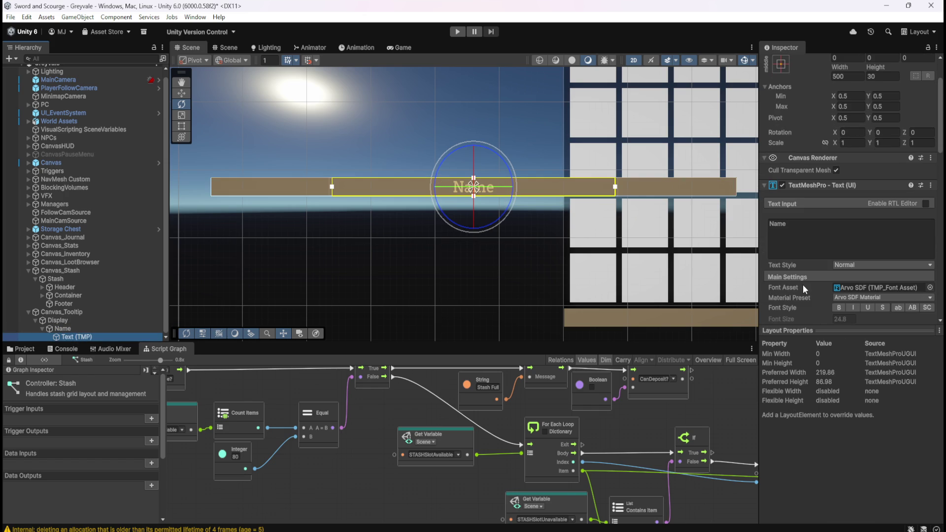
{"action": "scroll", "coordinate": [808, 285], "scroll_direction": "down", "scroll_amount": 3}
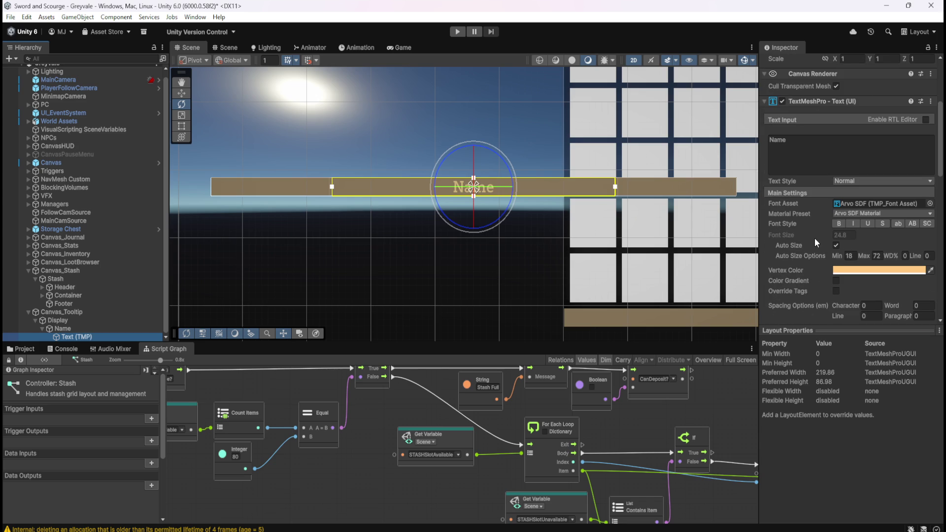
{"action": "left_click", "coordinate": [55, 327]}
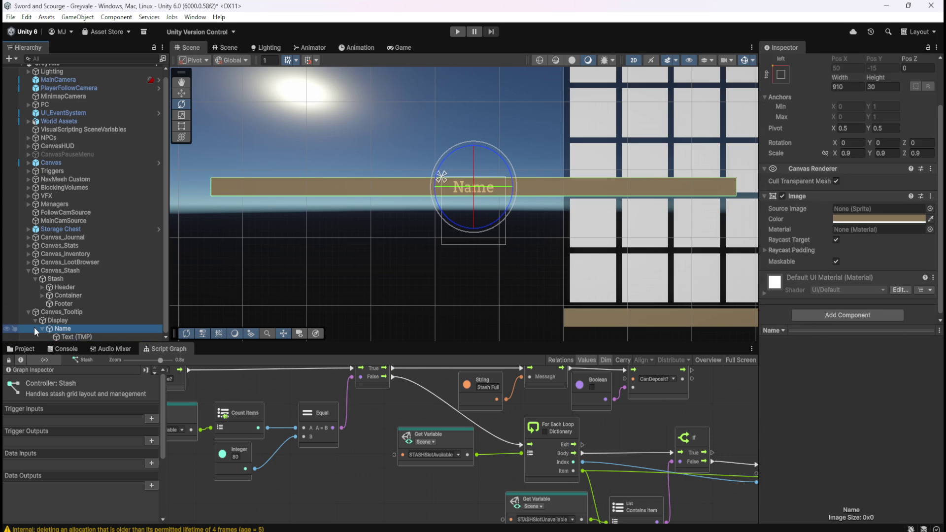
{"action": "left_click", "coordinate": [44, 329]}
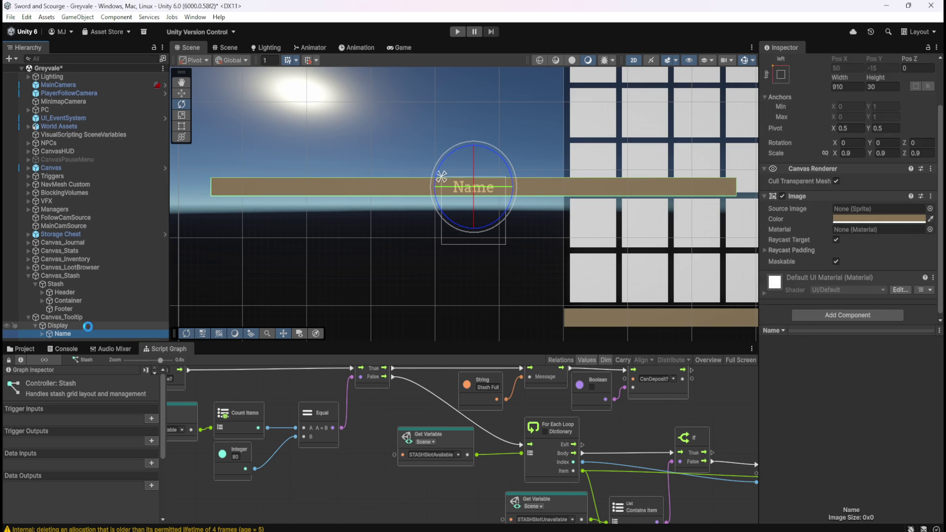
{"action": "left_click", "coordinate": [85, 326]}
{"action": "left_click", "coordinate": [76, 333]}
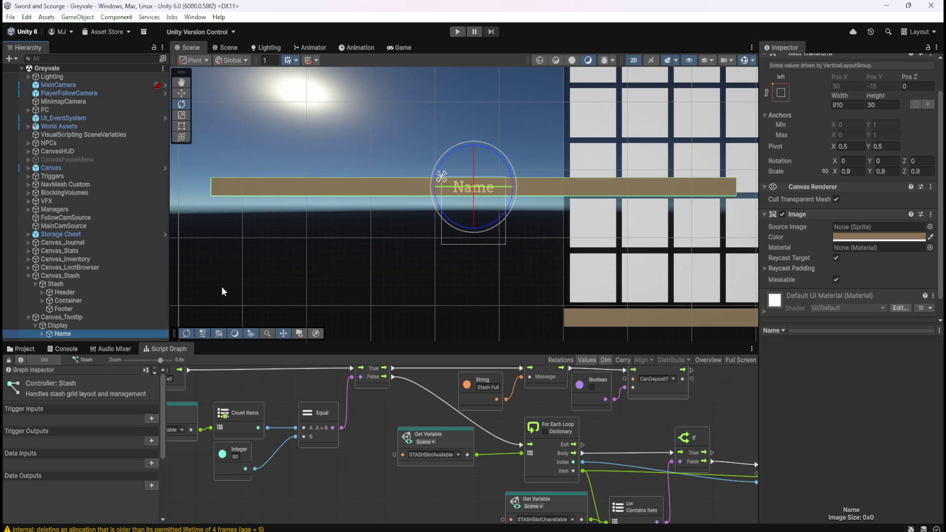
{"action": "left_click", "coordinate": [92, 325]}
{"action": "left_click", "coordinate": [78, 333]}
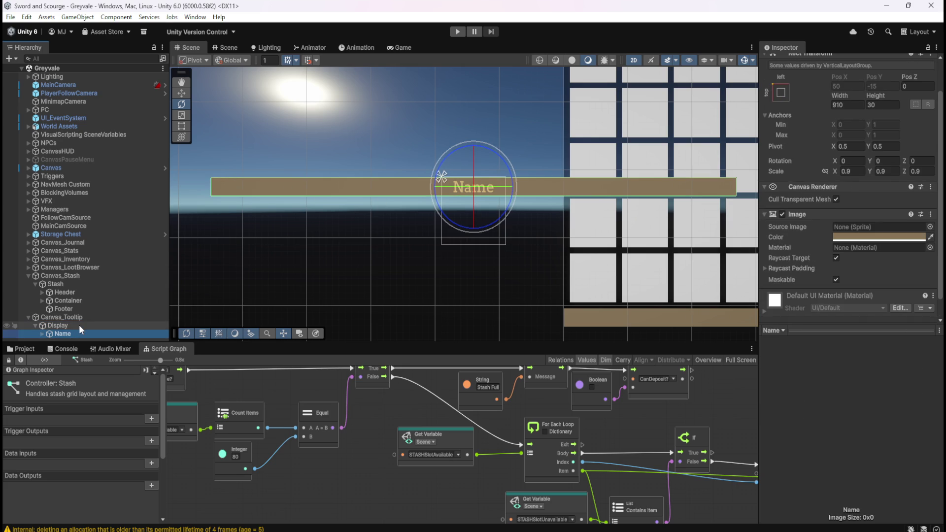
Step: Review all of Display's settings, then show Name's Inspector down to Add Component
{"action": "left_click", "coordinate": [79, 326]}
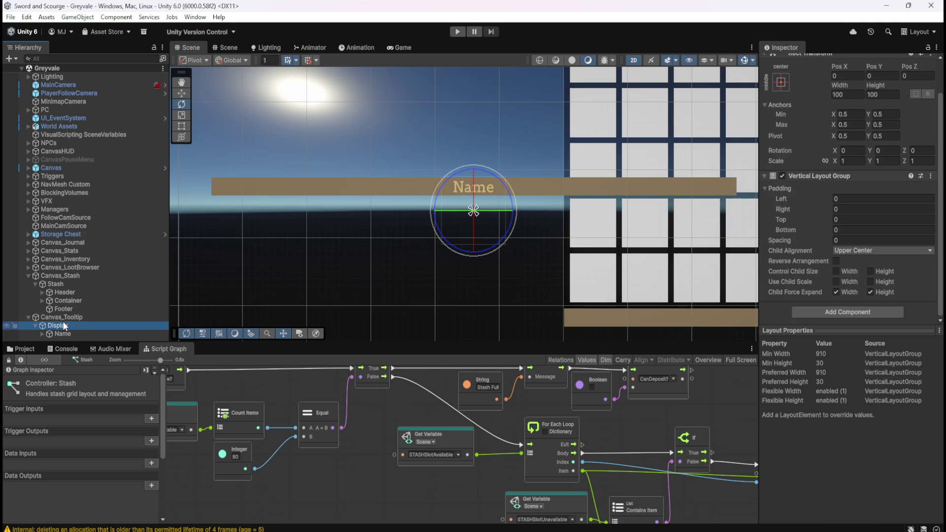
{"action": "left_click", "coordinate": [61, 318]}
{"action": "left_click", "coordinate": [57, 323]}
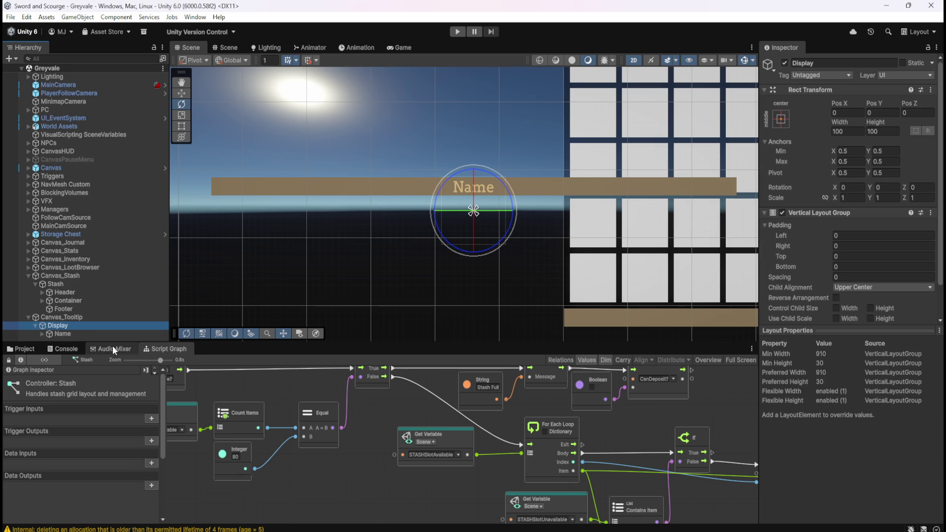
{"action": "left_click", "coordinate": [63, 331]}
{"action": "left_click", "coordinate": [66, 327]}
{"action": "left_click", "coordinate": [65, 334]}
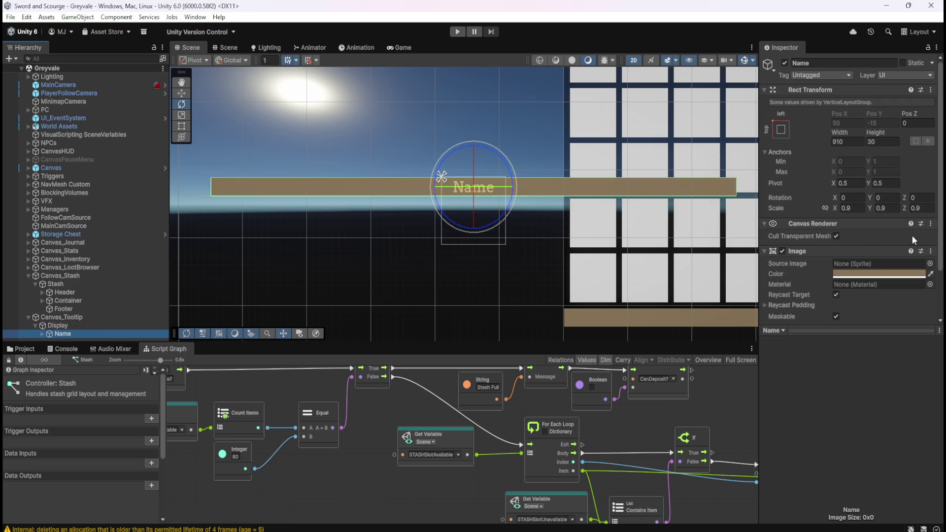
{"action": "scroll", "coordinate": [802, 279], "scroll_direction": "down", "scroll_amount": 3}
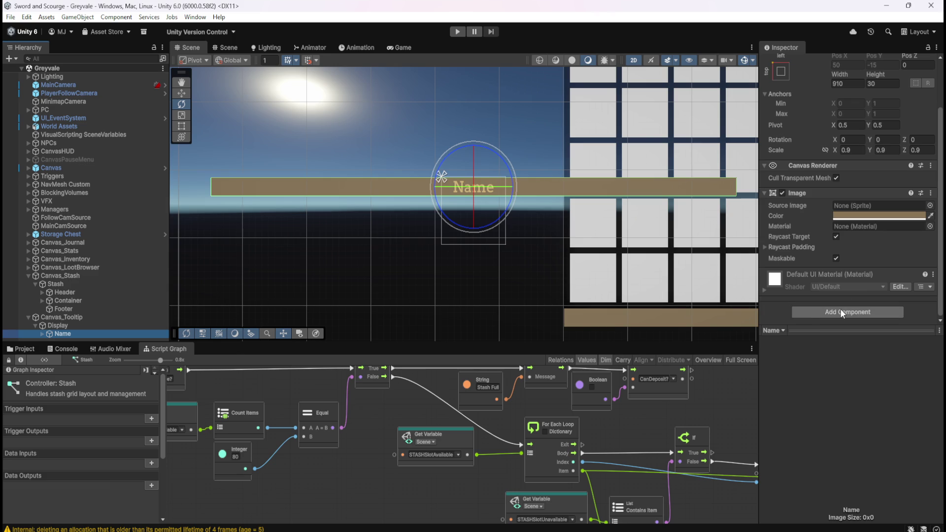
Step: Add a Horizontal Layout Group to Name with child alignment Upper Center
{"action": "left_click", "coordinate": [841, 310]}
{"action": "type", "text": "hori"}
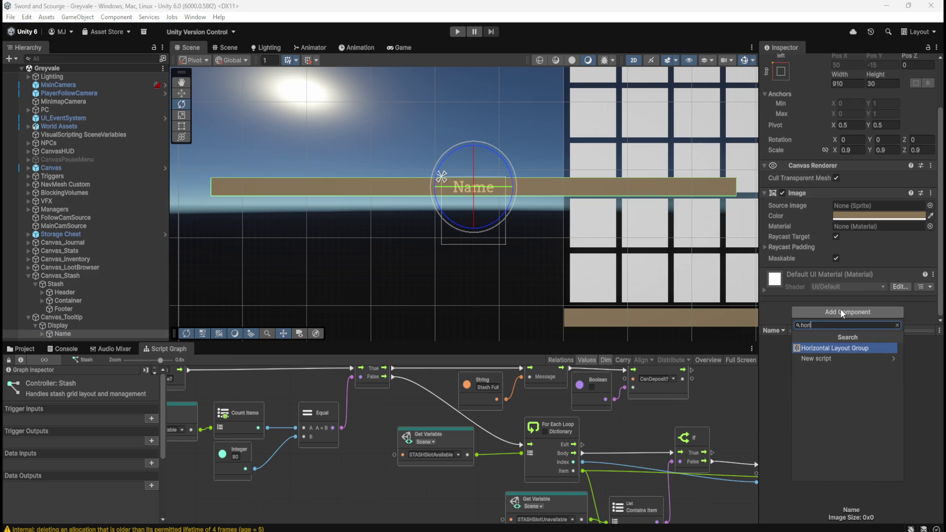
{"action": "key", "text": "Return"}
{"action": "scroll", "coordinate": [813, 296], "scroll_direction": "down", "scroll_amount": 3}
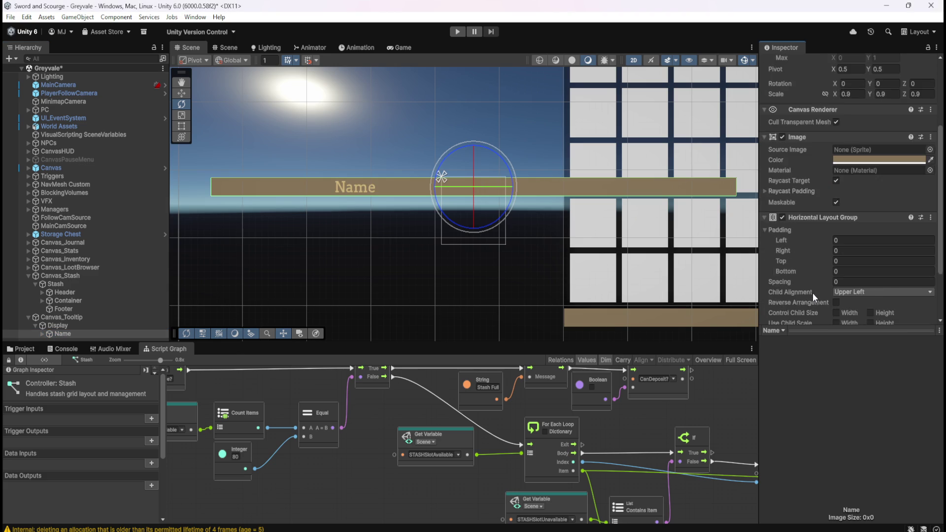
{"action": "left_click", "coordinate": [866, 264]}
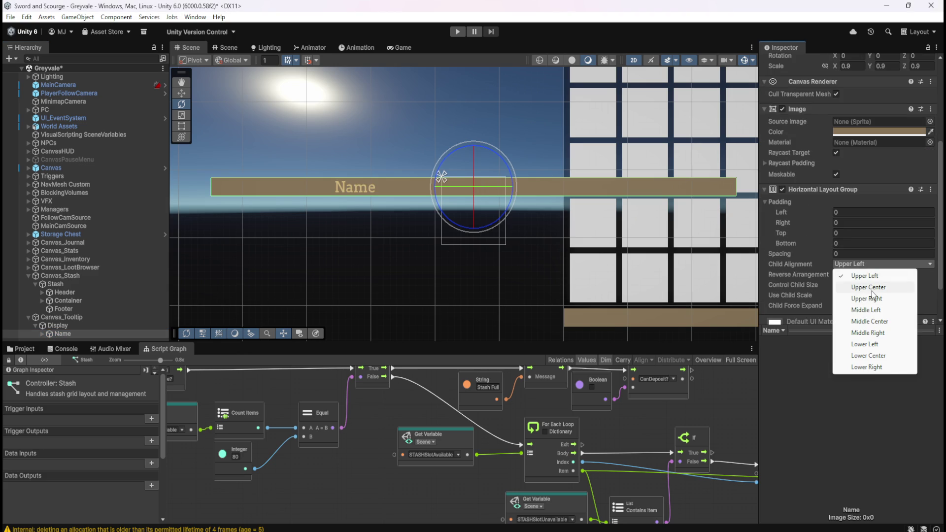
{"action": "left_click", "coordinate": [870, 288]}
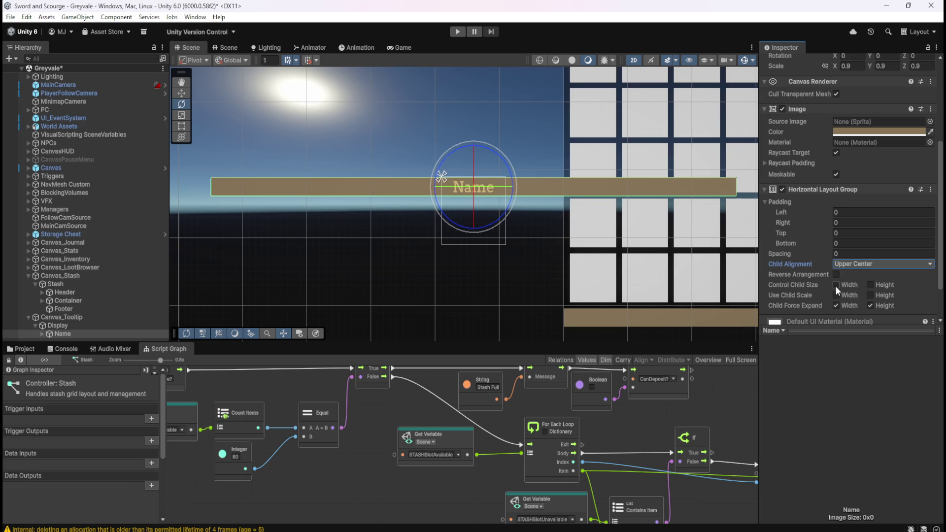
Step: Try Name's child size, scale and force-expand toggles, leaving Child Force Expand on for both axes
{"action": "left_click", "coordinate": [836, 286]}
{"action": "left_click", "coordinate": [871, 285]}
{"action": "left_click", "coordinate": [836, 296]}
{"action": "left_click", "coordinate": [870, 295]}
{"action": "left_click", "coordinate": [838, 305]}
{"action": "left_click", "coordinate": [871, 306]}
{"action": "left_click", "coordinate": [836, 305]}
{"action": "left_click", "coordinate": [871, 306]}
{"action": "left_click", "coordinate": [87, 324]}
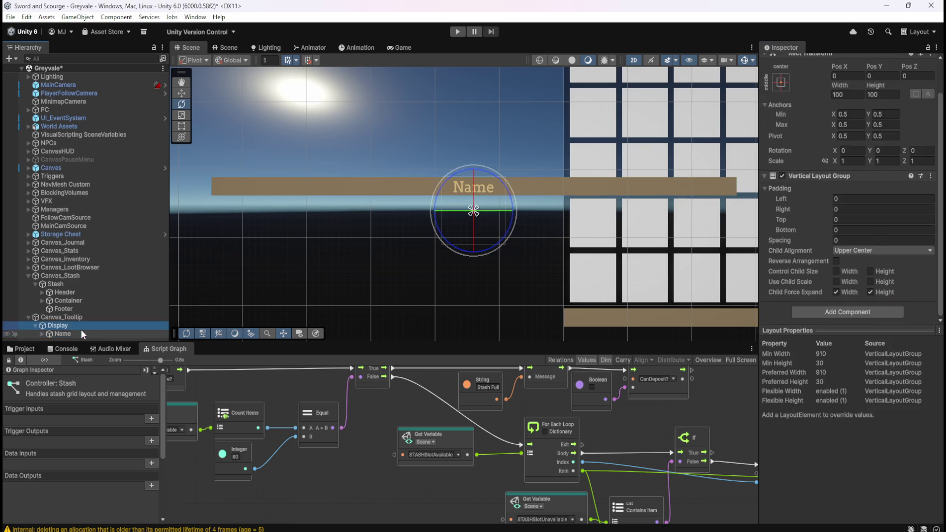
Step: Inspect Name's Text (TMP) child and compare the Name header with Display
{"action": "left_click", "coordinate": [80, 330]}
{"action": "left_click", "coordinate": [43, 333]}
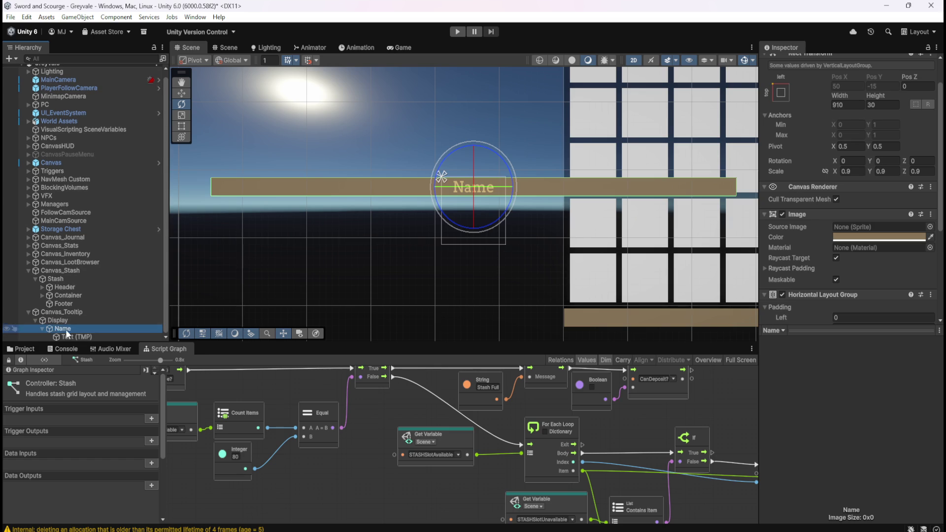
{"action": "left_click", "coordinate": [64, 335]}
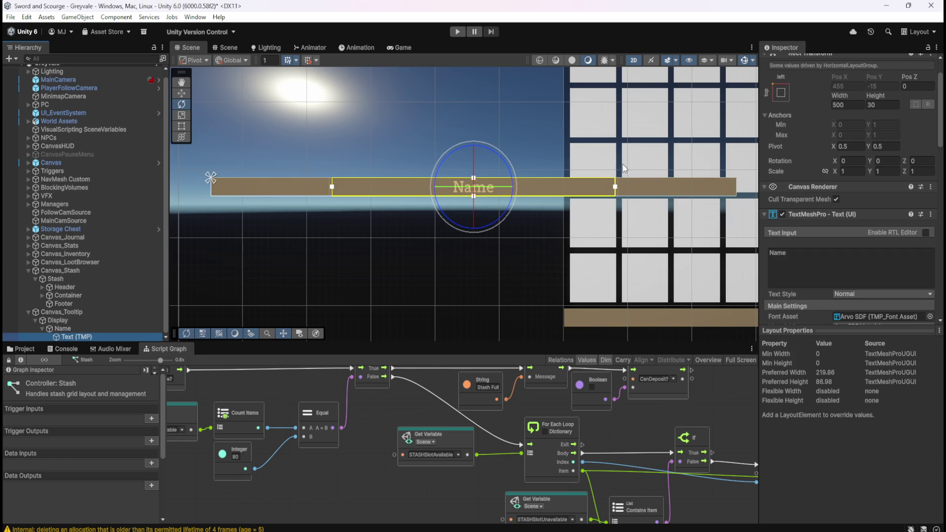
{"action": "left_click", "coordinate": [96, 328]}
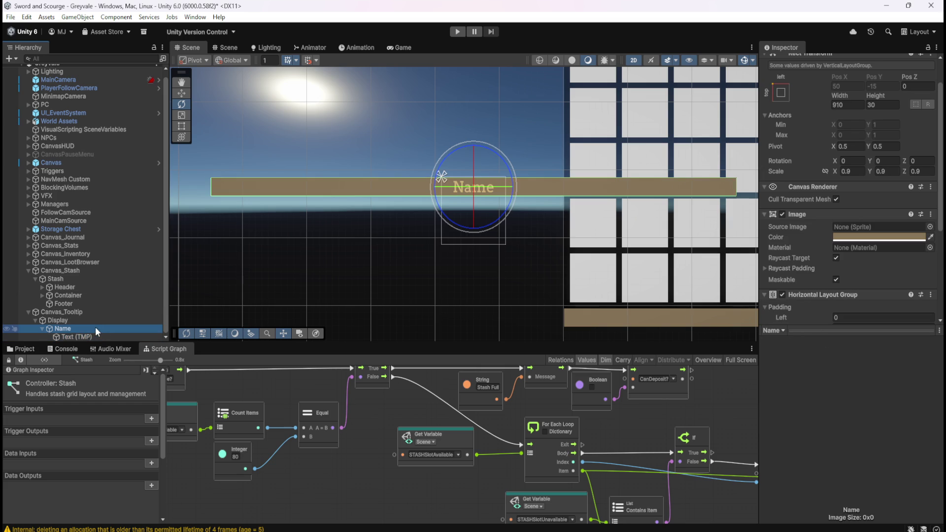
{"action": "left_click", "coordinate": [43, 330]}
{"action": "left_click", "coordinate": [54, 326]}
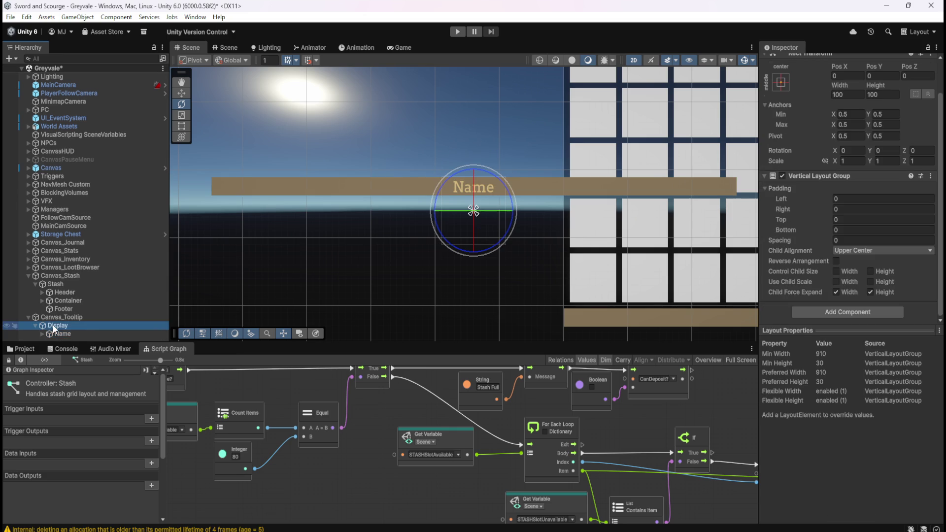
{"action": "left_click", "coordinate": [69, 334]}
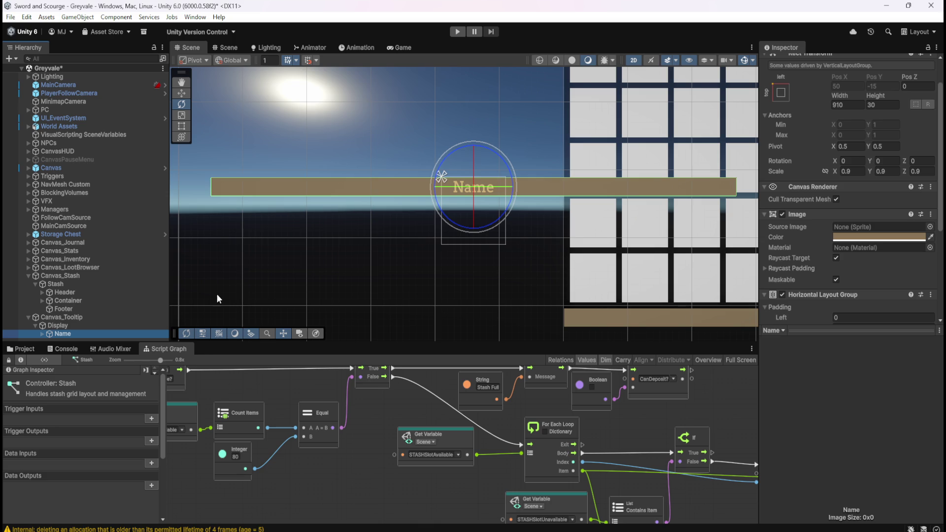
{"action": "left_click", "coordinate": [64, 324]}
{"action": "left_click", "coordinate": [63, 333]}
Step: Drag Name's Padding Left, reset it to 0, and save the scene
{"action": "scroll", "coordinate": [818, 228], "scroll_direction": "down", "scroll_amount": 5}
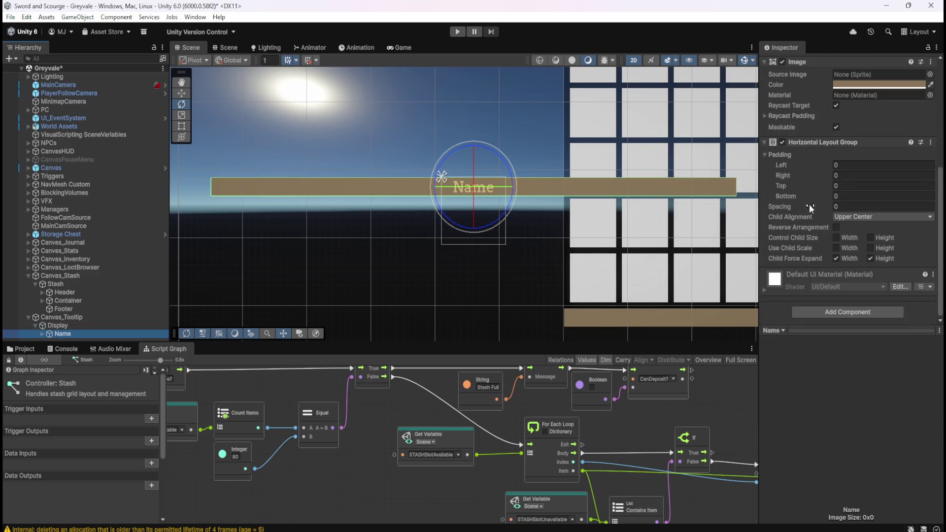
{"action": "mouse_move", "coordinate": [802, 167]}
{"action": "left_mouse_down"}
{"action": "mouse_move", "coordinate": [28, 185]}
{"action": "mouse_move", "coordinate": [401, 206]}
{"action": "mouse_move", "coordinate": [247, 207]}
{"action": "left_mouse_up"}
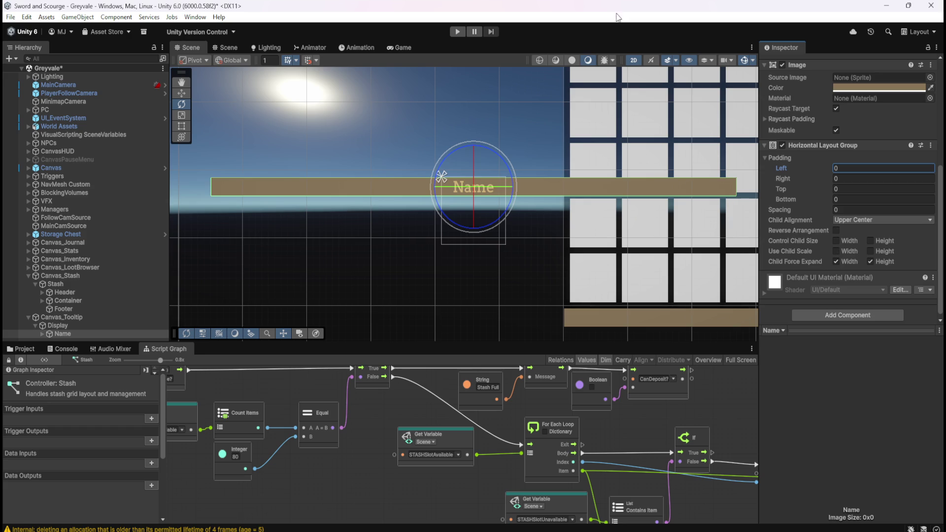
{"action": "key", "text": "ctrl+s"}
{"action": "left_click", "coordinate": [97, 327]}
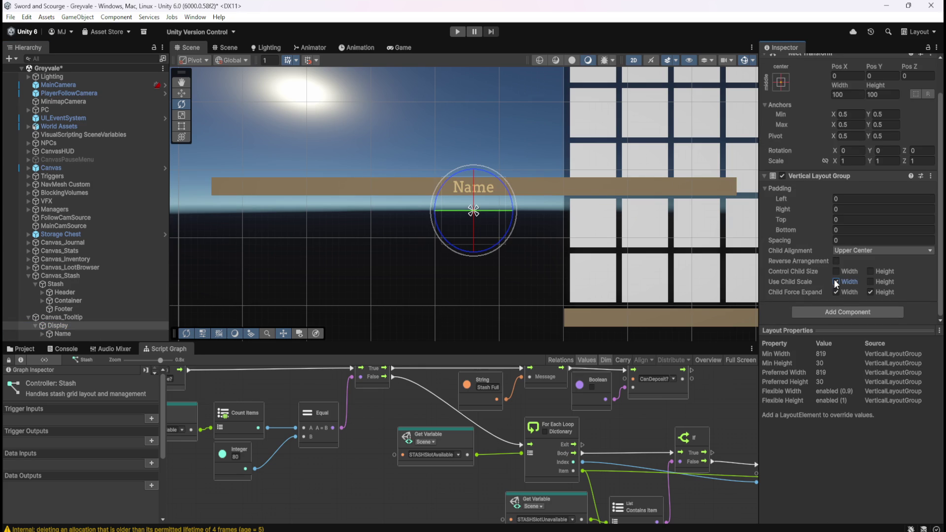
Step: Enable Control Child Size and Use Child Scale for width and height on Display's Vertical Layout Group
{"action": "left_click", "coordinate": [870, 282]}
{"action": "left_click", "coordinate": [839, 283]}
{"action": "left_click", "coordinate": [839, 283]}
{"action": "left_click", "coordinate": [874, 283]}
{"action": "left_click", "coordinate": [874, 284]}
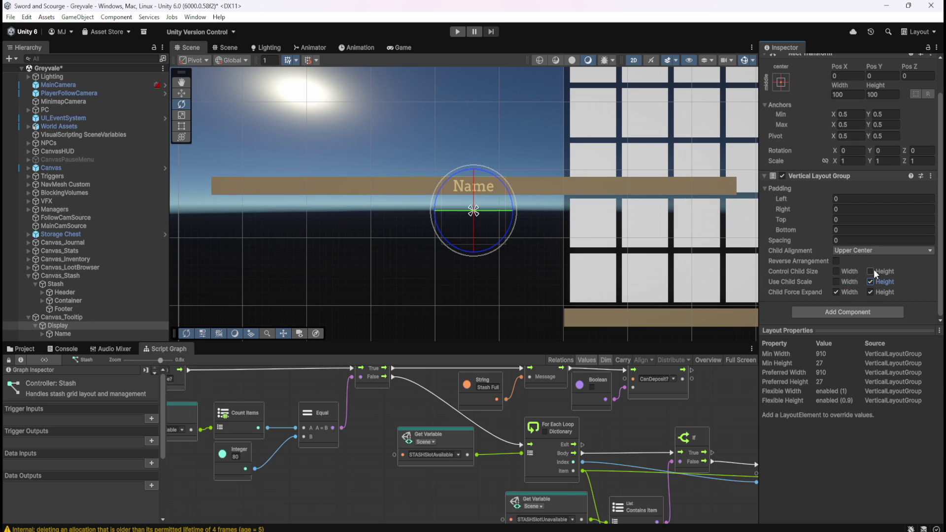
{"action": "left_click", "coordinate": [872, 272]}
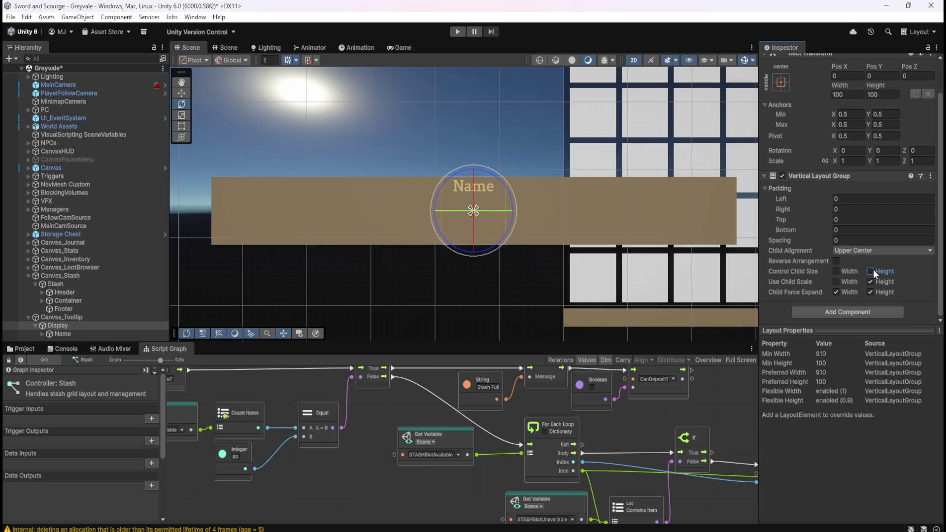
{"action": "left_click", "coordinate": [871, 282]}
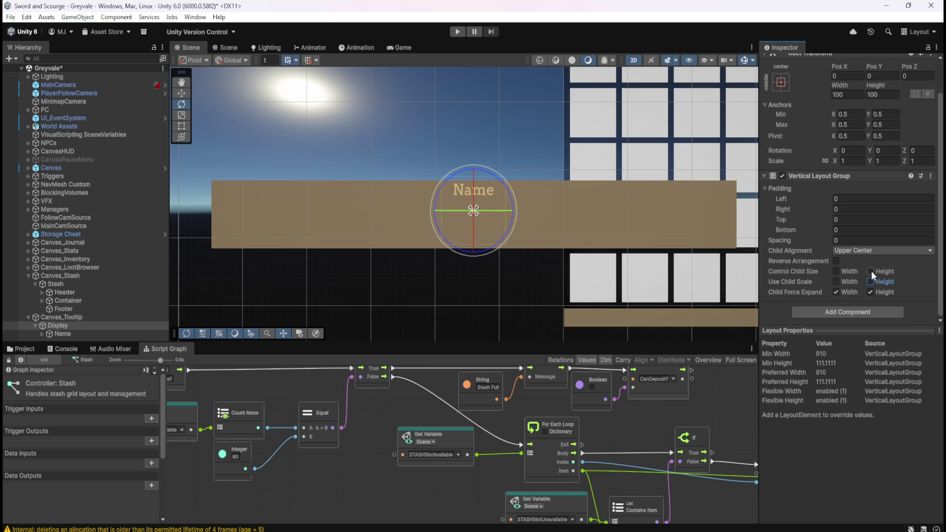
{"action": "left_click", "coordinate": [835, 270]}
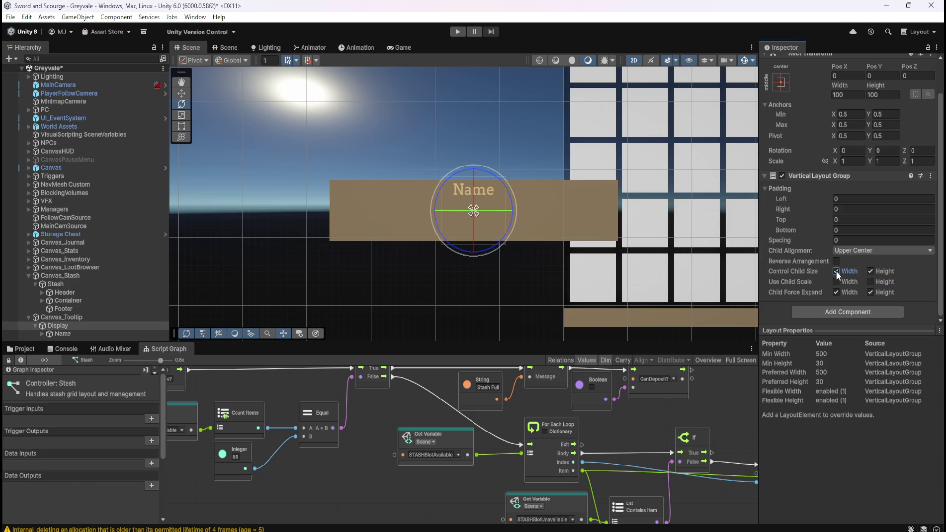
{"action": "left_click", "coordinate": [836, 282]}
{"action": "left_click", "coordinate": [871, 282]}
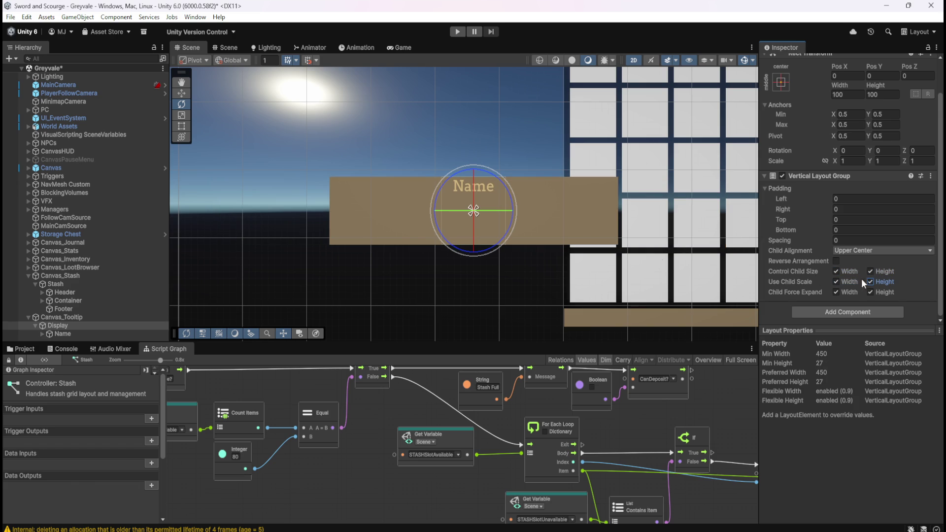
{"action": "left_click", "coordinate": [63, 333]}
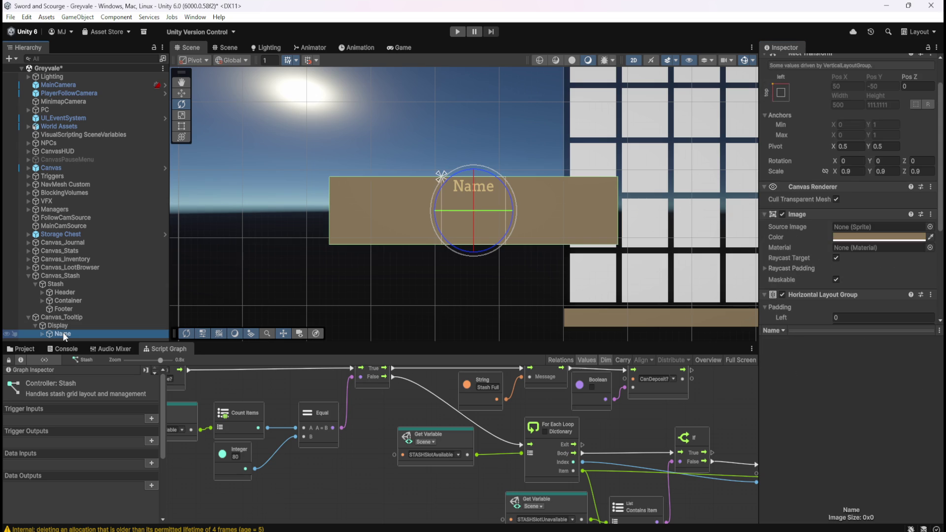
{"action": "left_click", "coordinate": [54, 326]}
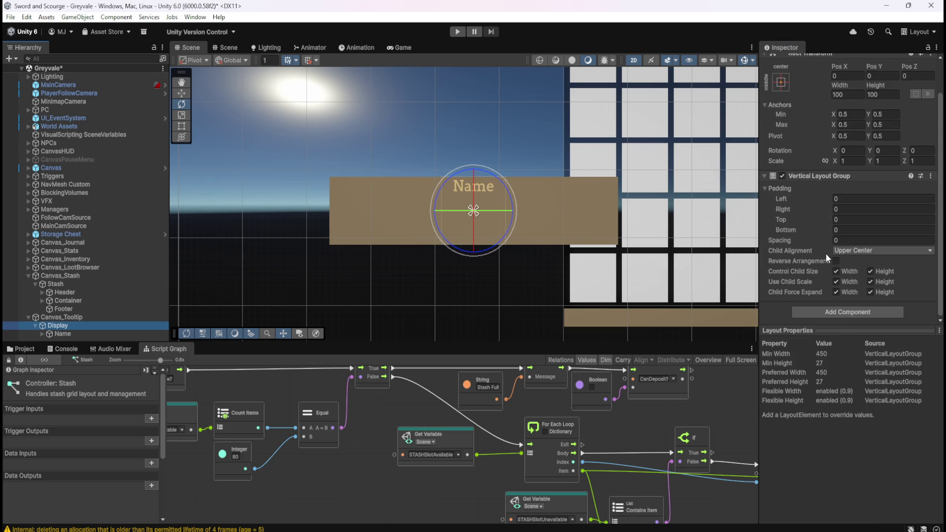
Step: Expand Name, review its Text (TMP) child's settings, then reselect the Name header
{"action": "left_click", "coordinate": [63, 333]}
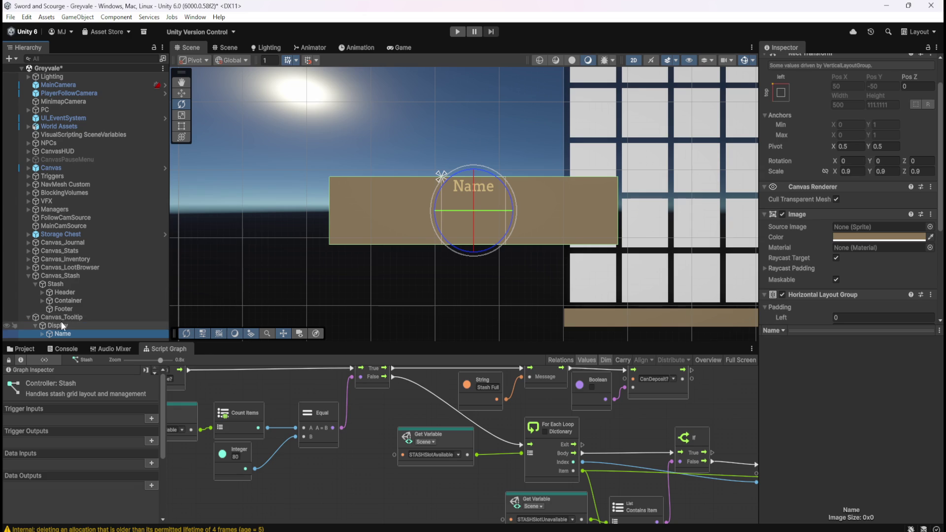
{"action": "left_click", "coordinate": [42, 334]}
{"action": "scroll", "coordinate": [69, 317], "scroll_direction": "down", "scroll_amount": 1}
{"action": "left_click", "coordinate": [63, 336]}
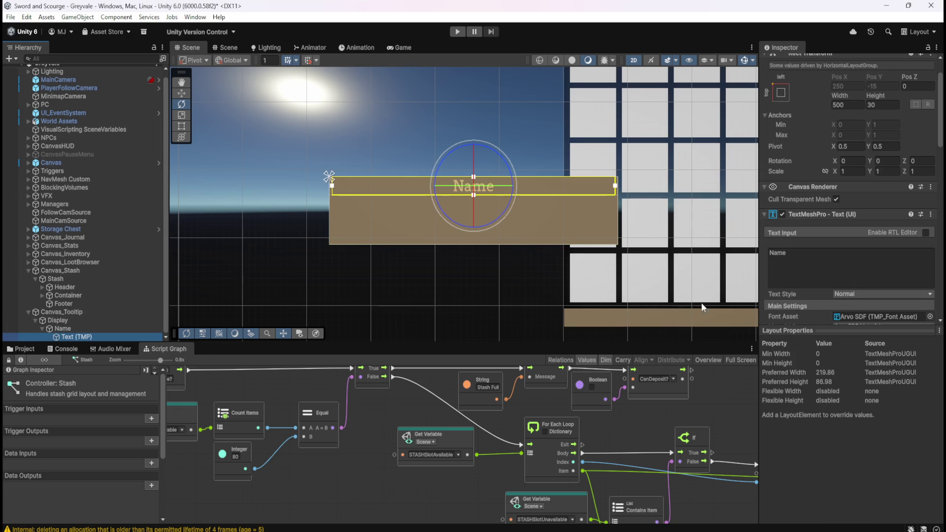
{"action": "scroll", "coordinate": [813, 268], "scroll_direction": "down", "scroll_amount": 8}
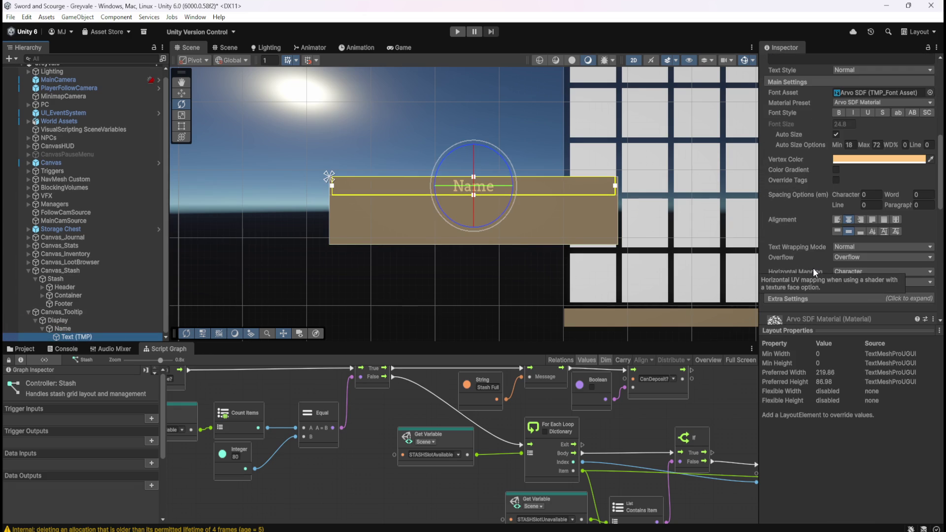
{"action": "scroll", "coordinate": [814, 268], "scroll_direction": "down", "scroll_amount": 2}
{"action": "scroll", "coordinate": [813, 269], "scroll_direction": "up", "scroll_amount": 5}
{"action": "scroll", "coordinate": [813, 269], "scroll_direction": "up", "scroll_amount": 6}
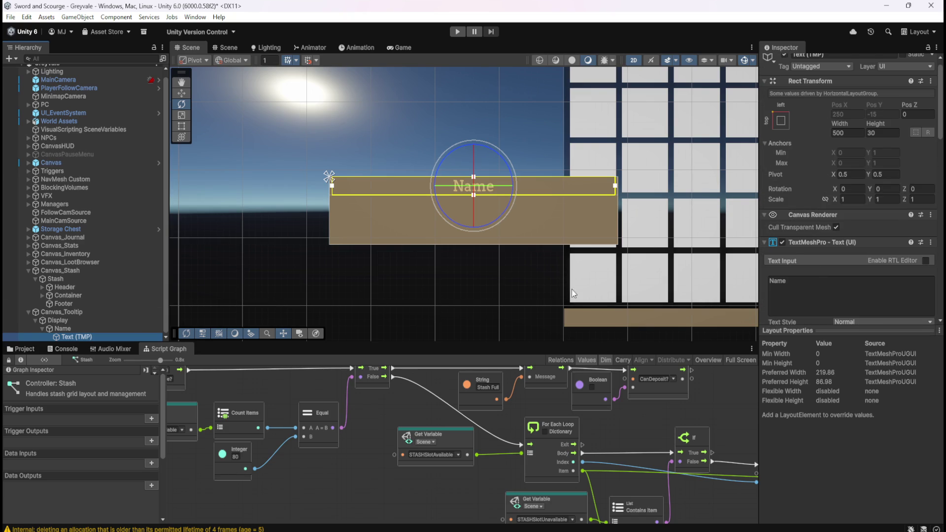
{"action": "left_click", "coordinate": [61, 328]}
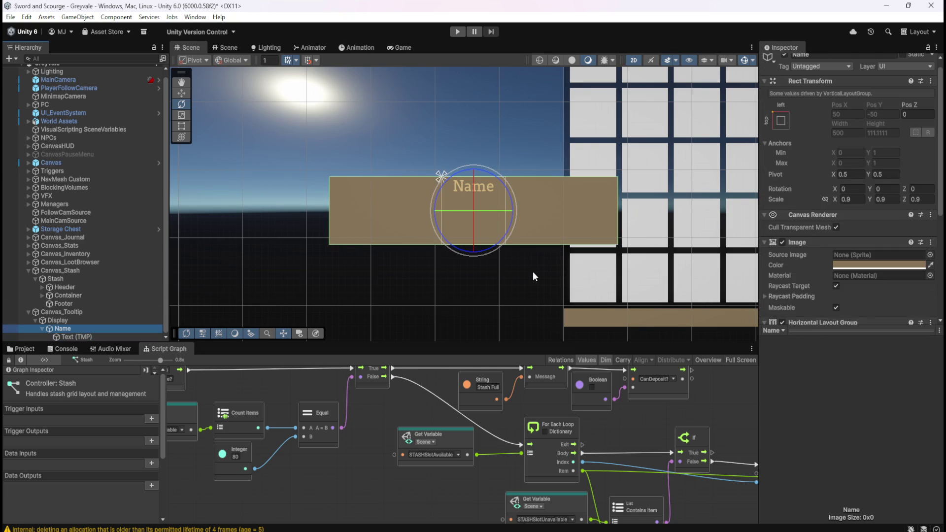
{"action": "scroll", "coordinate": [444, 220], "scroll_direction": "up", "scroll_amount": 2}
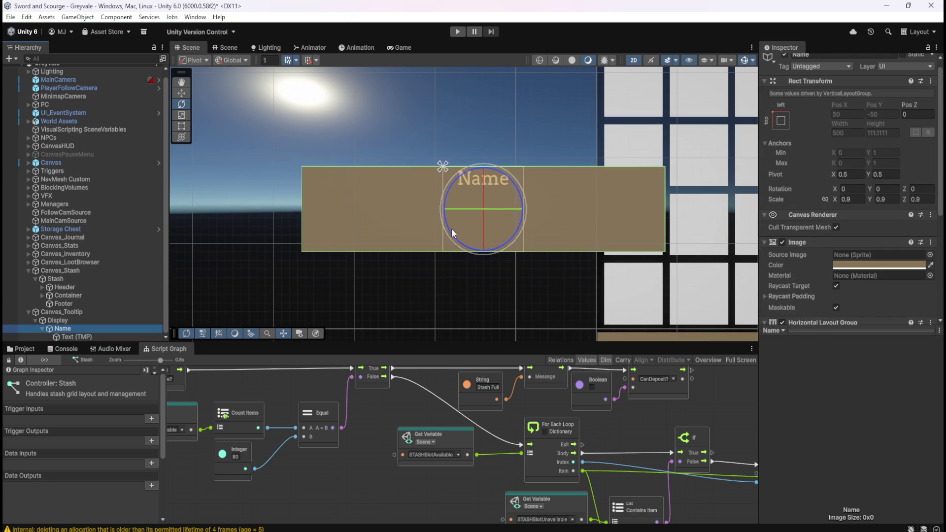